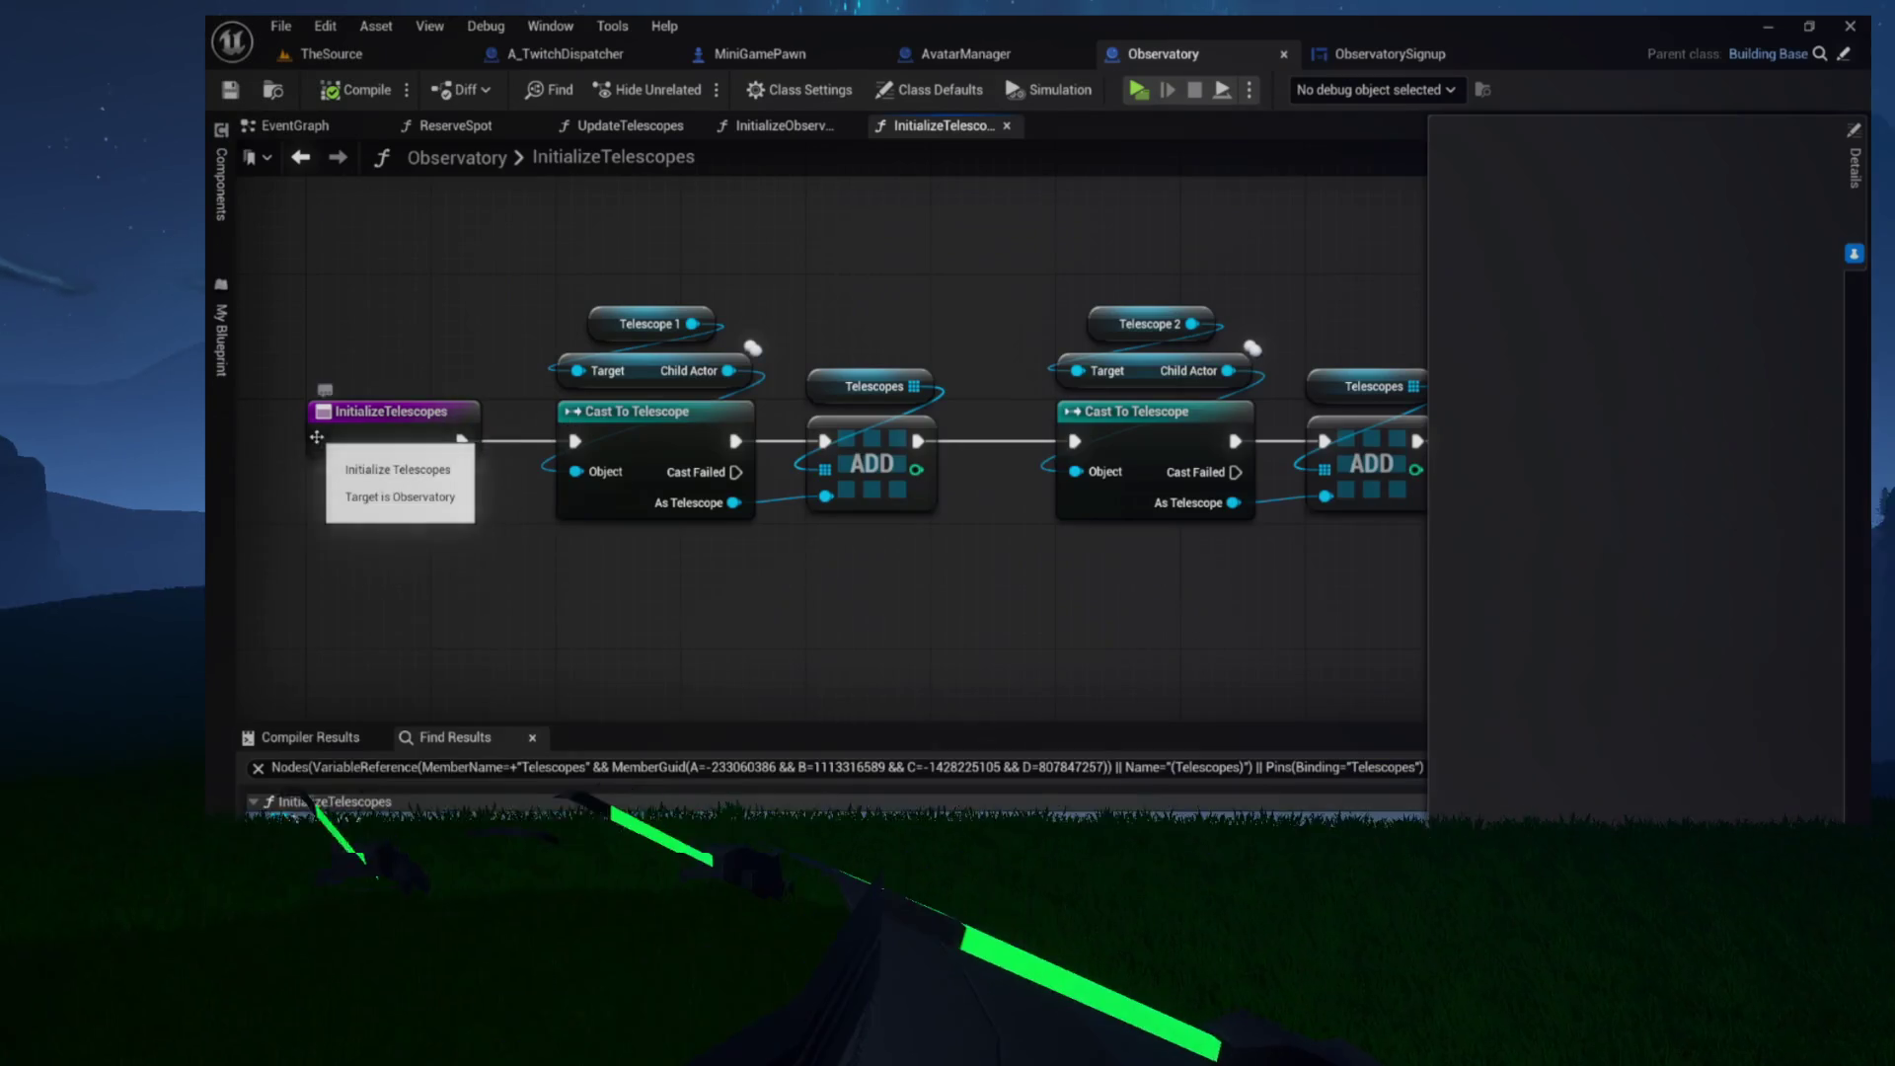
Find references to InitializeTelescopes by class member and open its function graph from the results
{"action": "right_click", "coordinate": [326, 422]}
{"action": "mouse_move", "coordinate": [477, 637]}
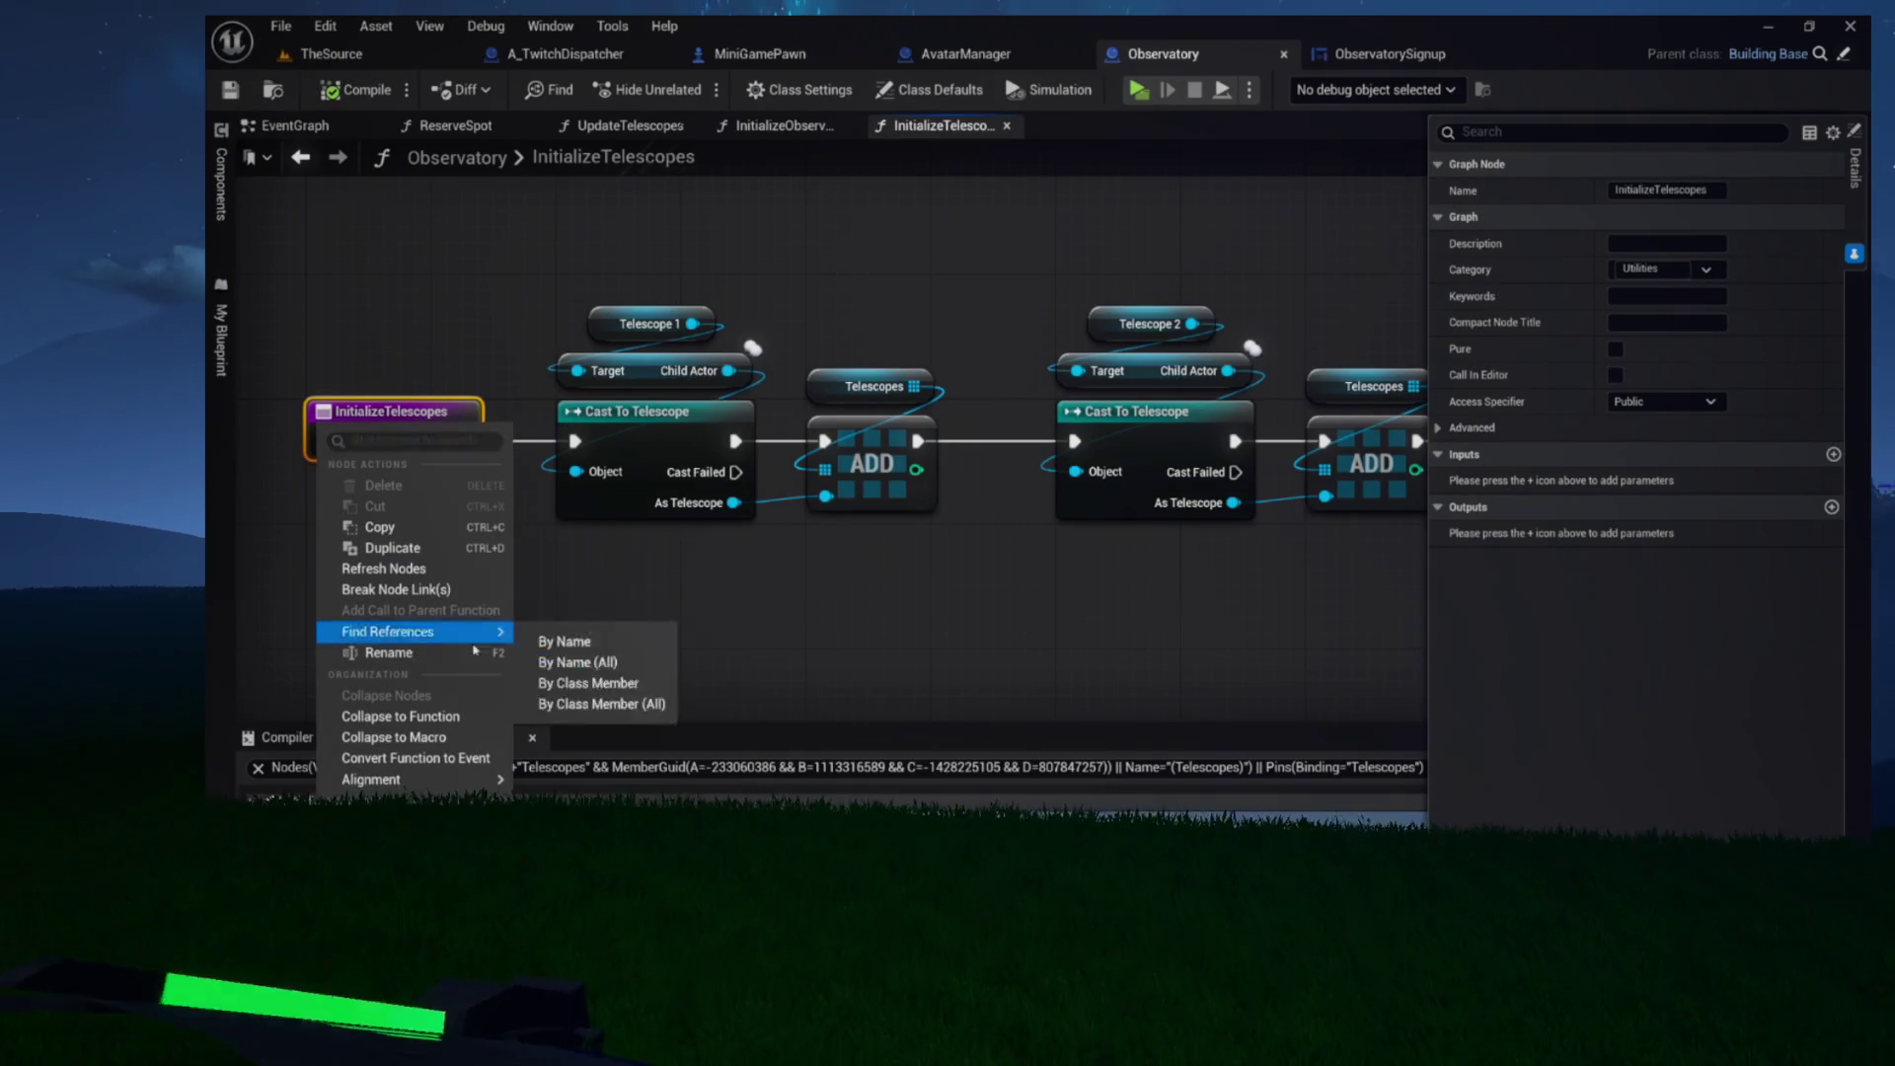
{"action": "left_click", "coordinate": [592, 690]}
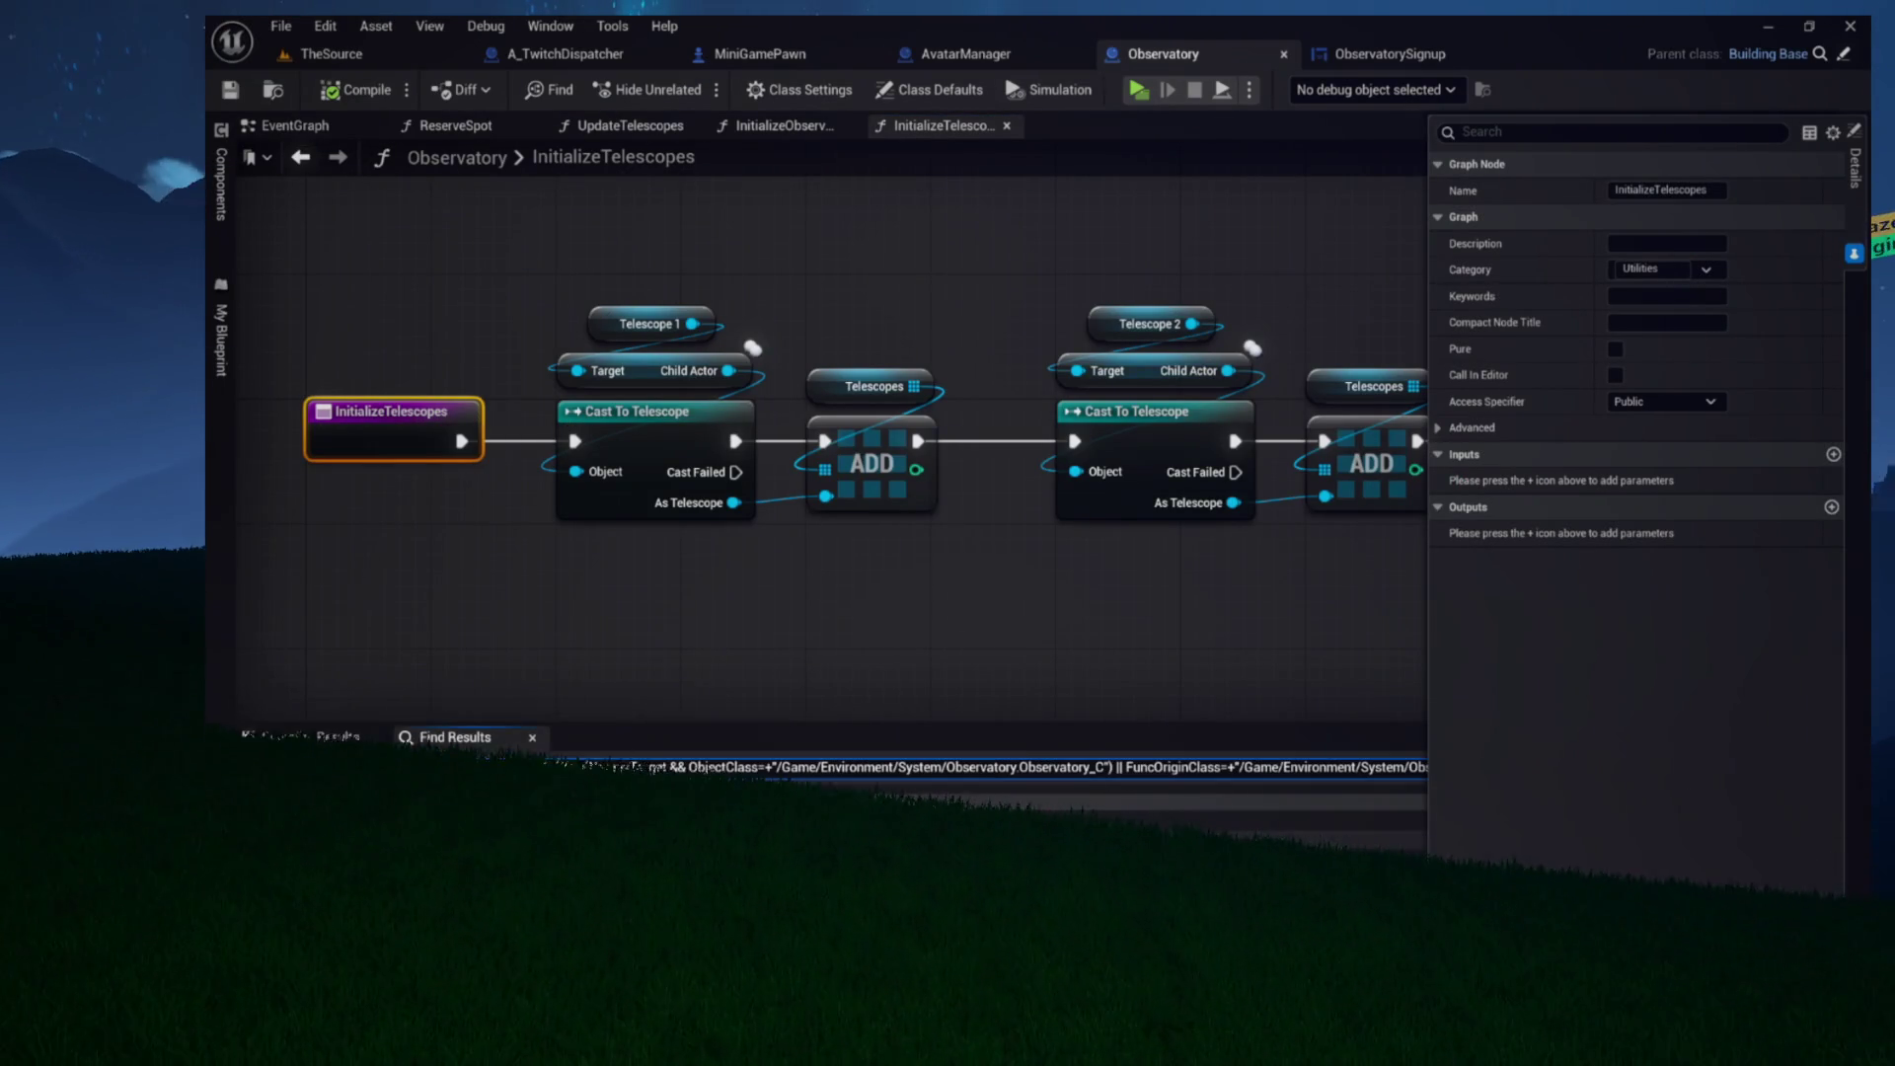
{"action": "double_click", "coordinate": [553, 819]}
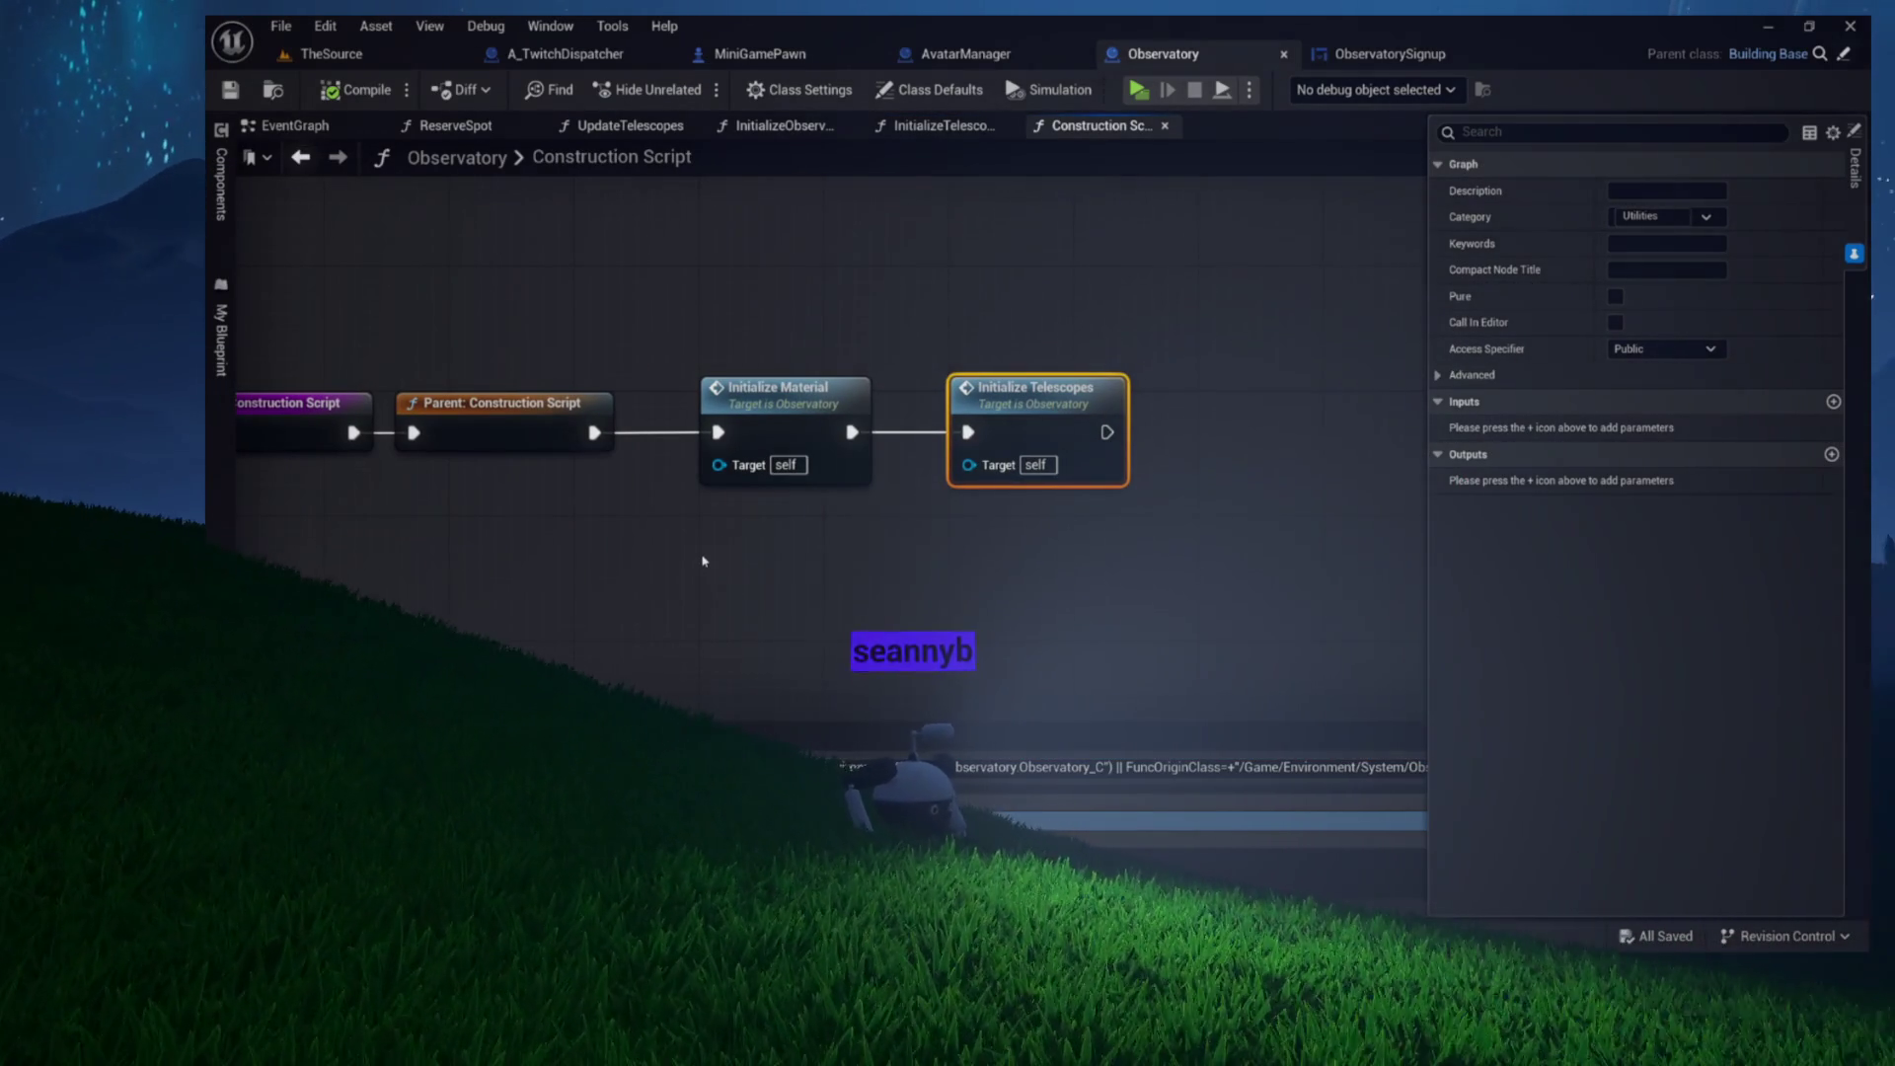
{"action": "double_click", "coordinate": [1026, 422]}
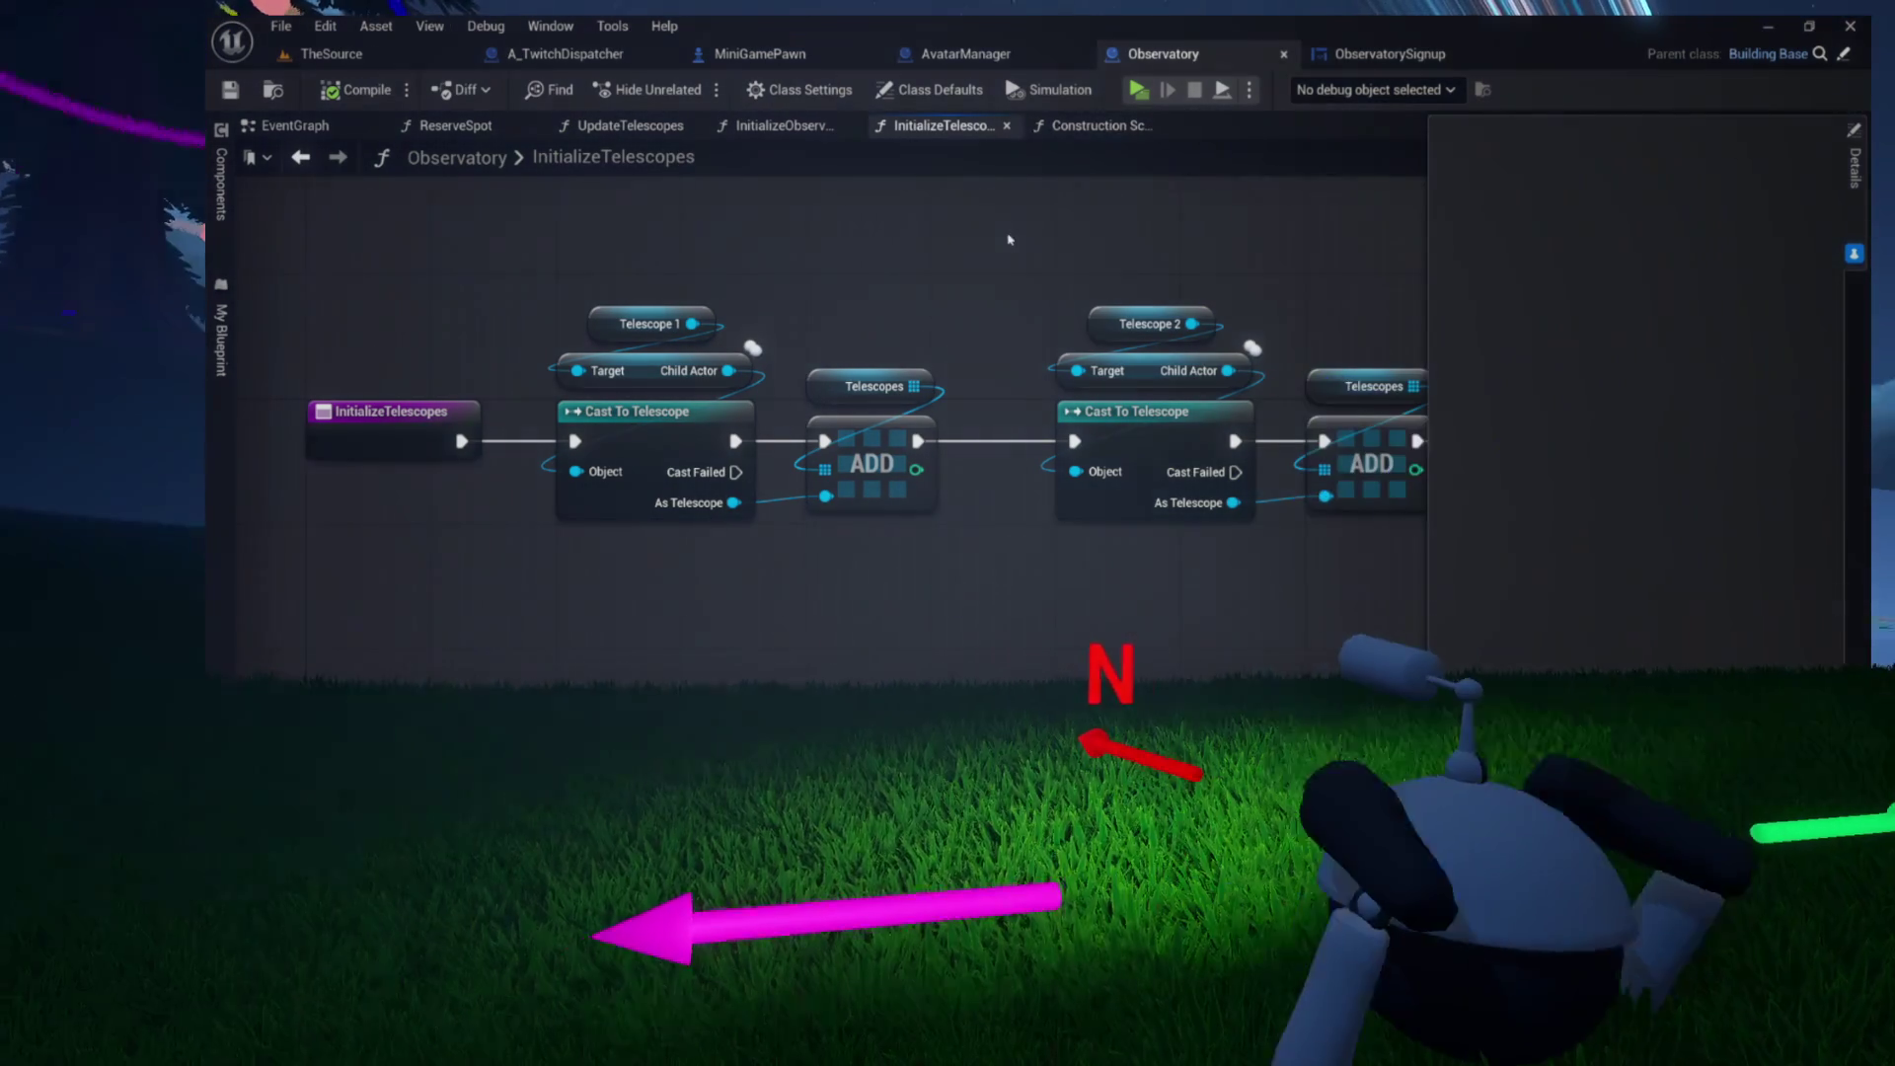
Pan and zoom through the InitializeTelescopes chain of Cast To Telescope and array-add nodes
{"action": "left_click_drag", "start_coordinate": [842, 253], "coordinate": [10, 296]}
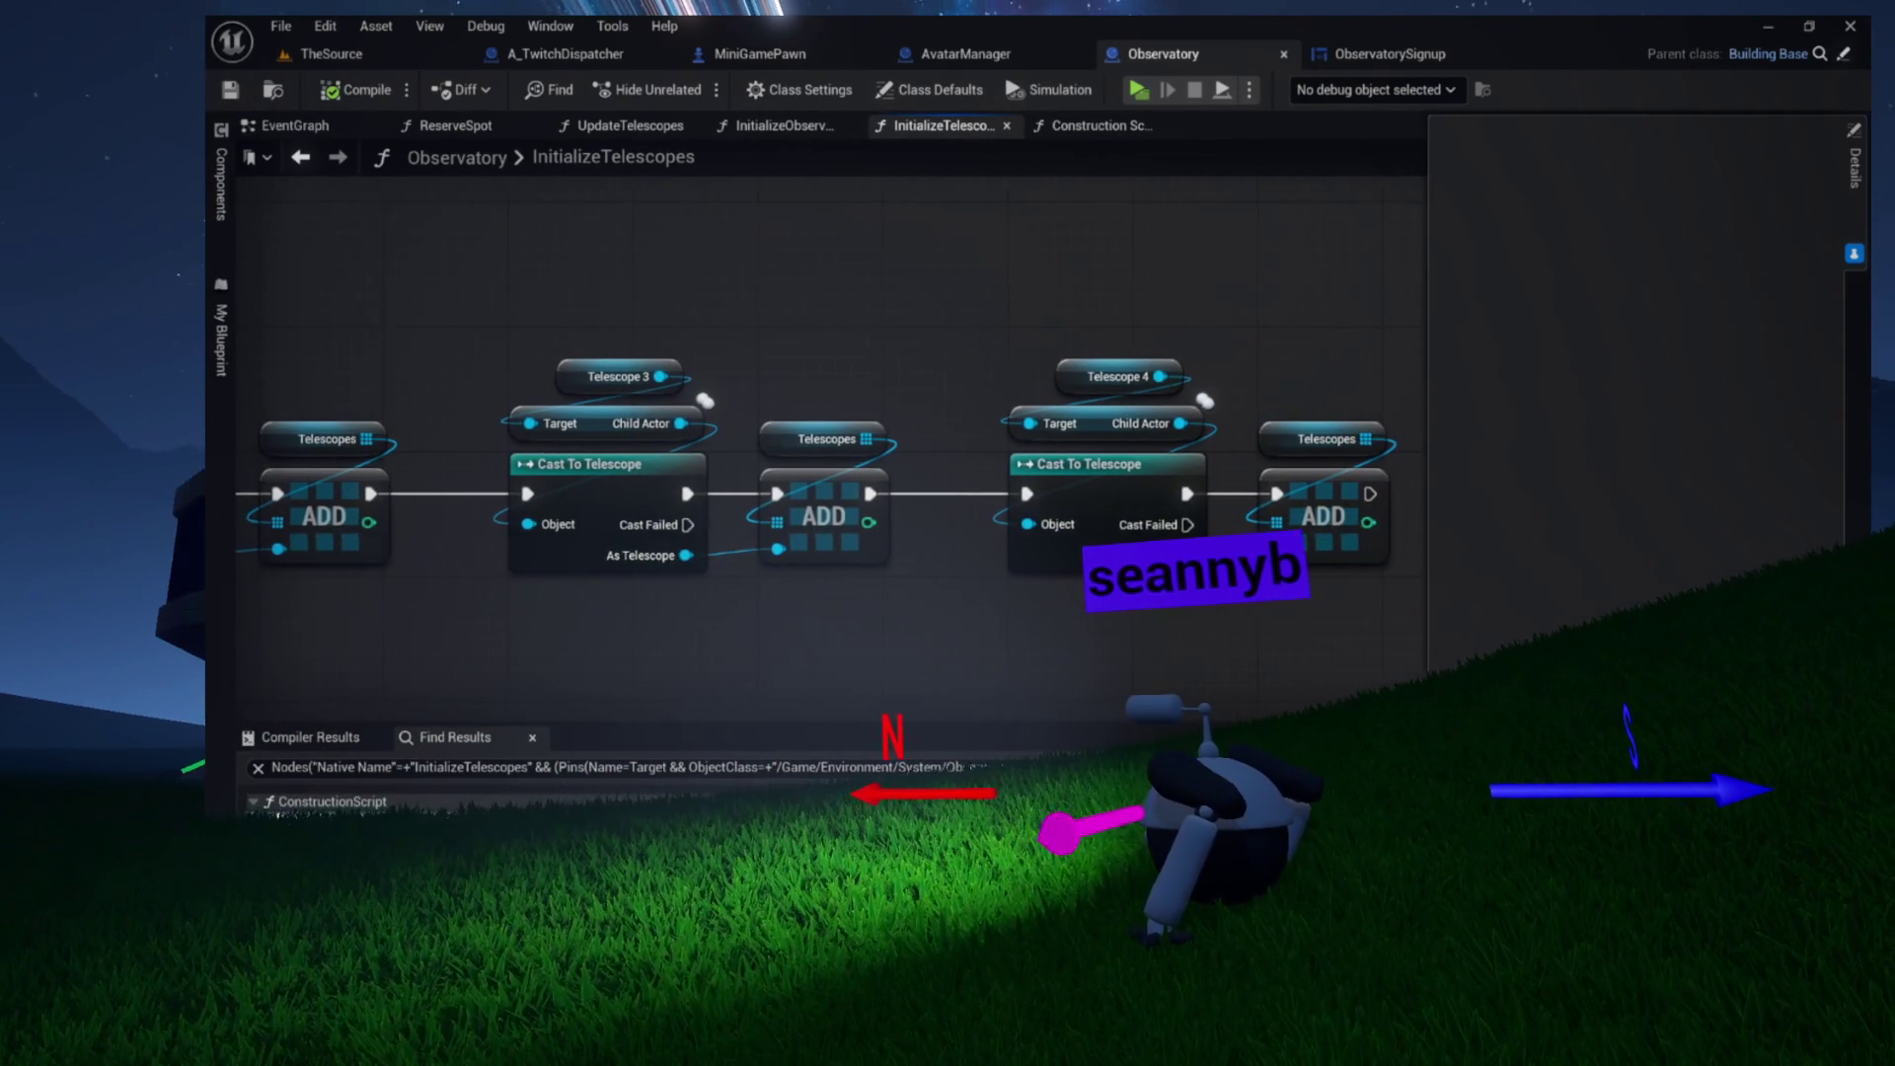
{"action": "left_click_drag", "start_coordinate": [296, 309], "coordinate": [719, 317]}
{"action": "scroll", "coordinate": [724, 329], "scroll_direction": "down", "scroll_amount": 2}
{"action": "scroll", "coordinate": [724, 329], "scroll_direction": "down", "scroll_amount": 1}
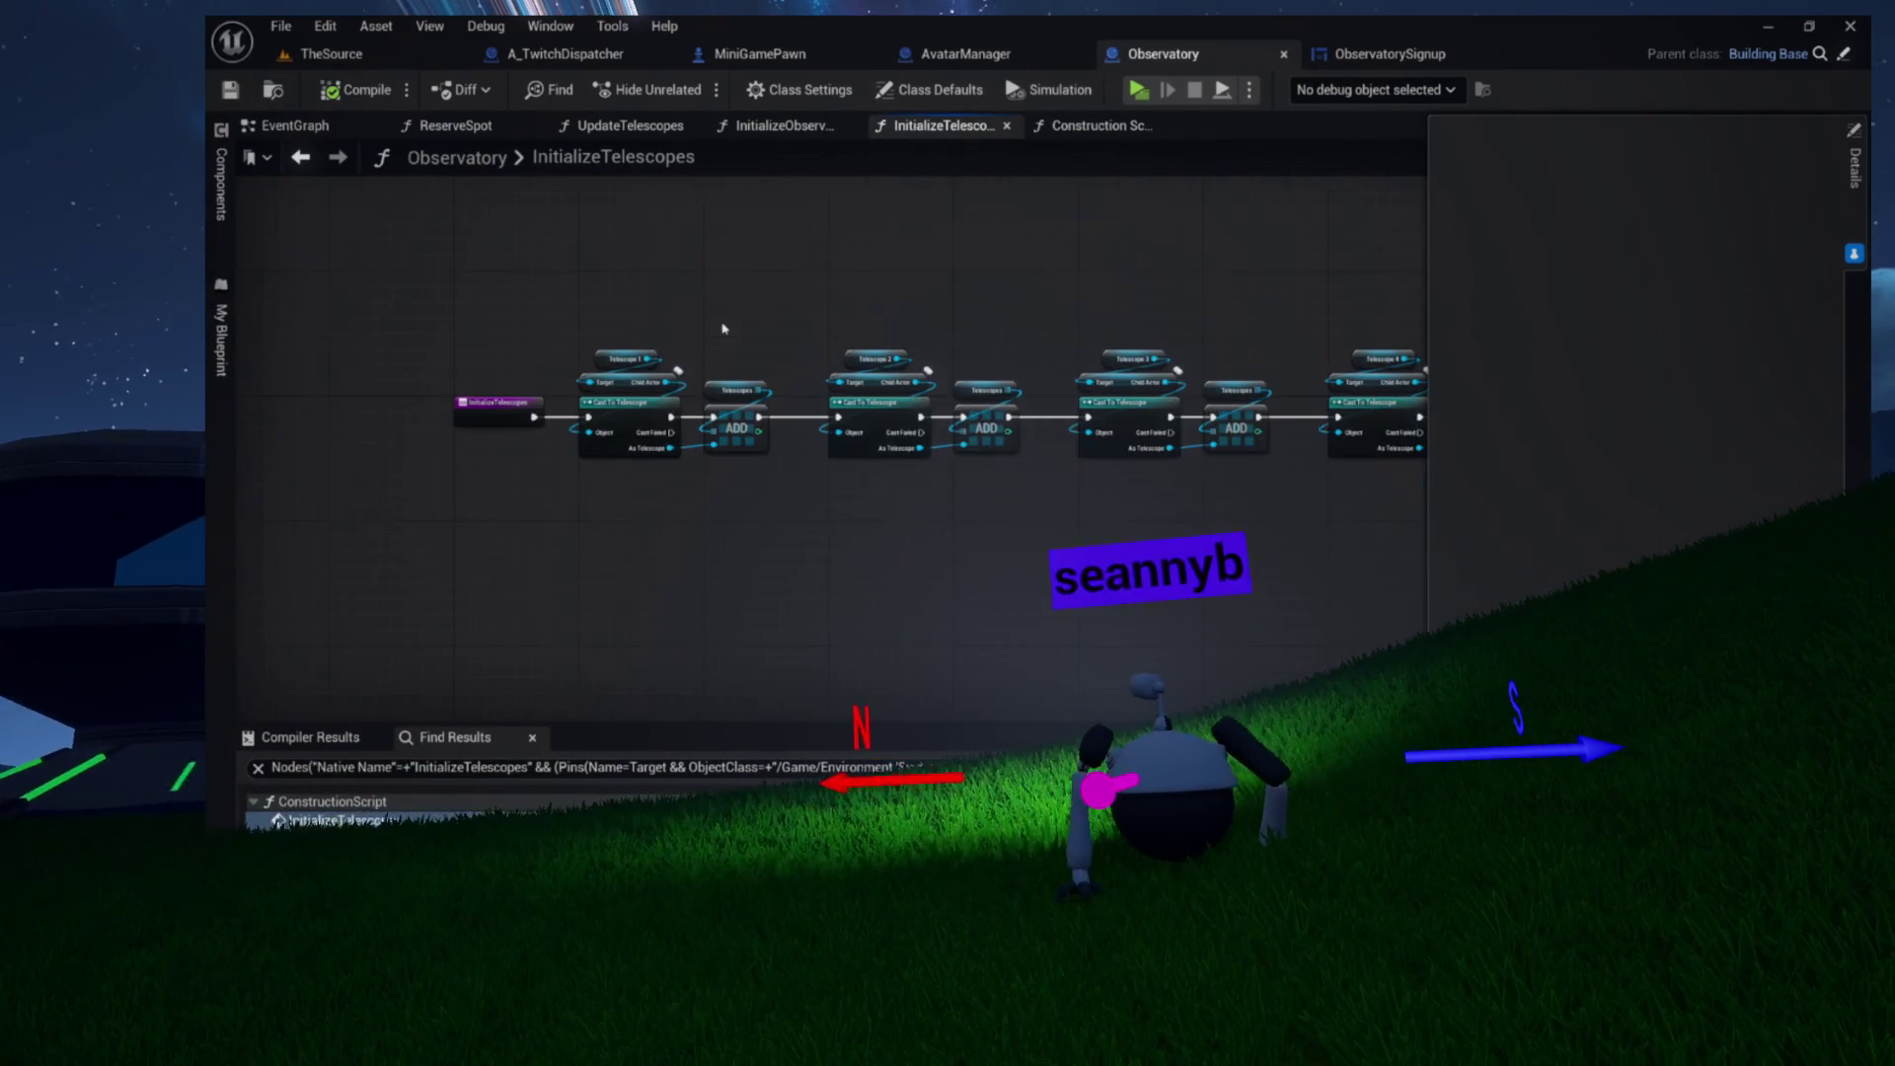
{"action": "scroll", "coordinate": [845, 341], "scroll_direction": "down", "scroll_amount": 2}
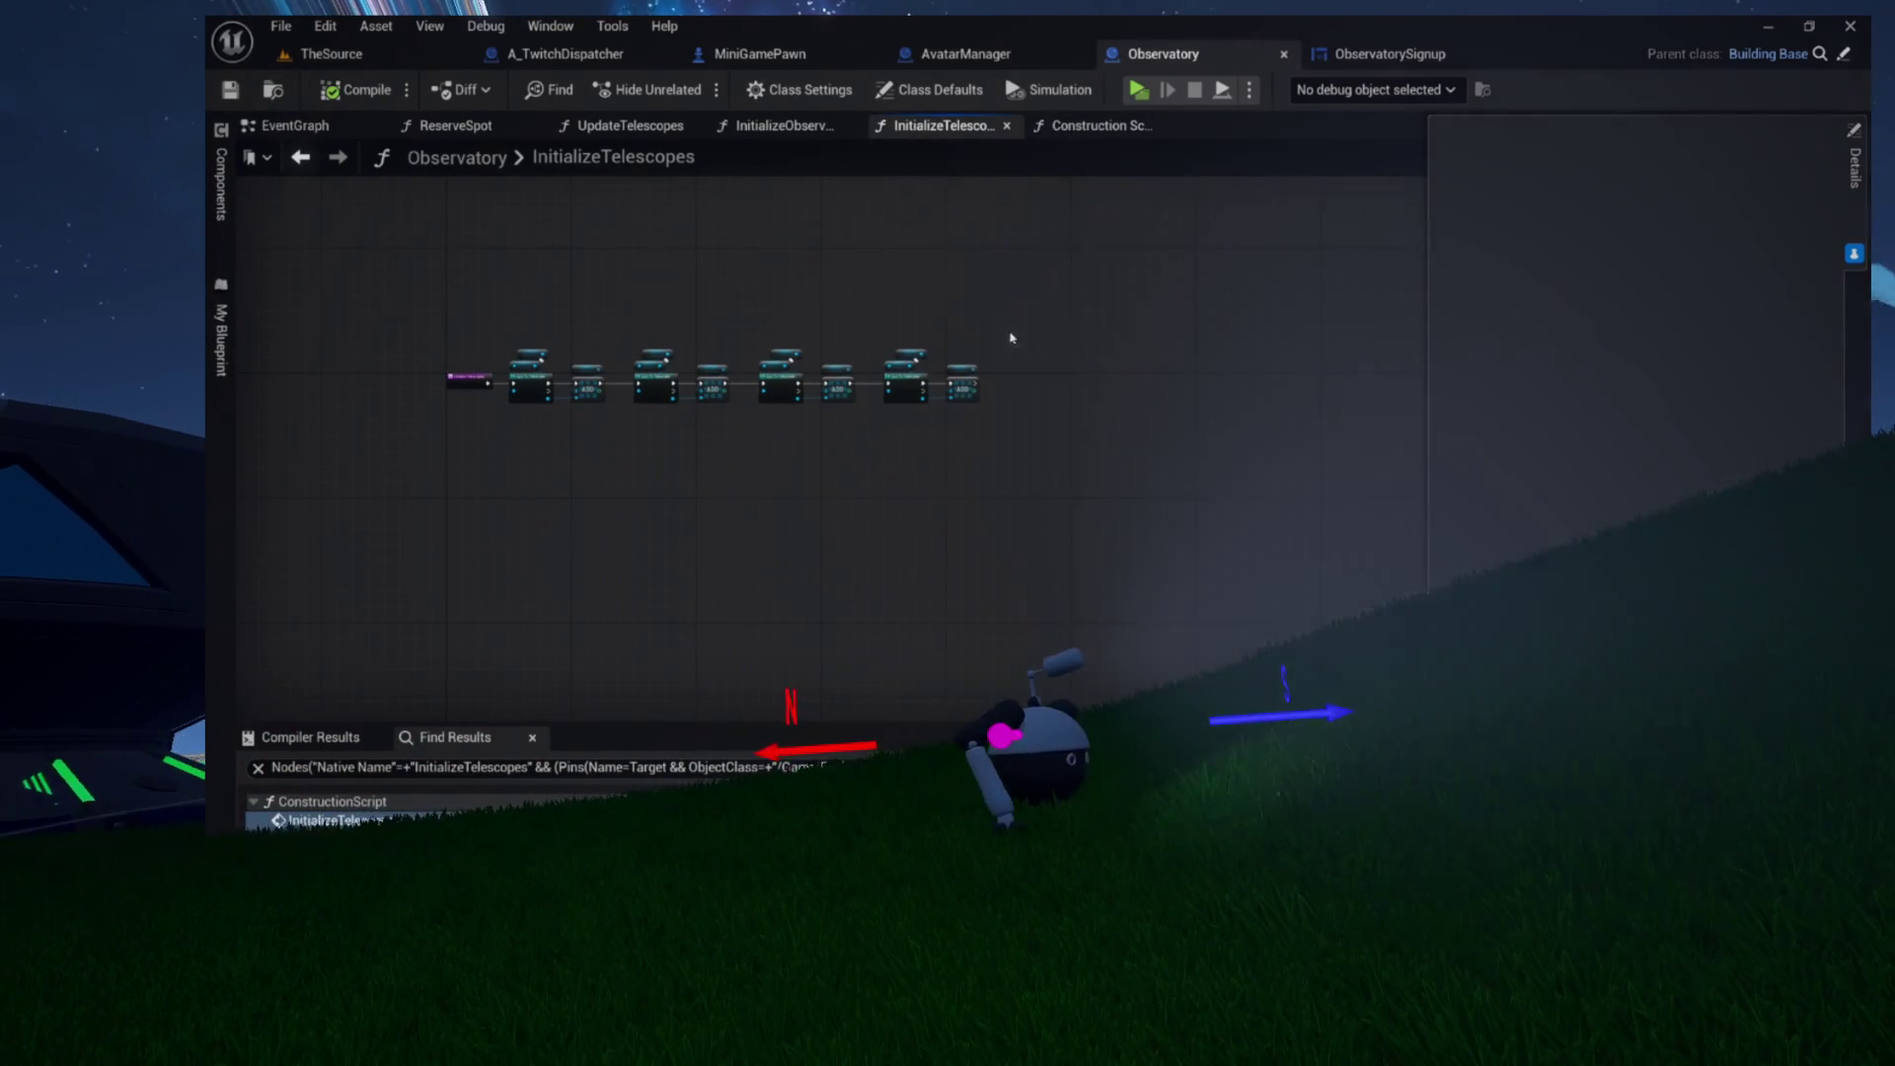
{"action": "left_click_drag", "start_coordinate": [1009, 333], "coordinate": [524, 427]}
{"action": "scroll", "coordinate": [521, 428], "scroll_direction": "up", "scroll_amount": 5}
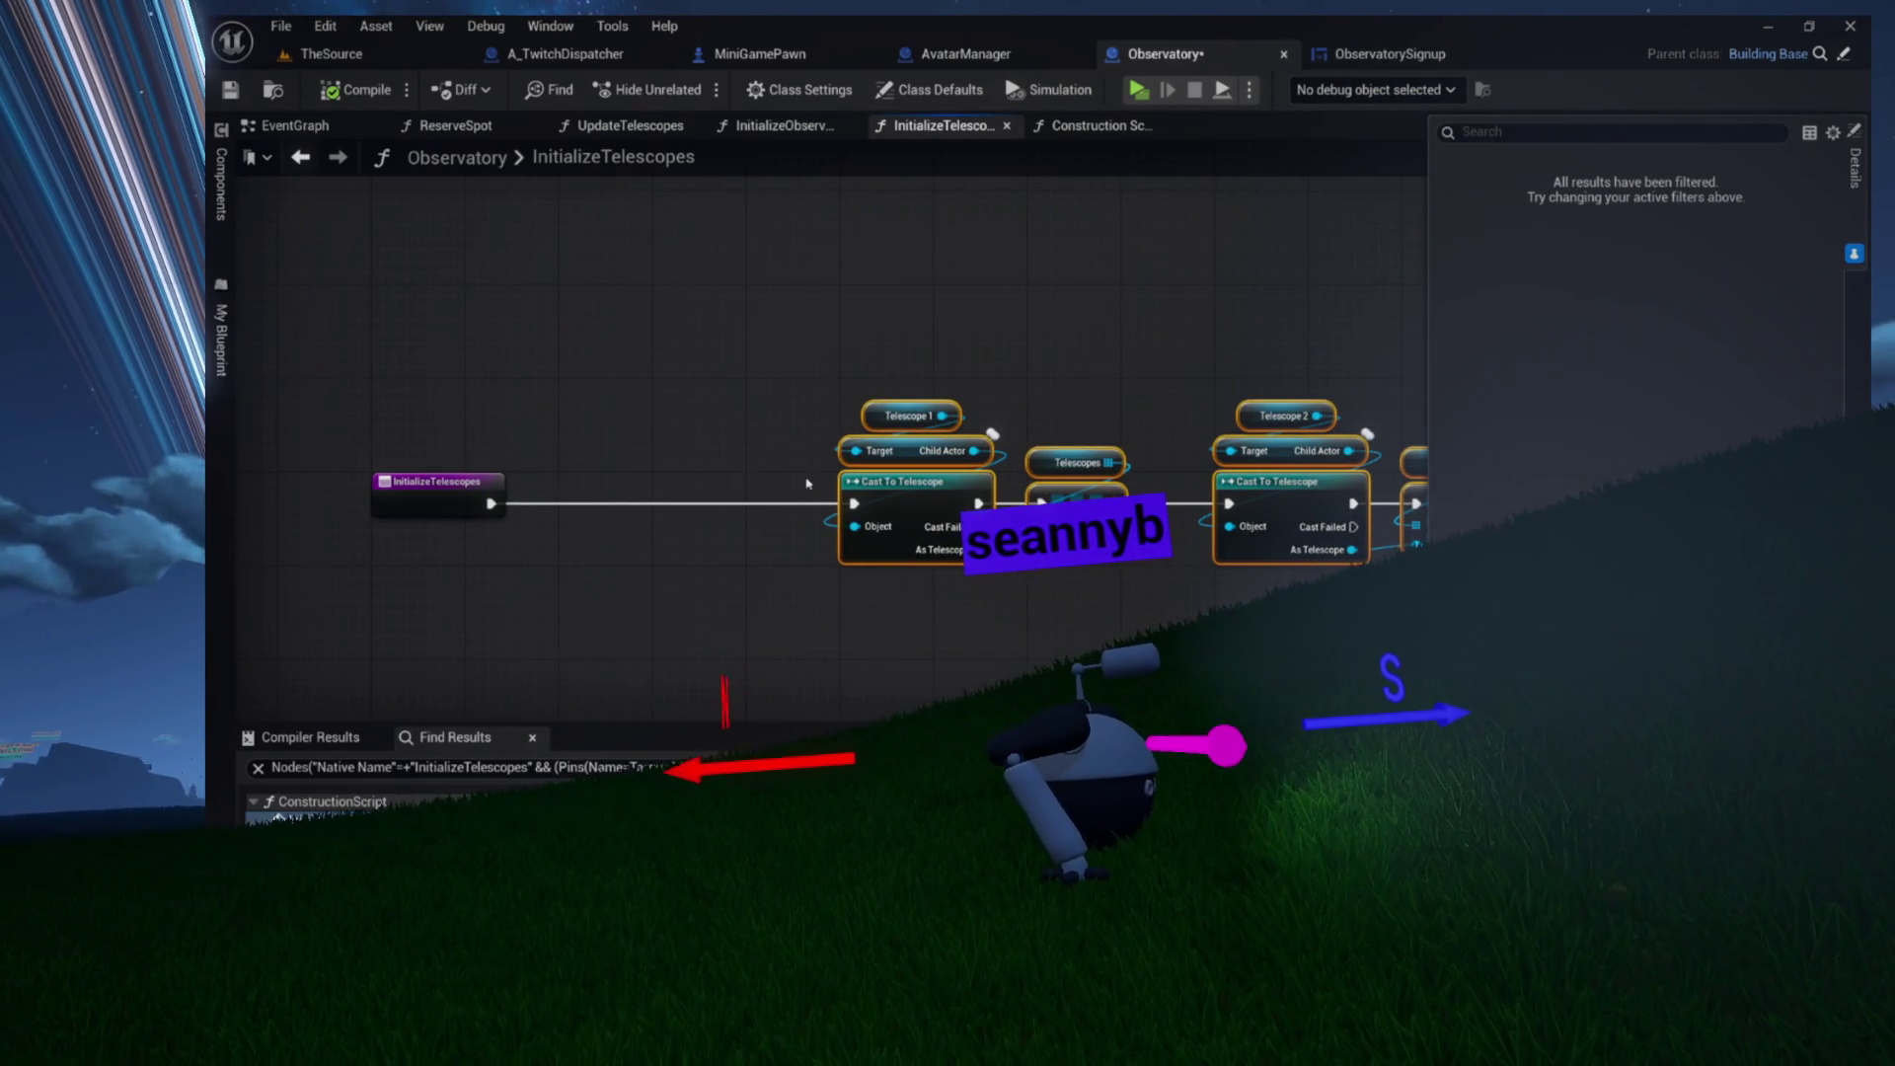
{"action": "left_click", "coordinate": [711, 478]}
{"action": "scroll", "coordinate": [643, 375], "scroll_direction": "up", "scroll_amount": 3}
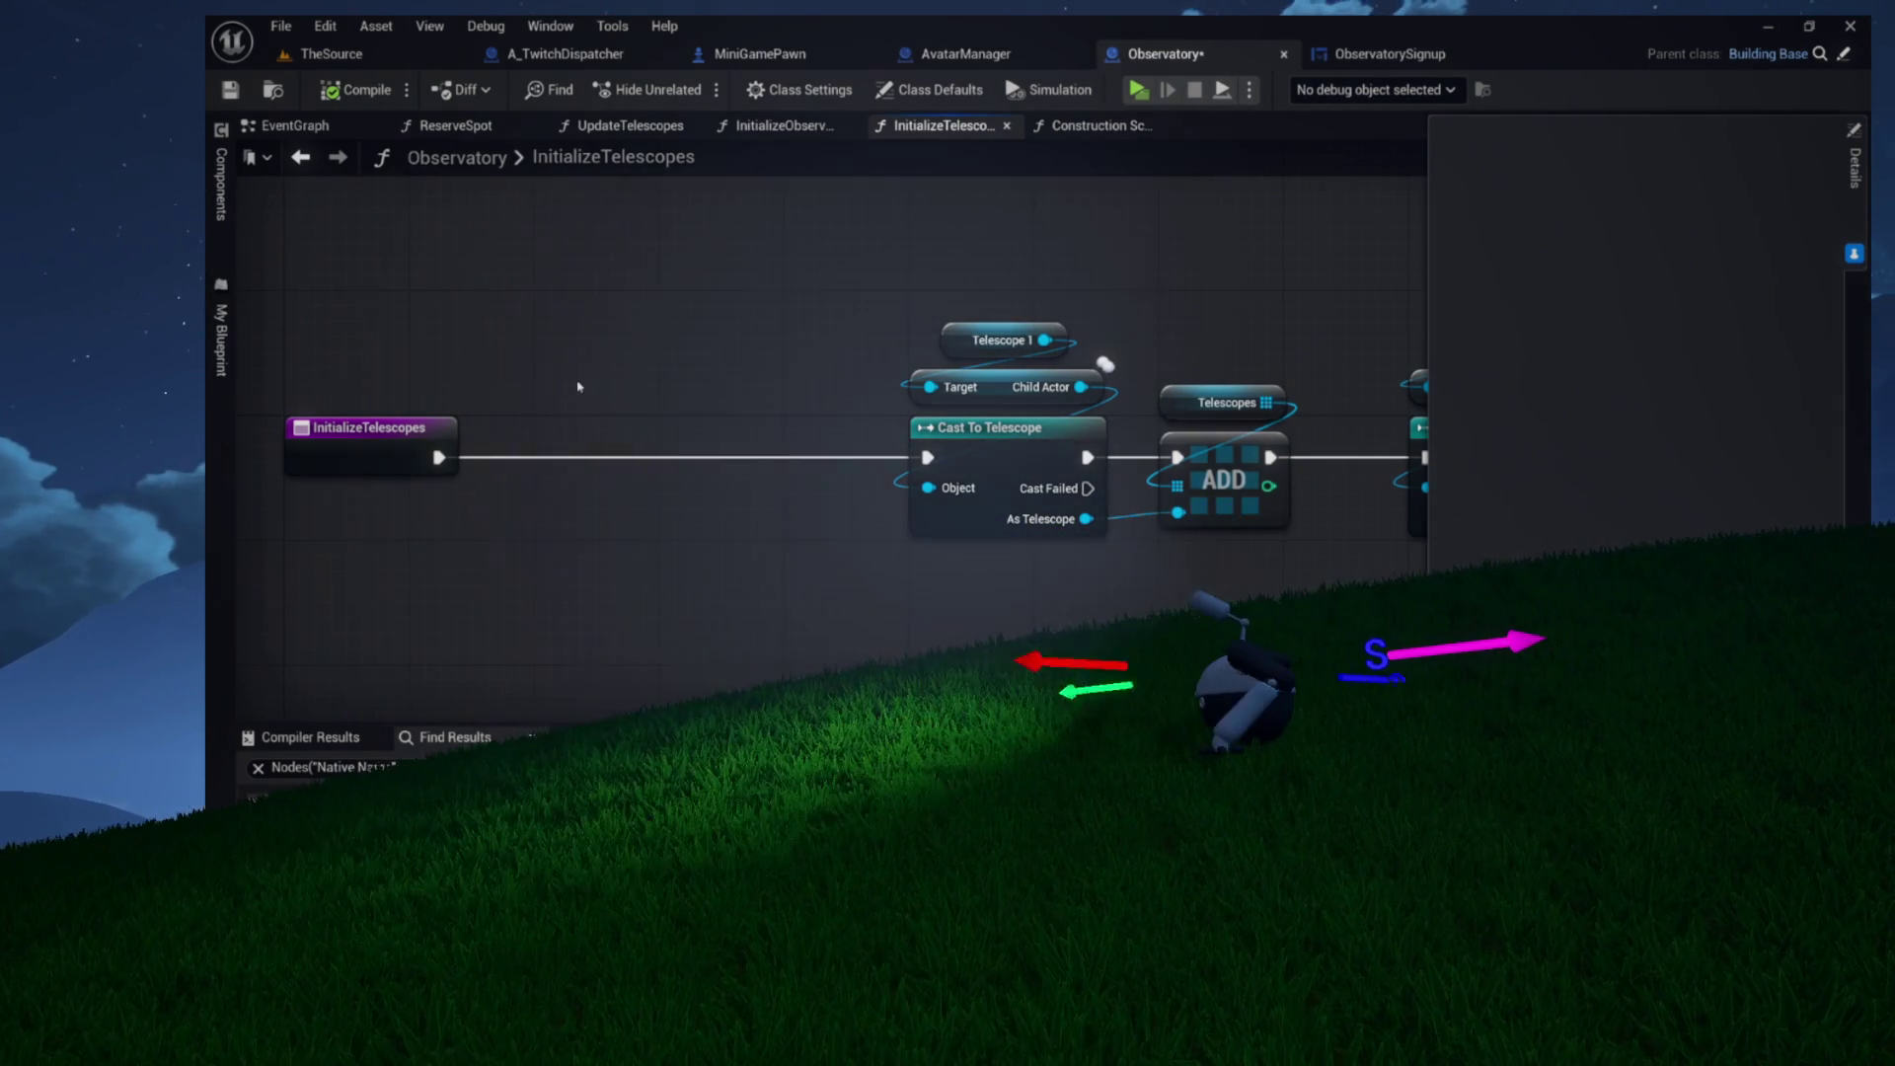
Add an array Clear node wired from the Telescopes getter
{"action": "right_click", "coordinate": [580, 380]}
{"action": "left_click", "coordinate": [705, 337]}
{"action": "left_click", "coordinate": [1230, 401]}
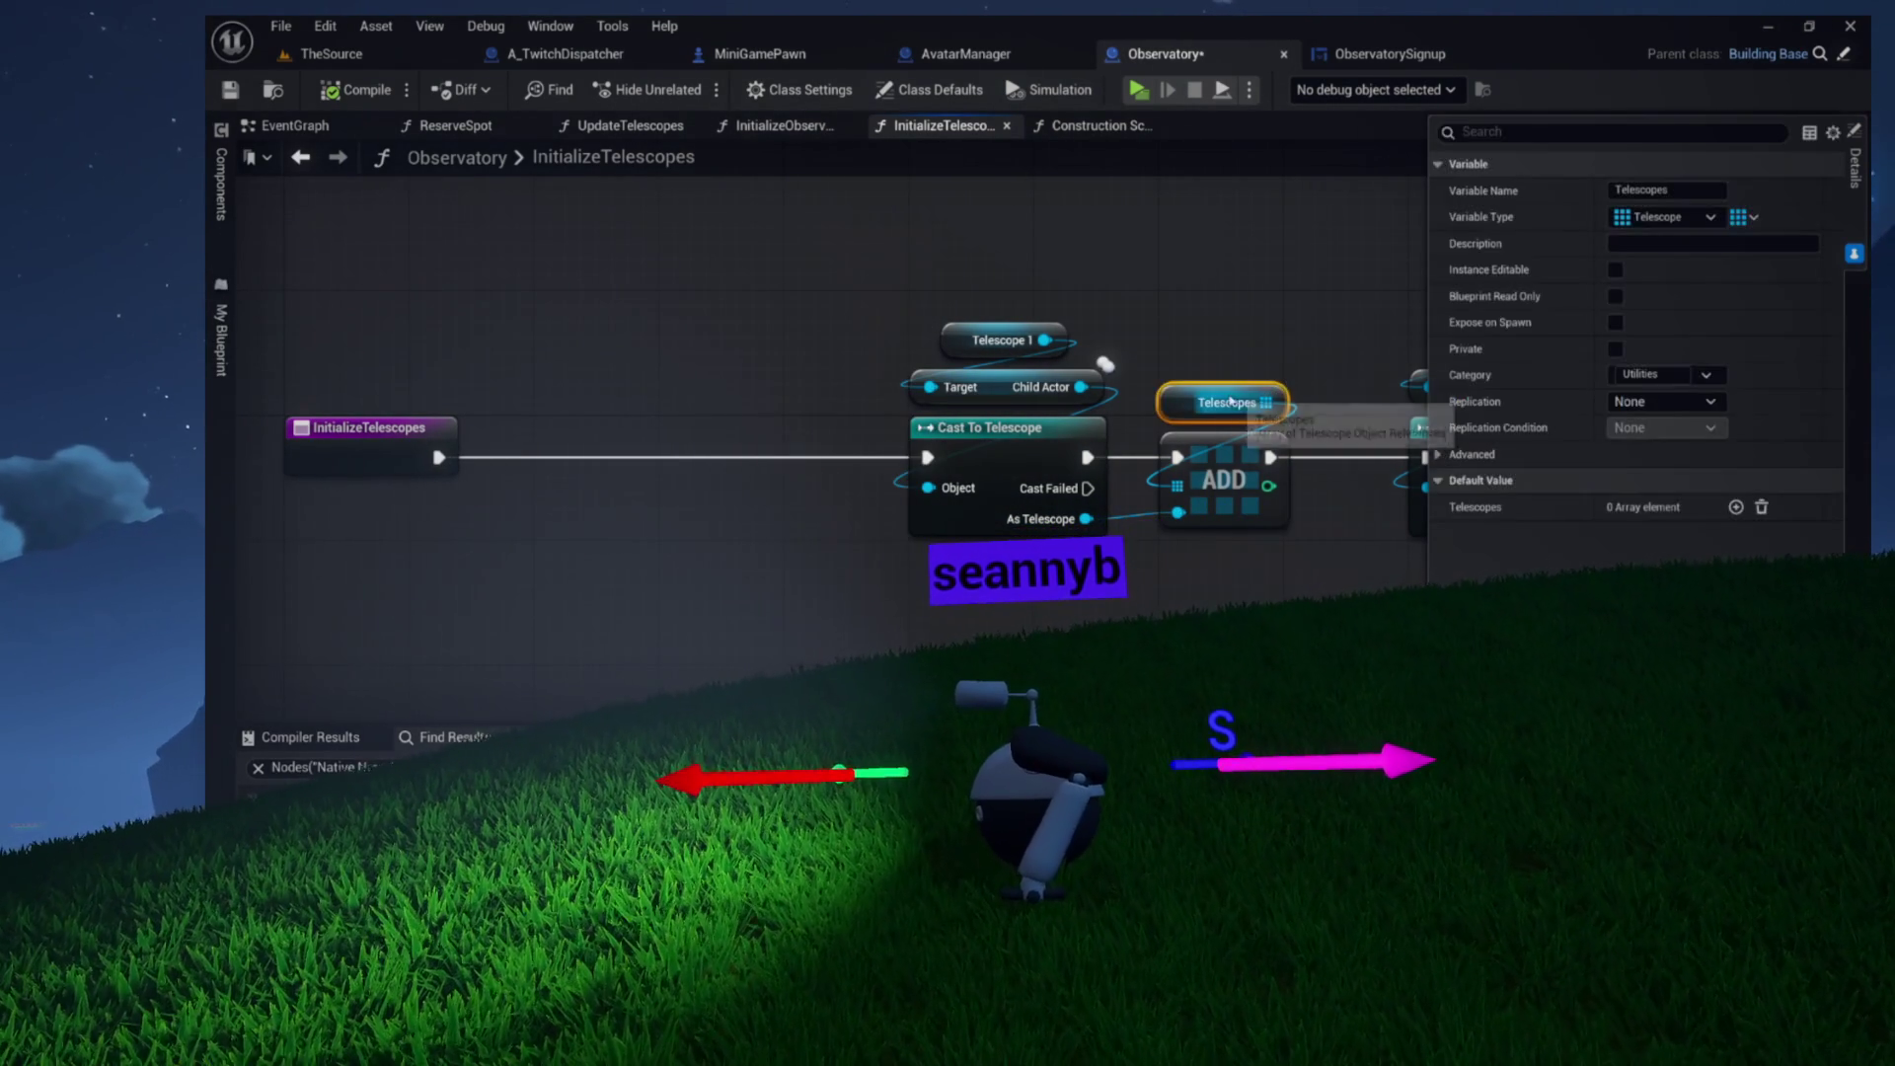
{"action": "left_click_drag", "start_coordinate": [626, 308], "coordinate": [609, 401]}
{"action": "type", "text": "clear"}
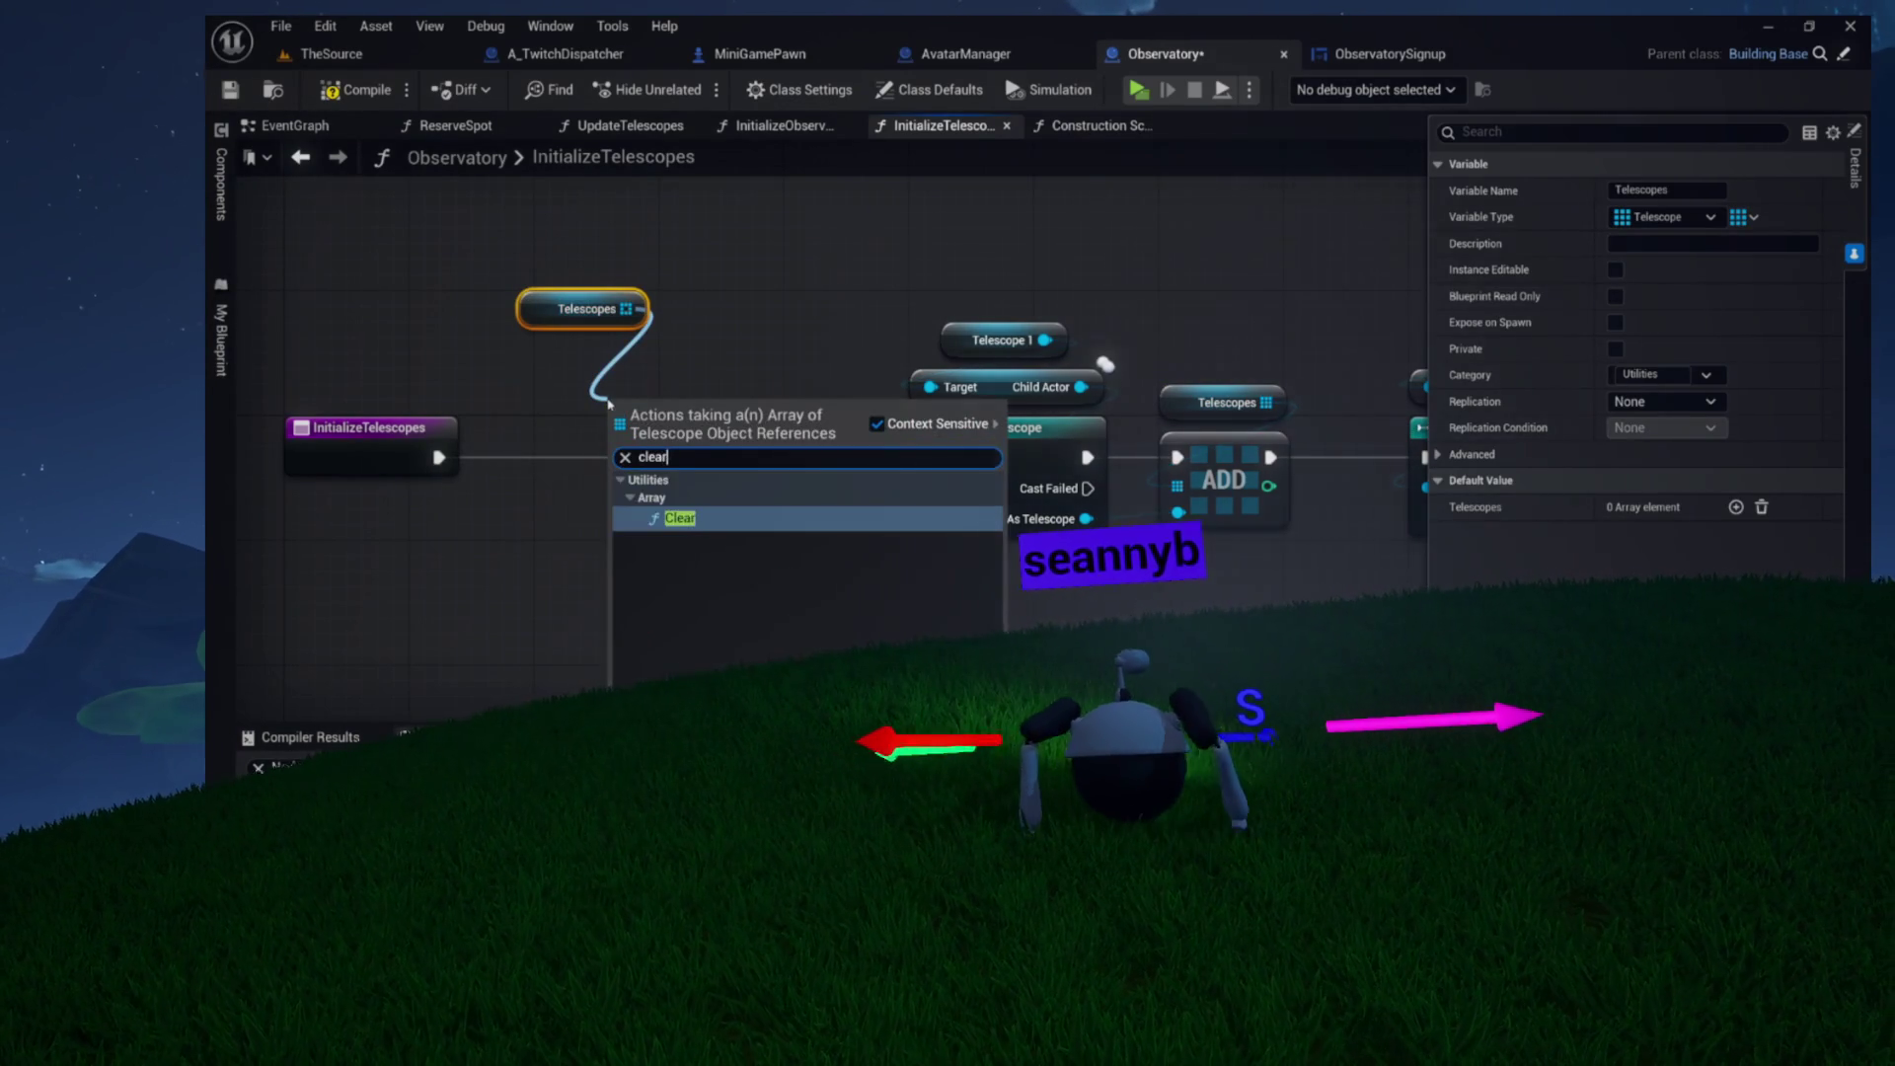
{"action": "key", "text": "Return"}
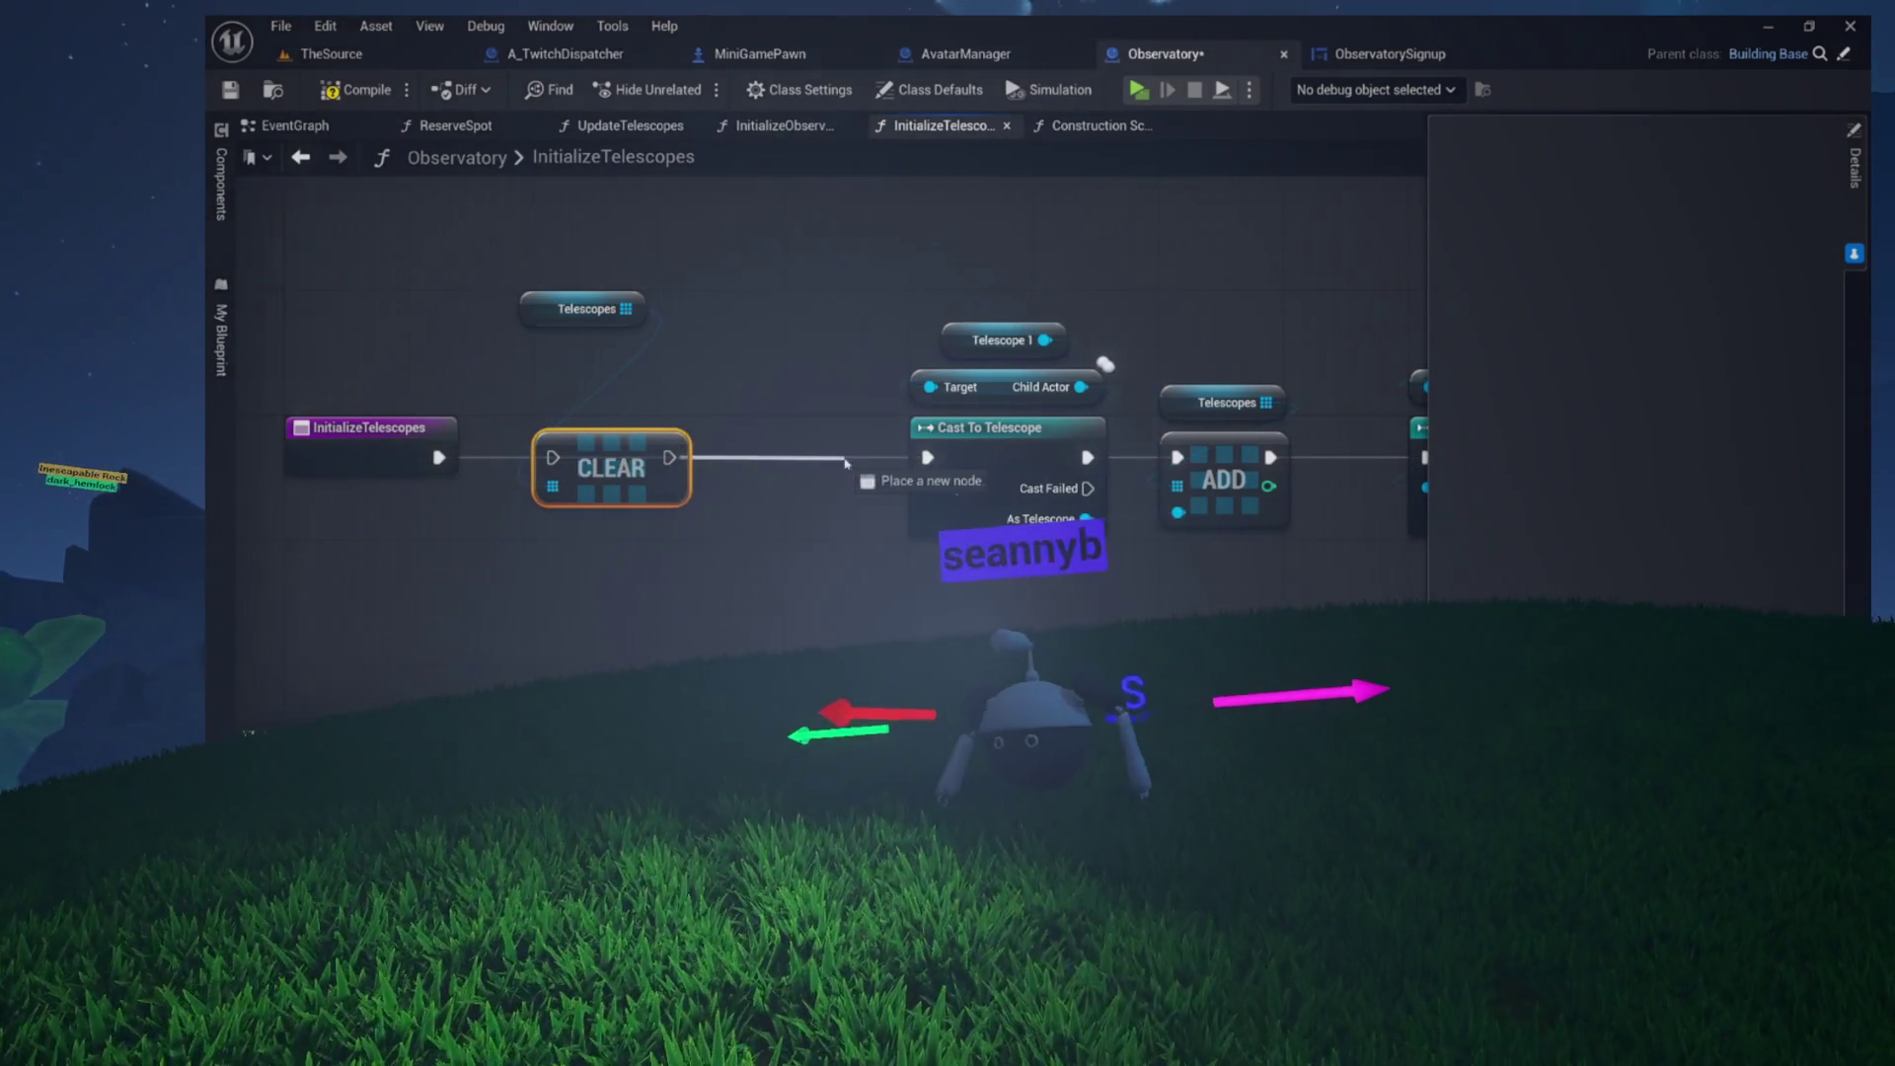
Run Clear before Cast To Telescope, with the Telescopes getter feeding the Clear node
{"action": "left_click_drag", "start_coordinate": [846, 462], "coordinate": [928, 457]}
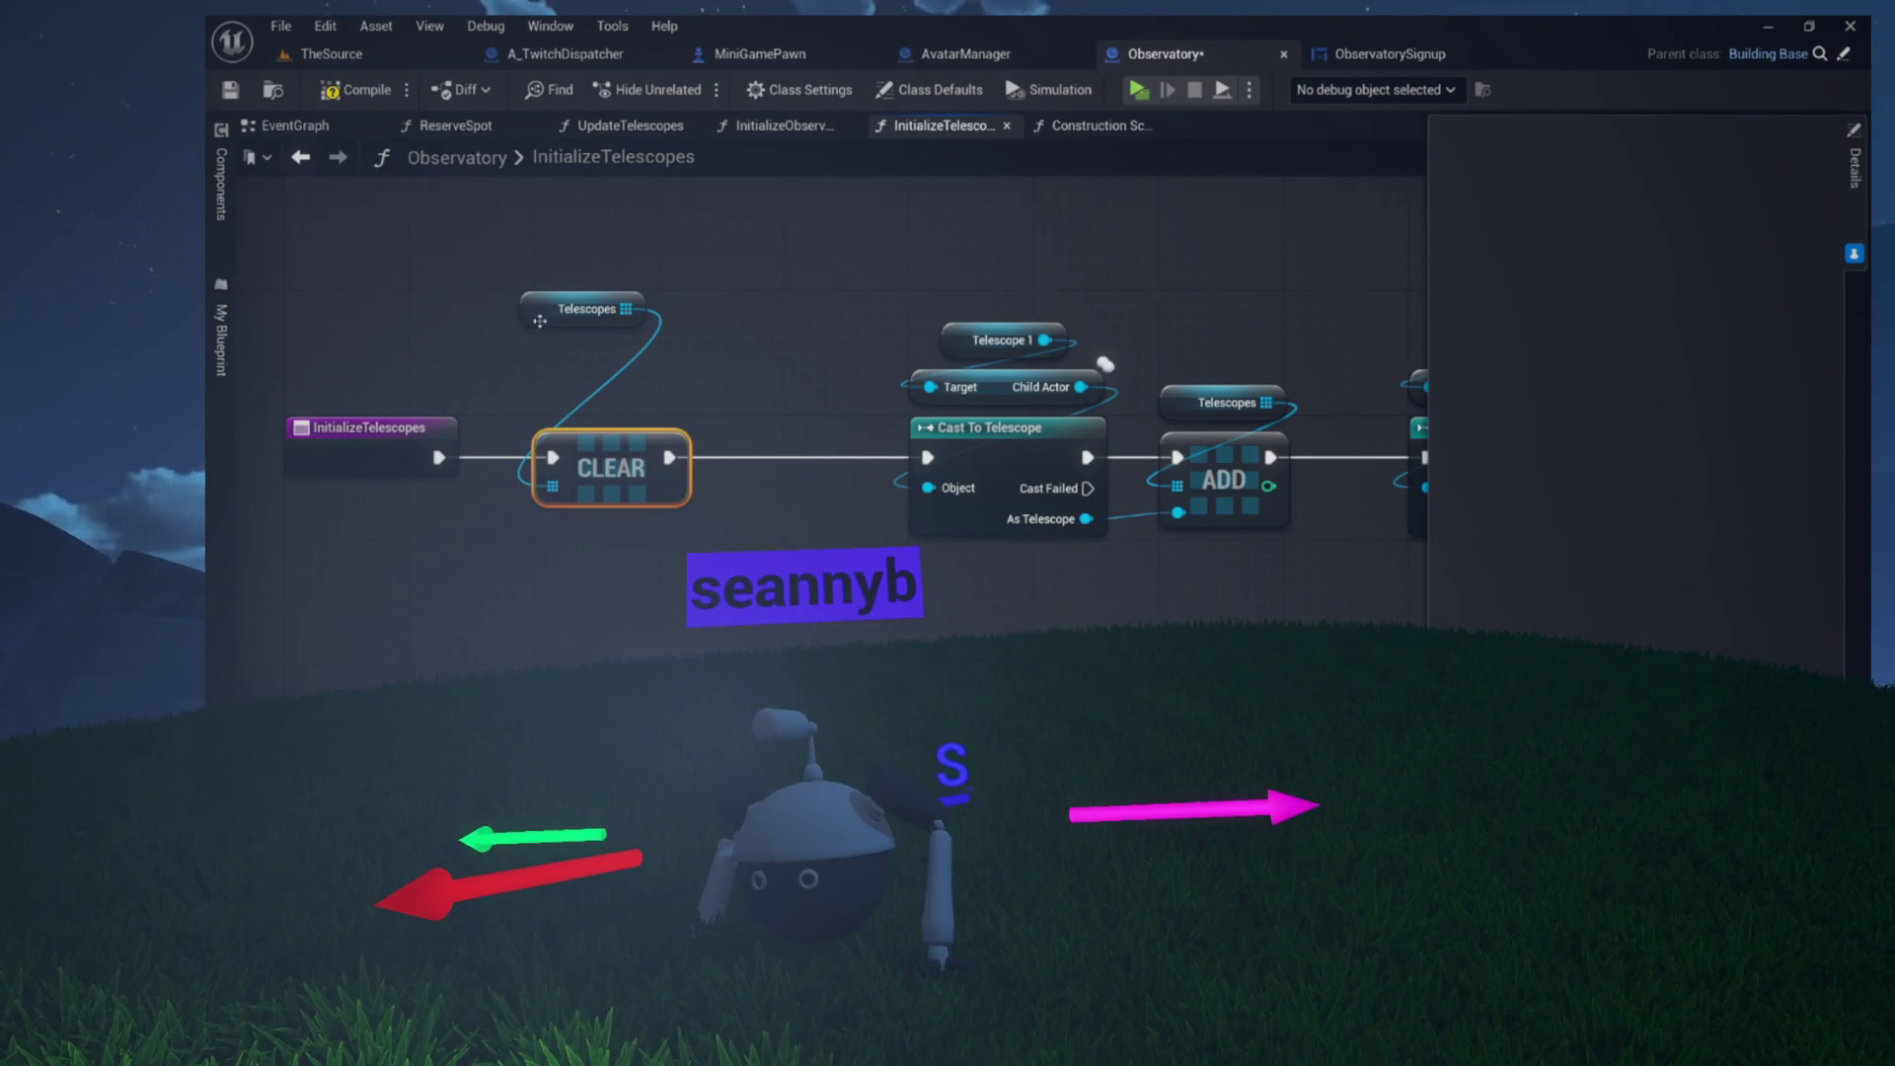
{"action": "left_click_drag", "start_coordinate": [540, 321], "coordinate": [615, 387]}
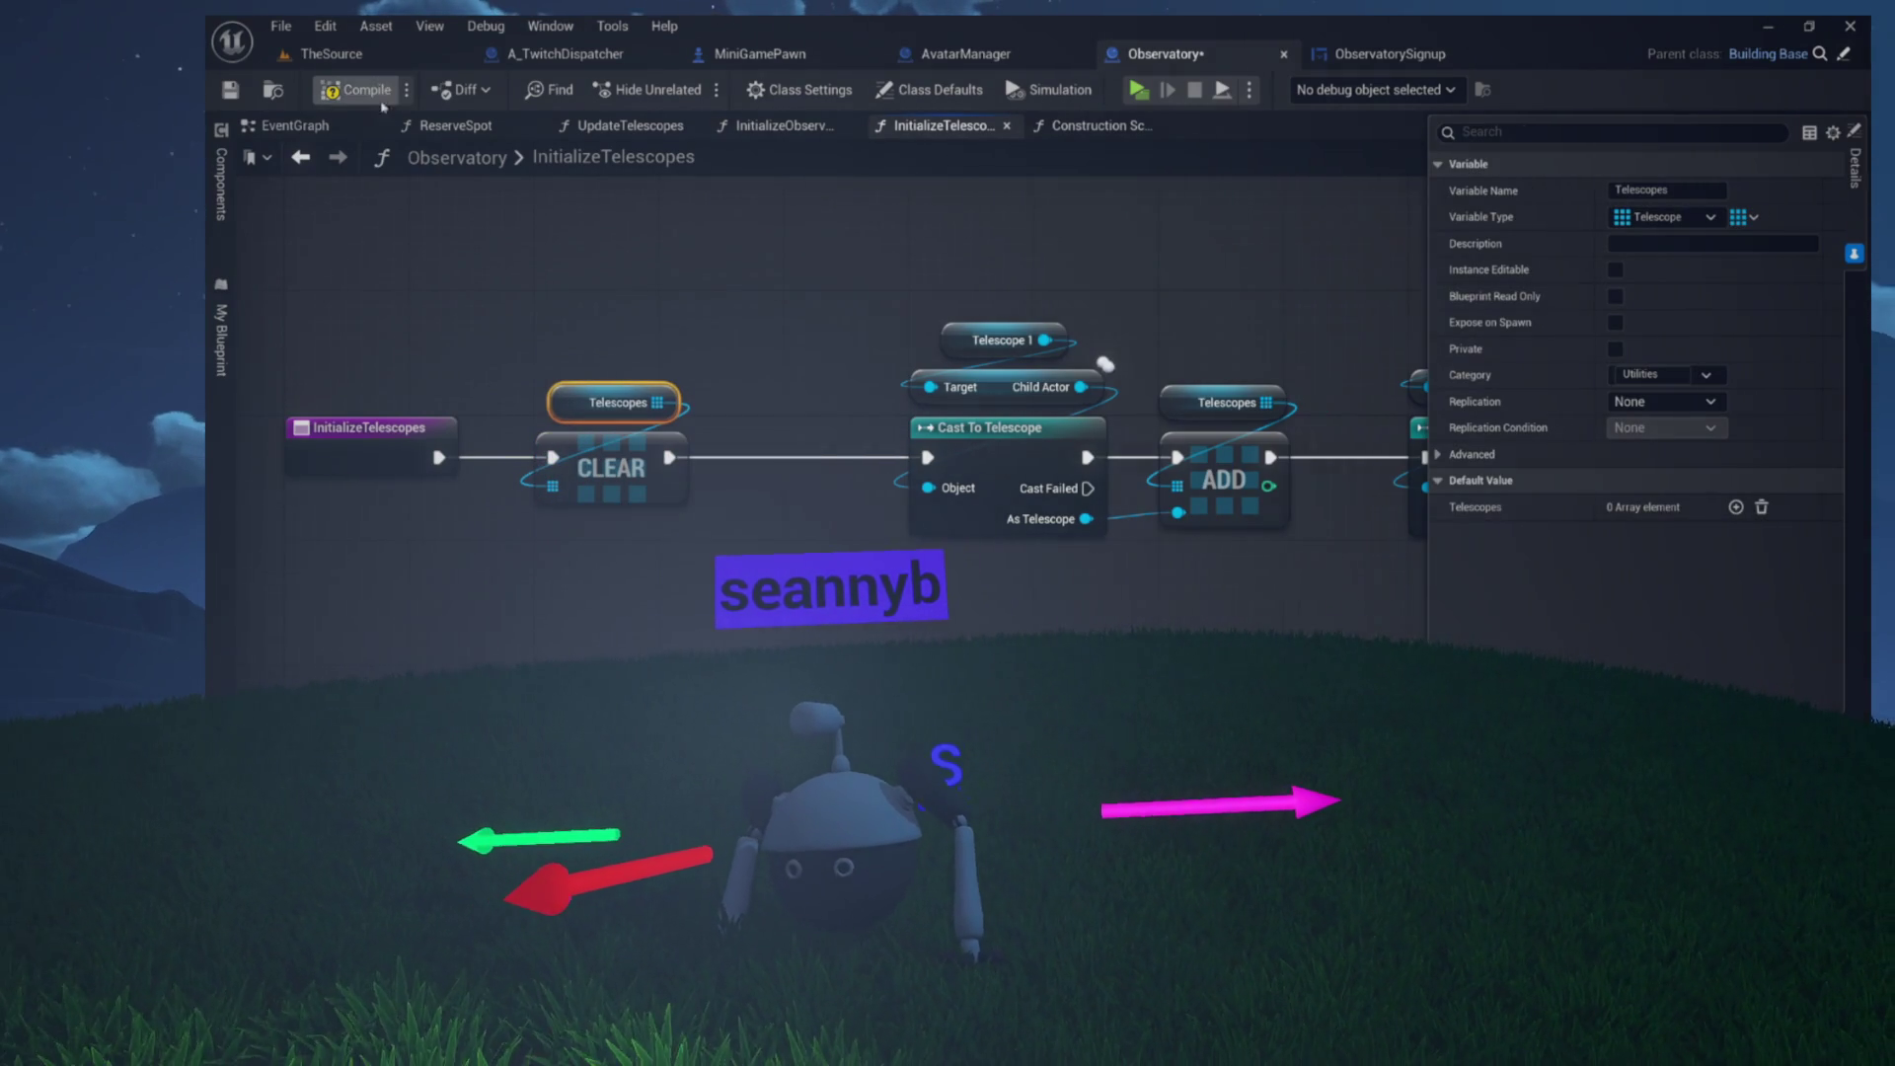
{"action": "left_click_drag", "start_coordinate": [628, 280], "coordinate": [397, 325]}
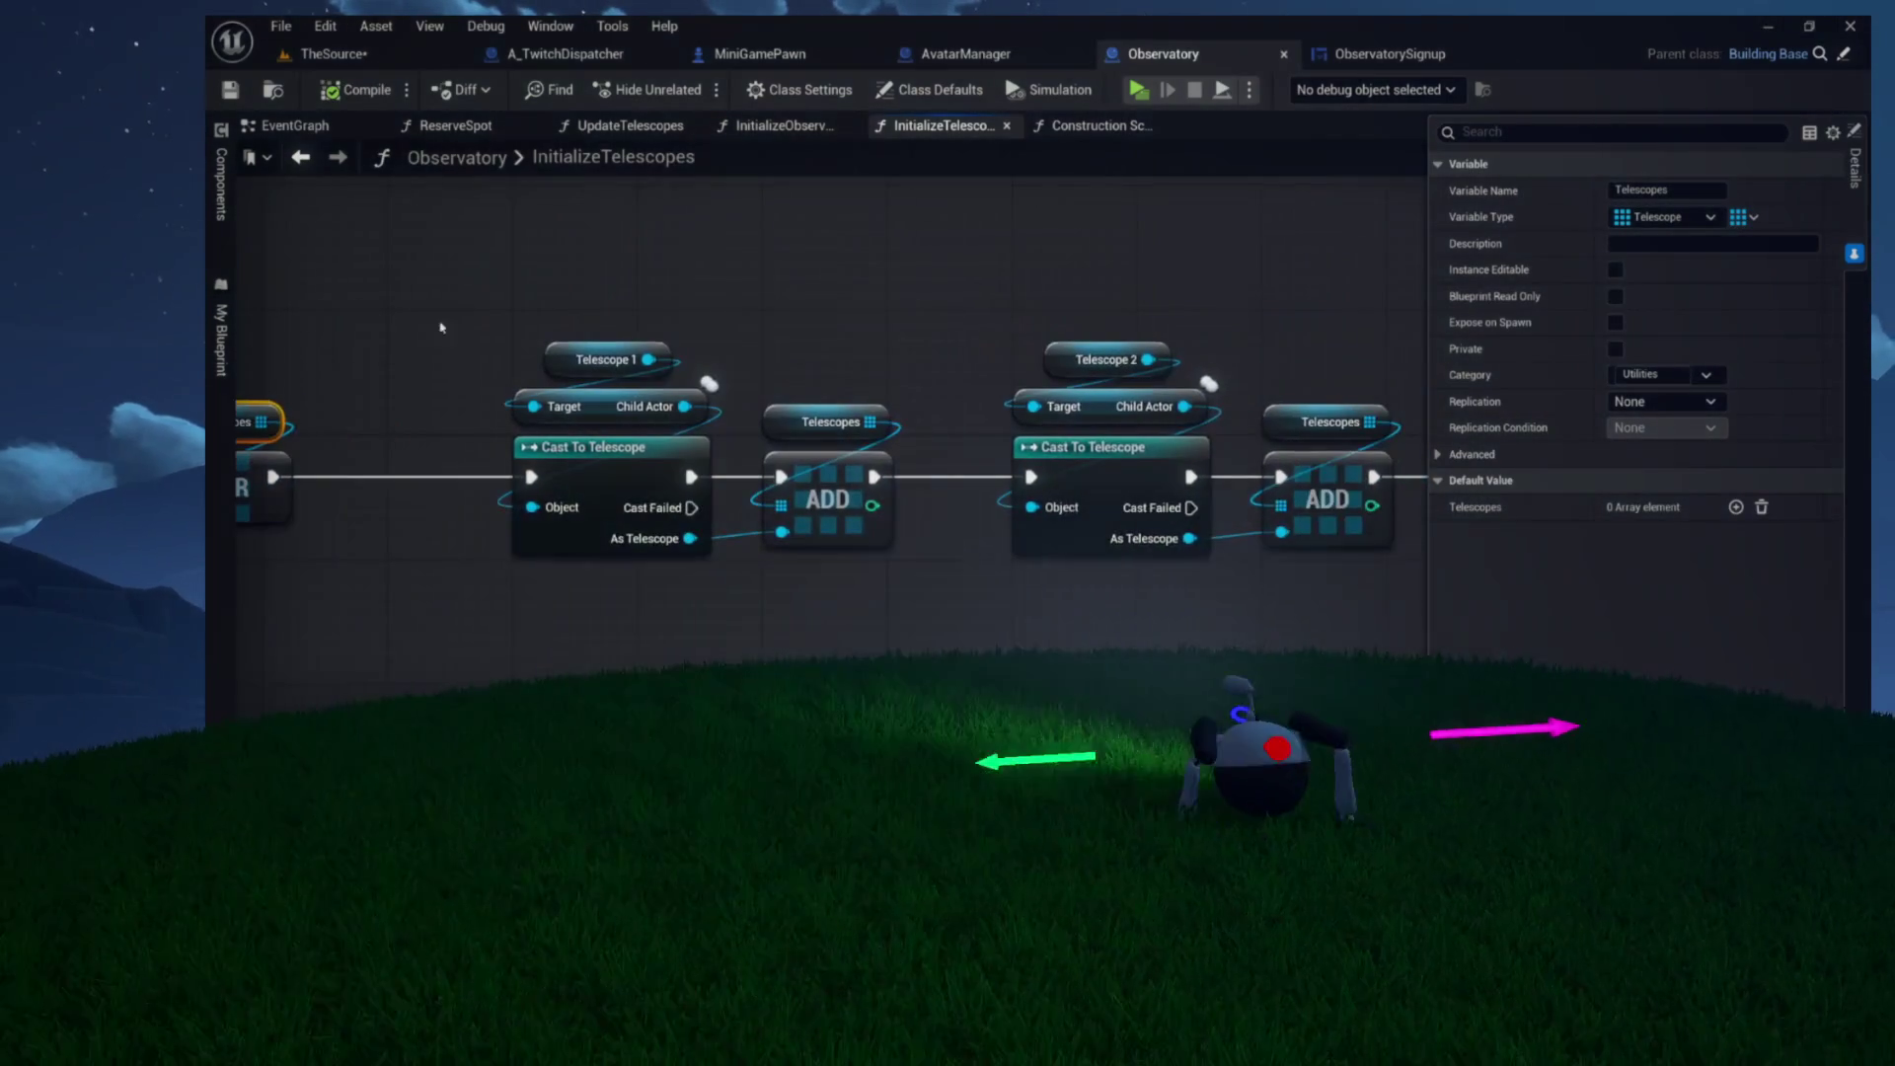
{"action": "left_click_drag", "start_coordinate": [597, 362], "coordinate": [997, 370]}
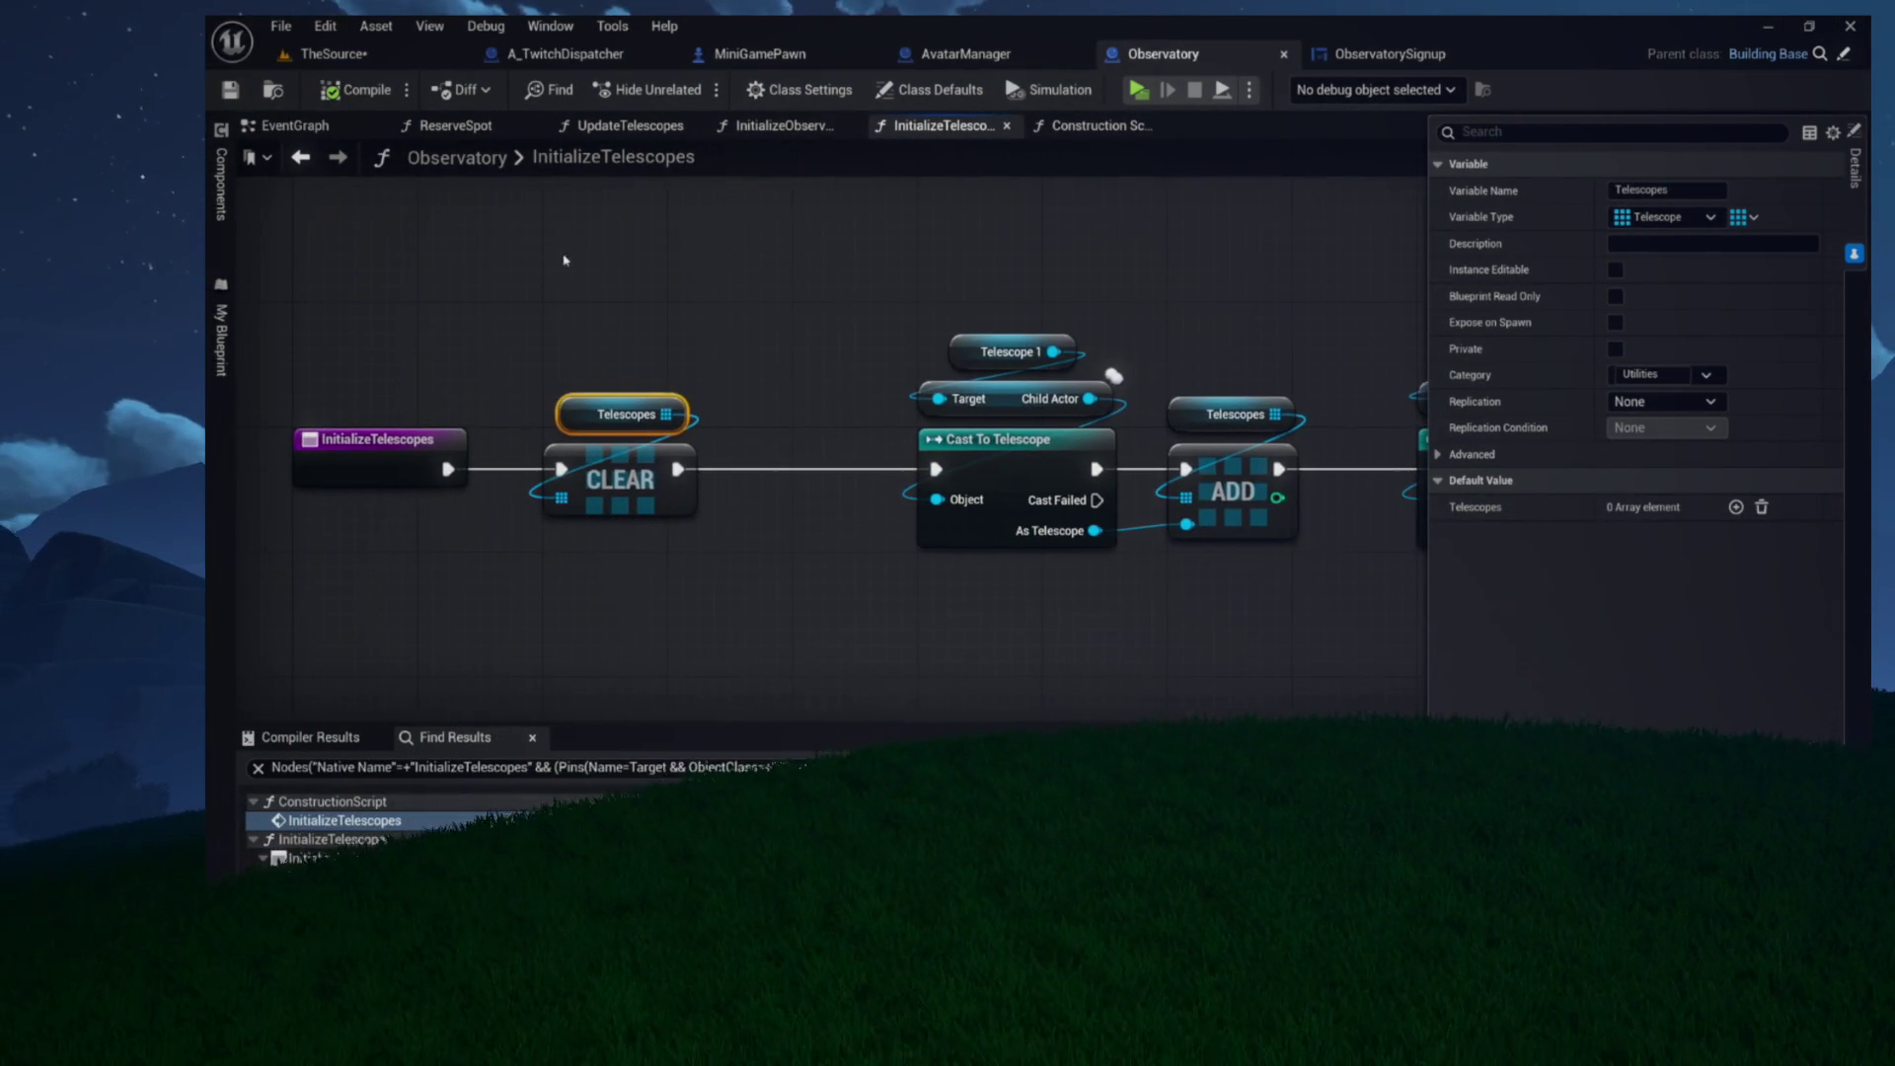
{"action": "left_click", "coordinate": [1112, 125]}
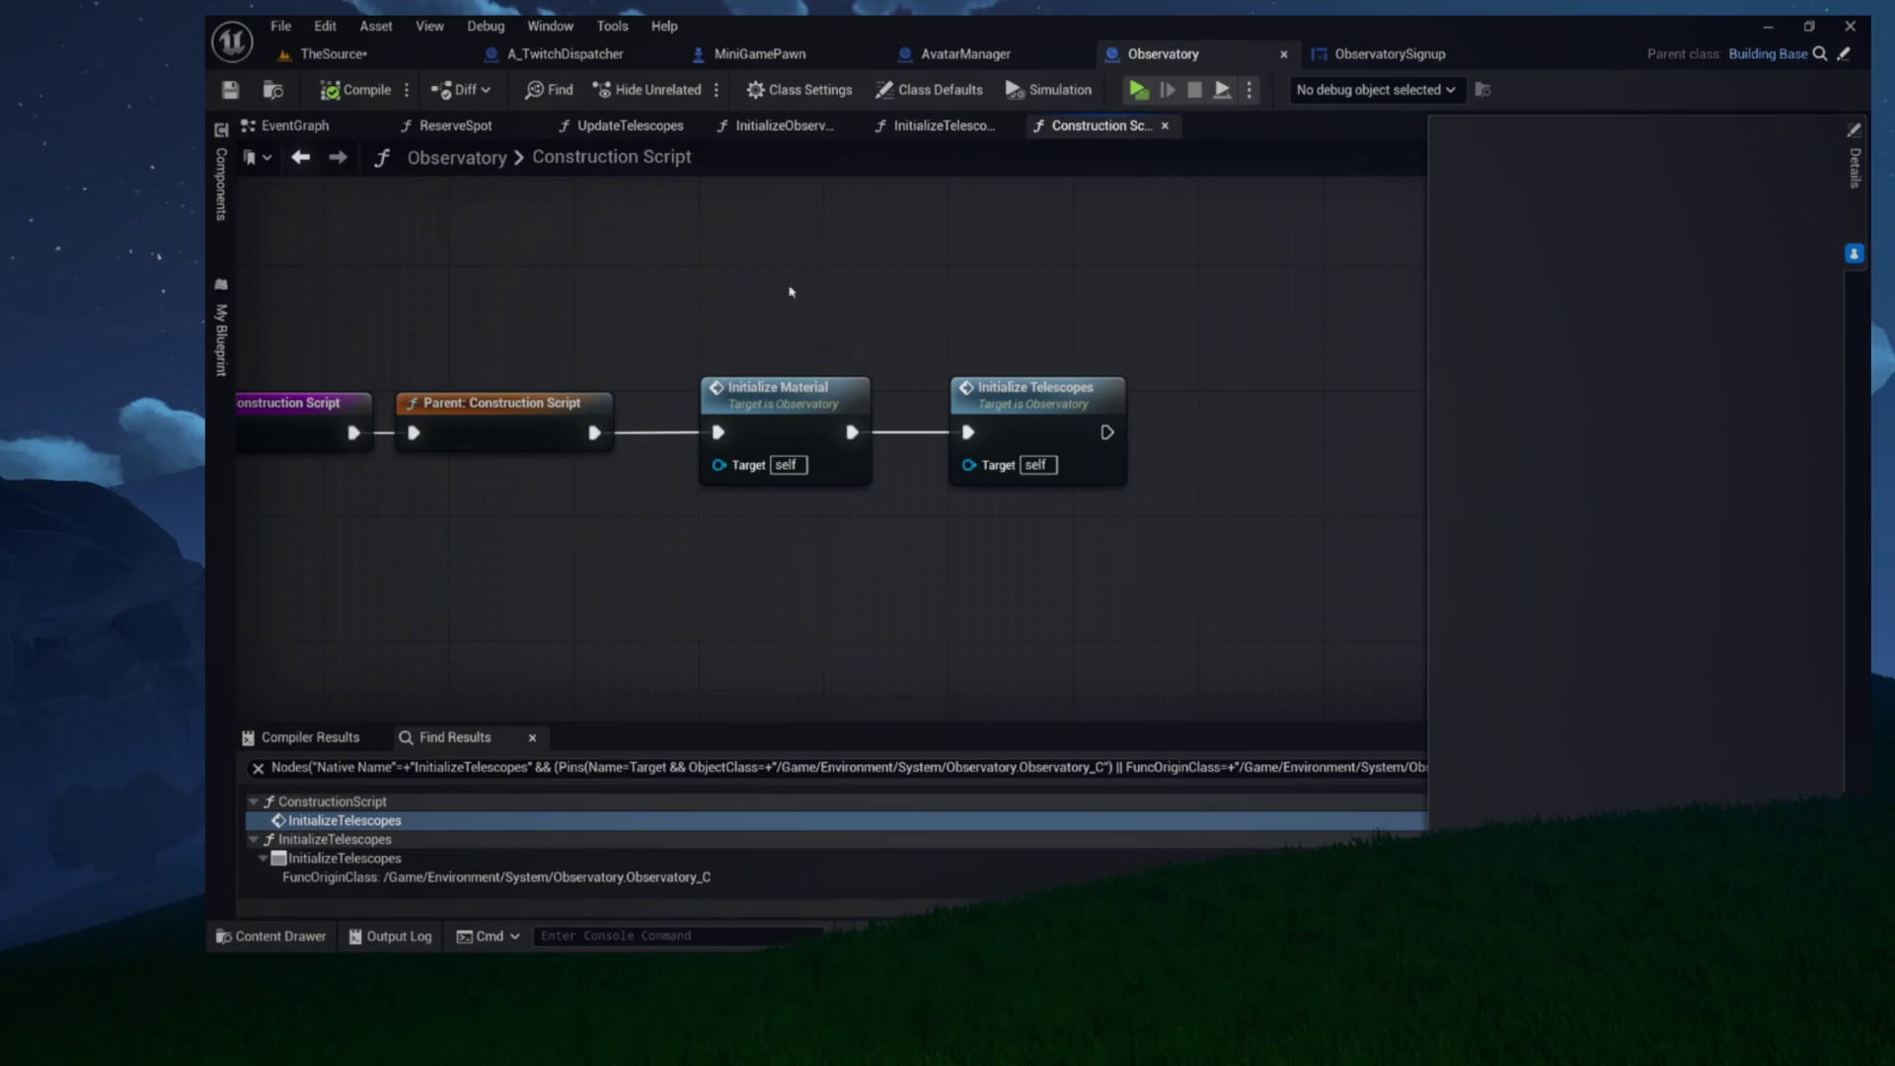
Remove the Initialize Telescopes call from the Construction Script and paste it into the EventGraph
{"action": "left_click", "coordinate": [1058, 448]}
{"action": "key", "text": "Delete"}
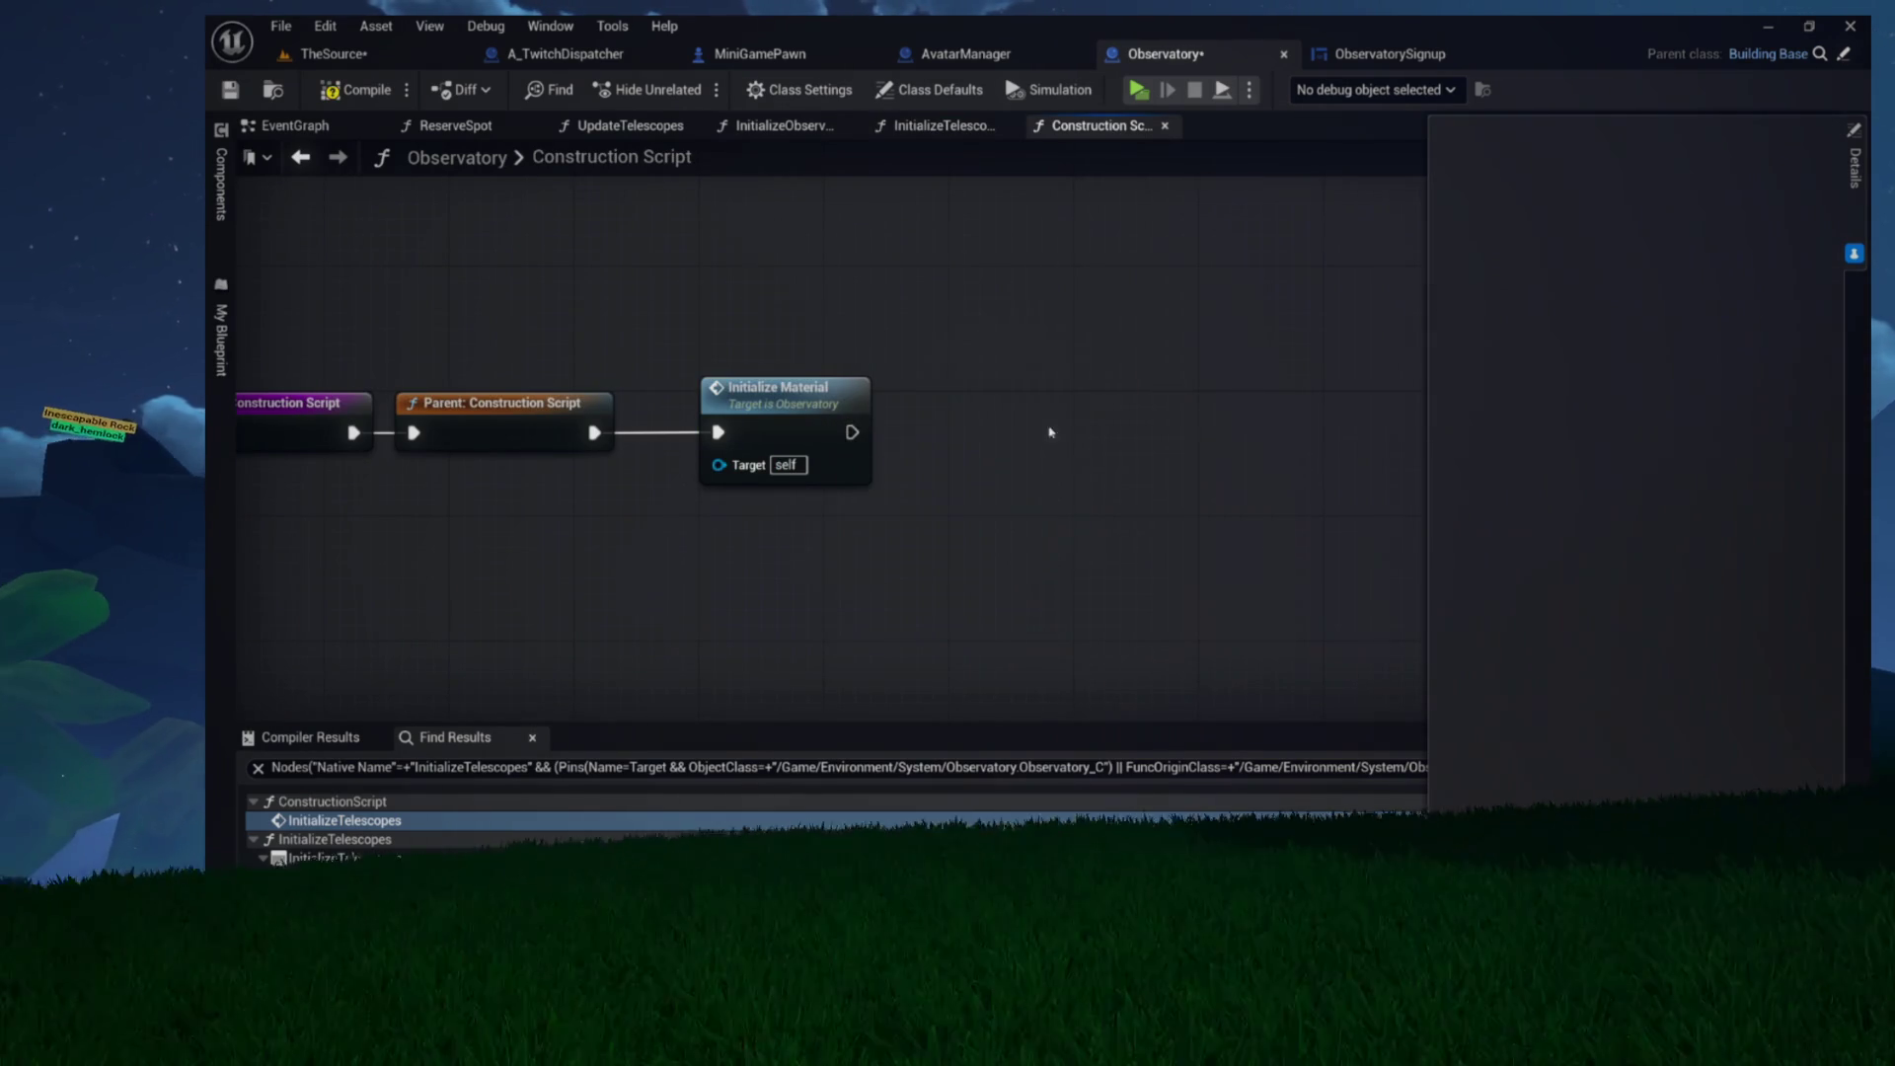
{"action": "left_click_drag", "start_coordinate": [746, 349], "coordinate": [944, 365]}
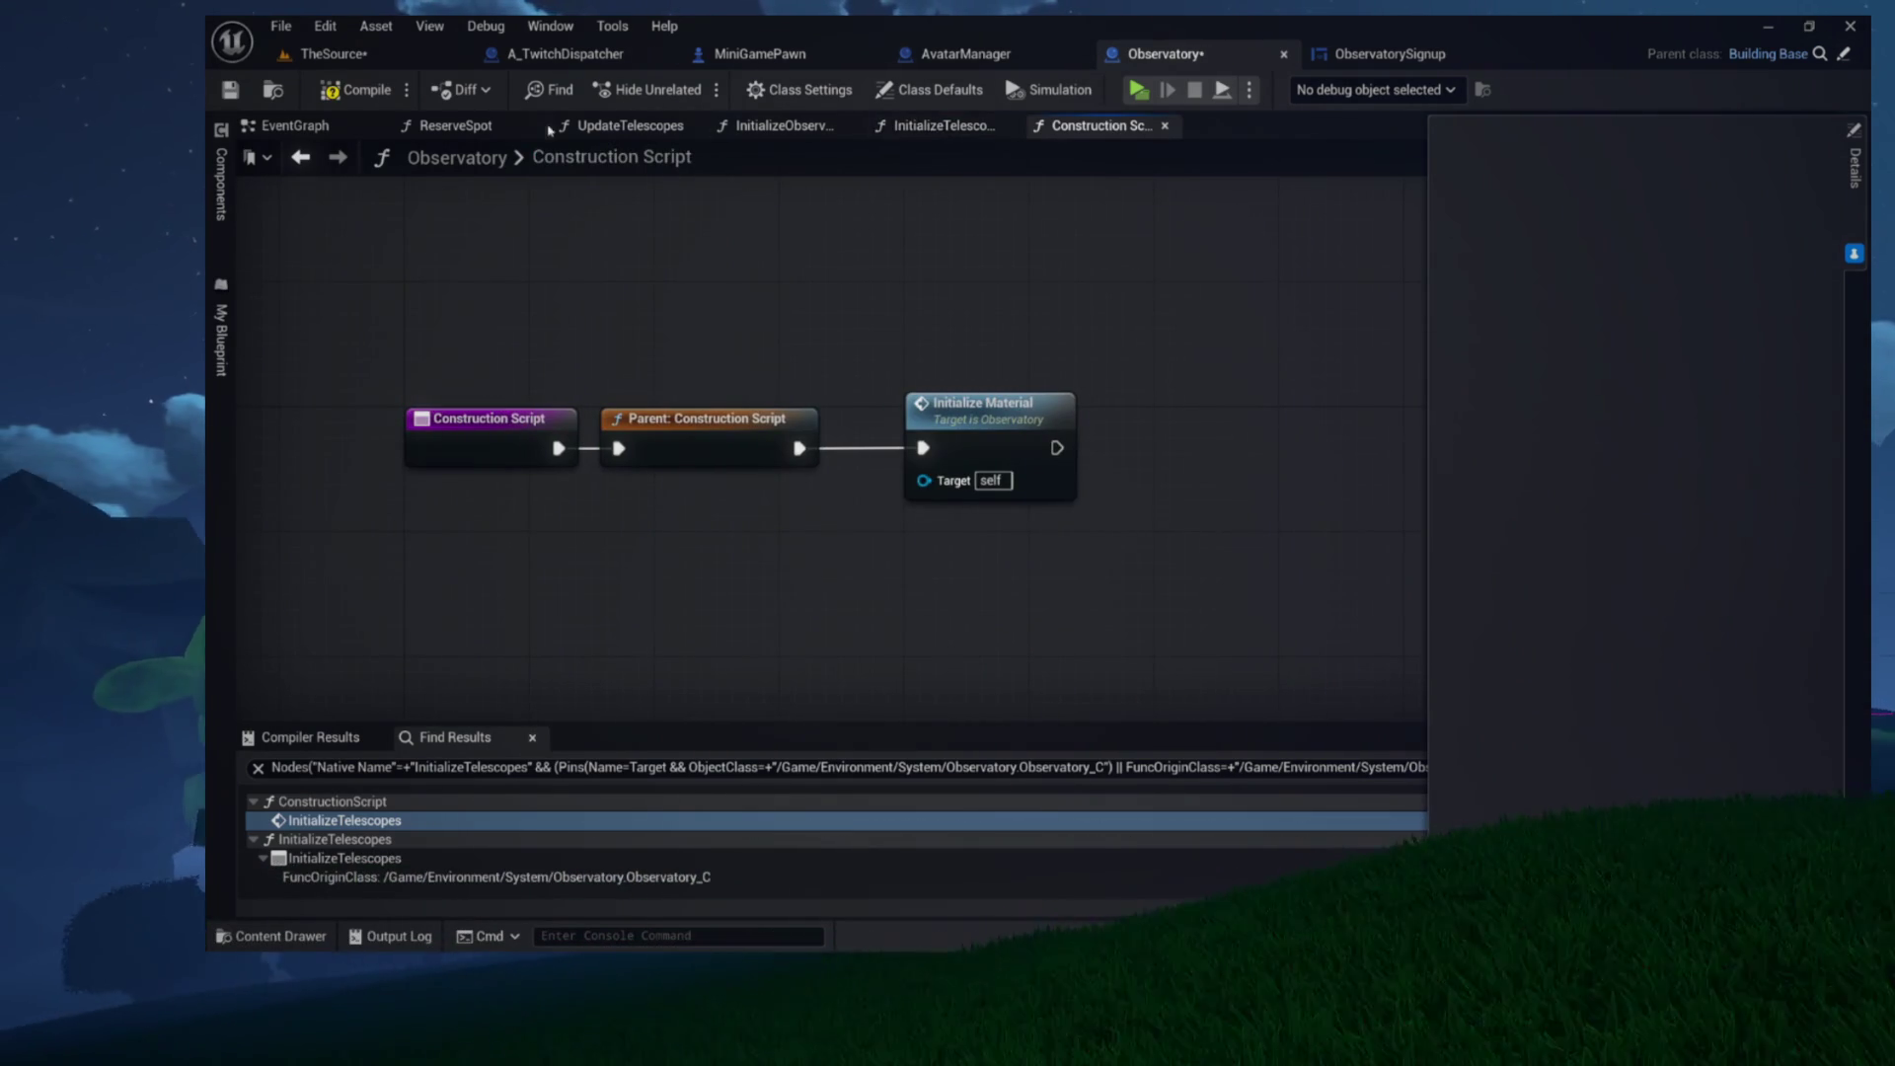
{"action": "left_click", "coordinate": [337, 155]}
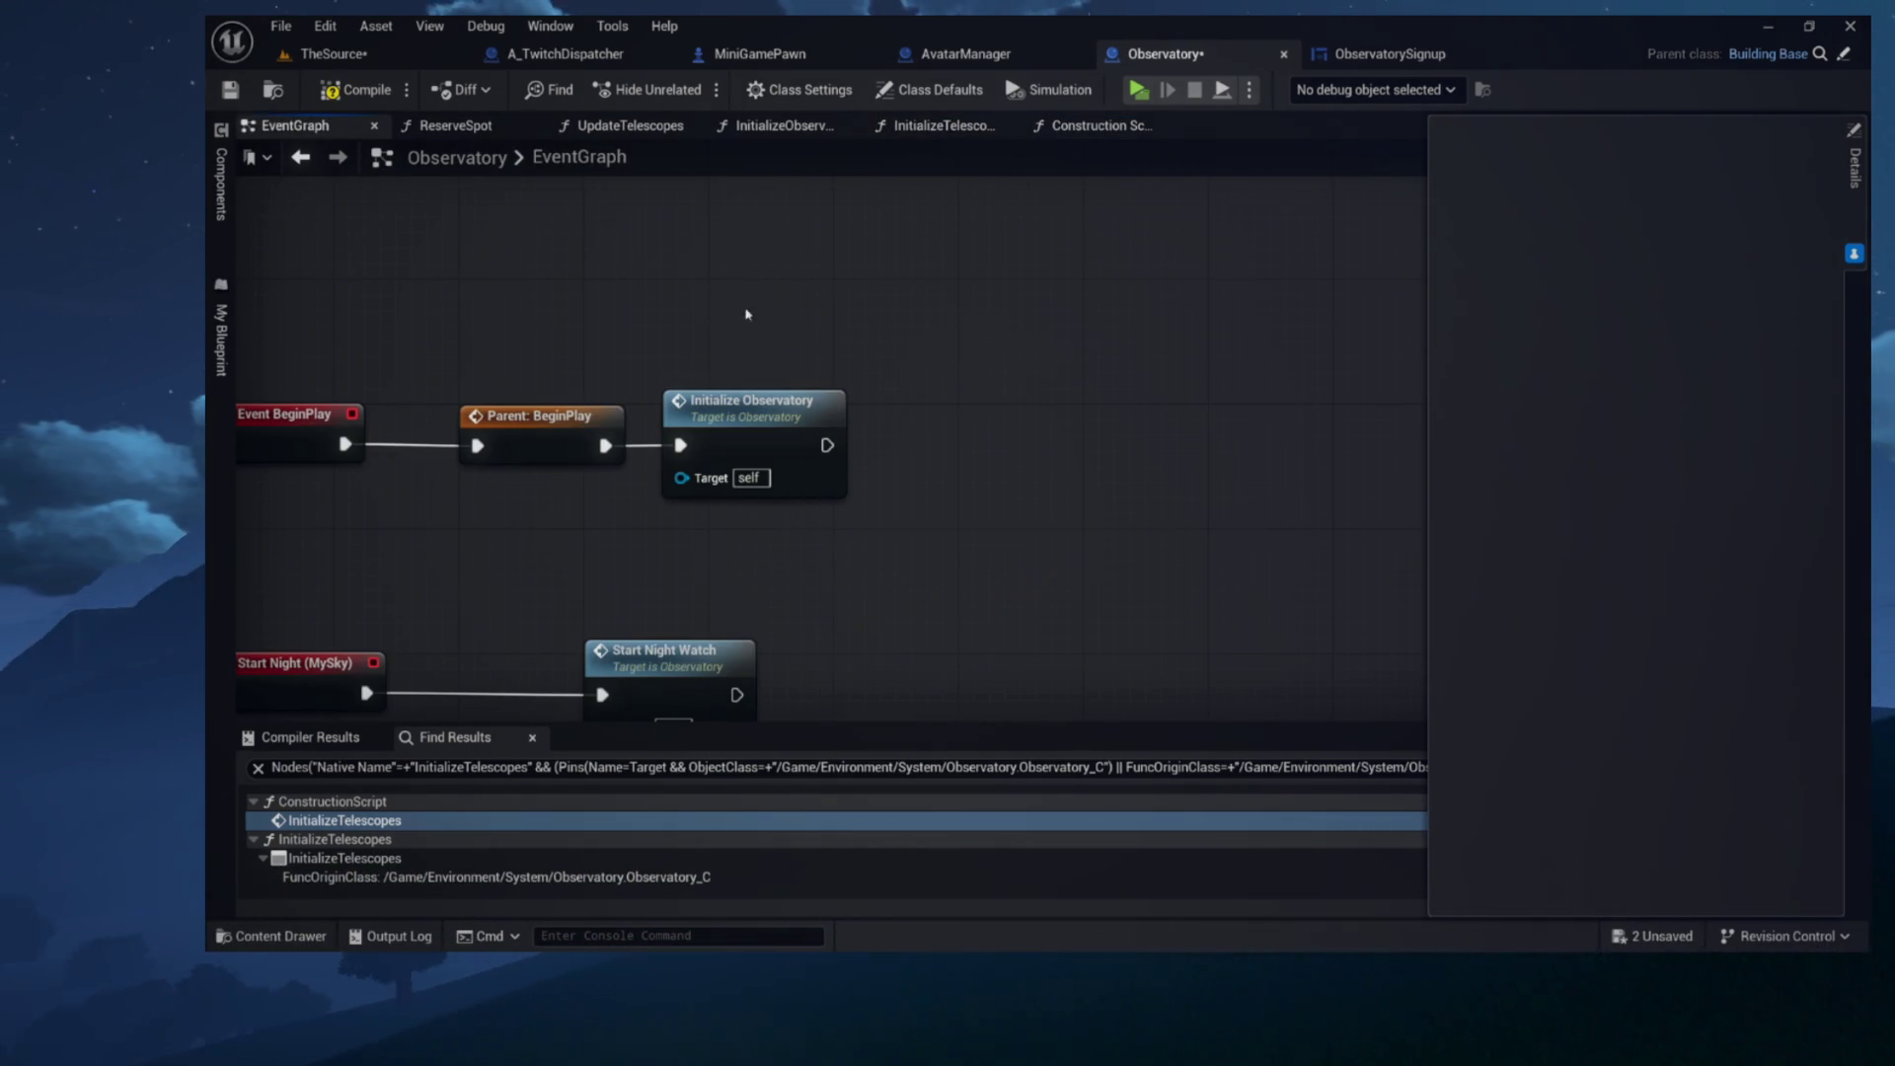
{"action": "key", "text": "ctrl+v"}
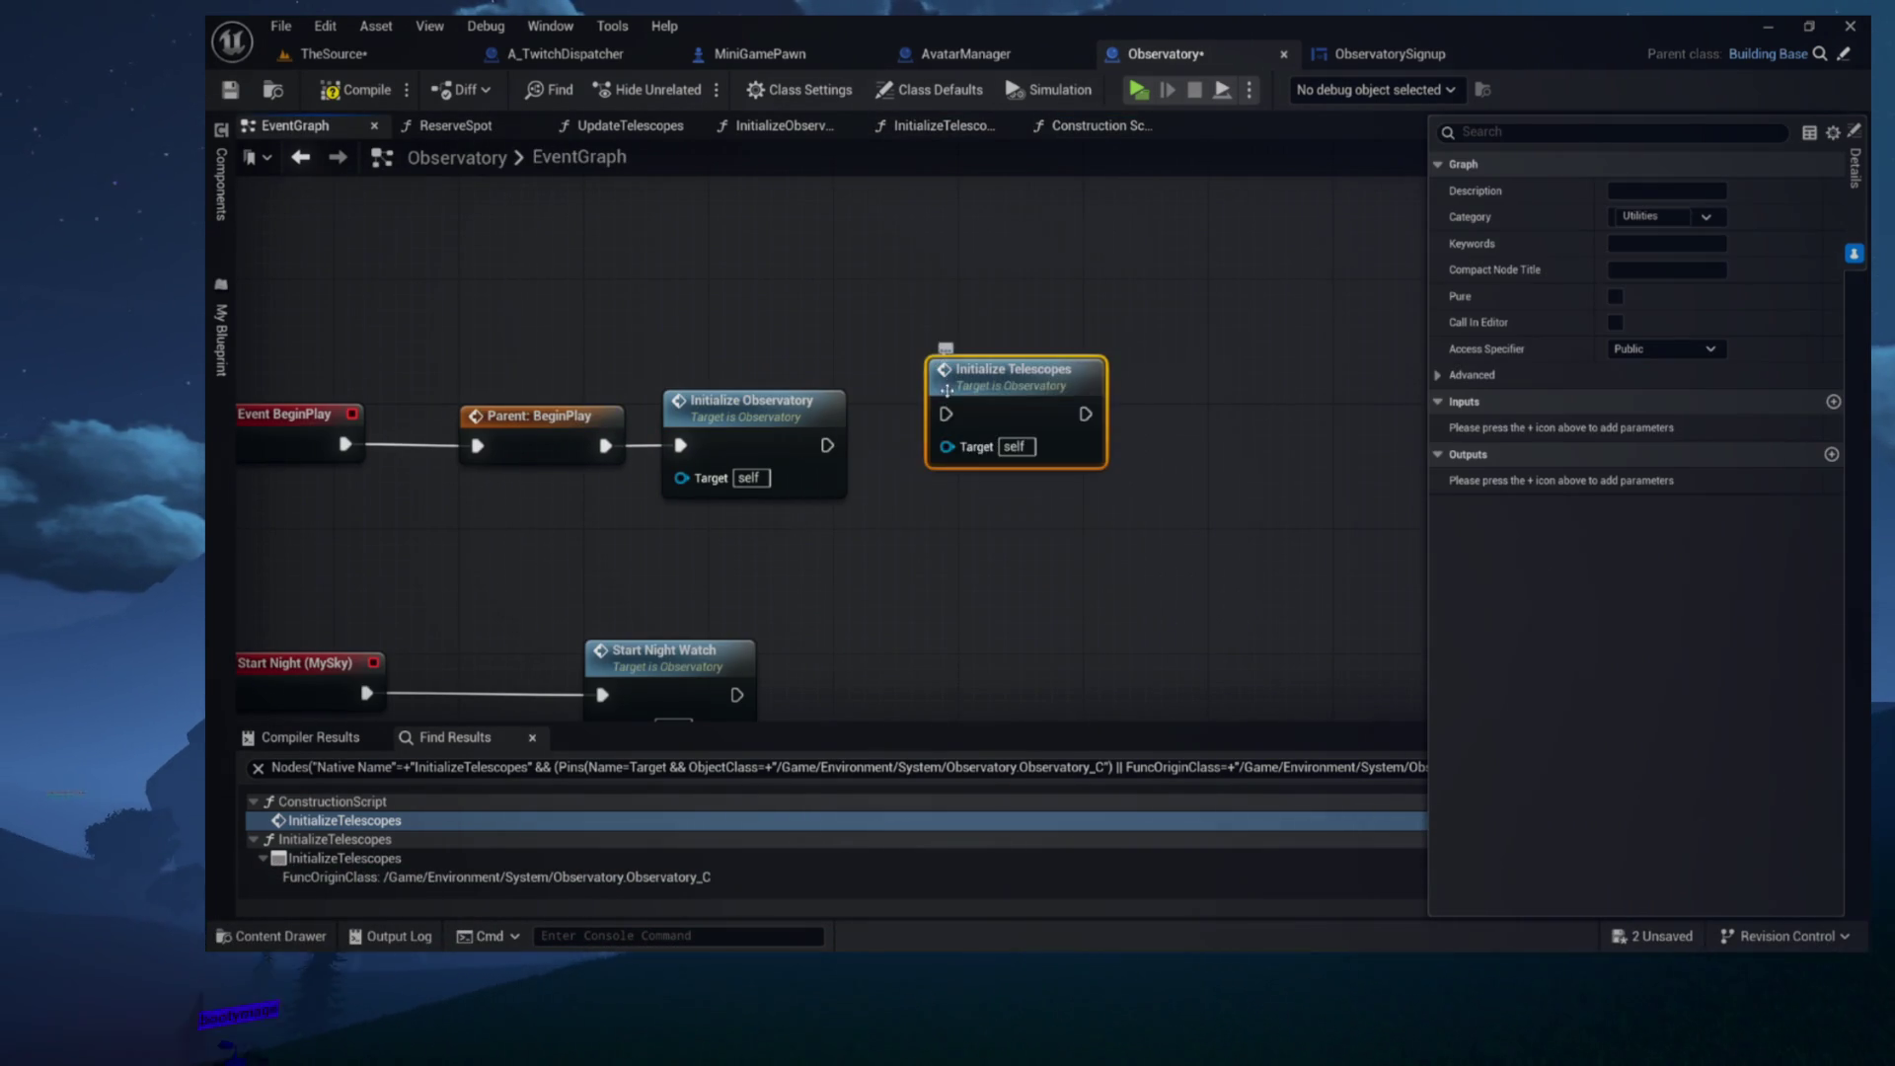
Wire Initialize Telescopes right after Initialize Observatory, then save all assets with Ctrl+S
{"action": "mouse_move", "coordinate": [908, 447]}
{"action": "left_mouse_down"}
{"action": "mouse_move", "coordinate": [845, 522]}
{"action": "mouse_move", "coordinate": [755, 528]}
{"action": "left_mouse_up"}
{"action": "left_click_drag", "start_coordinate": [759, 450], "coordinate": [1131, 447]}
{"action": "double_click", "coordinate": [1130, 448]}
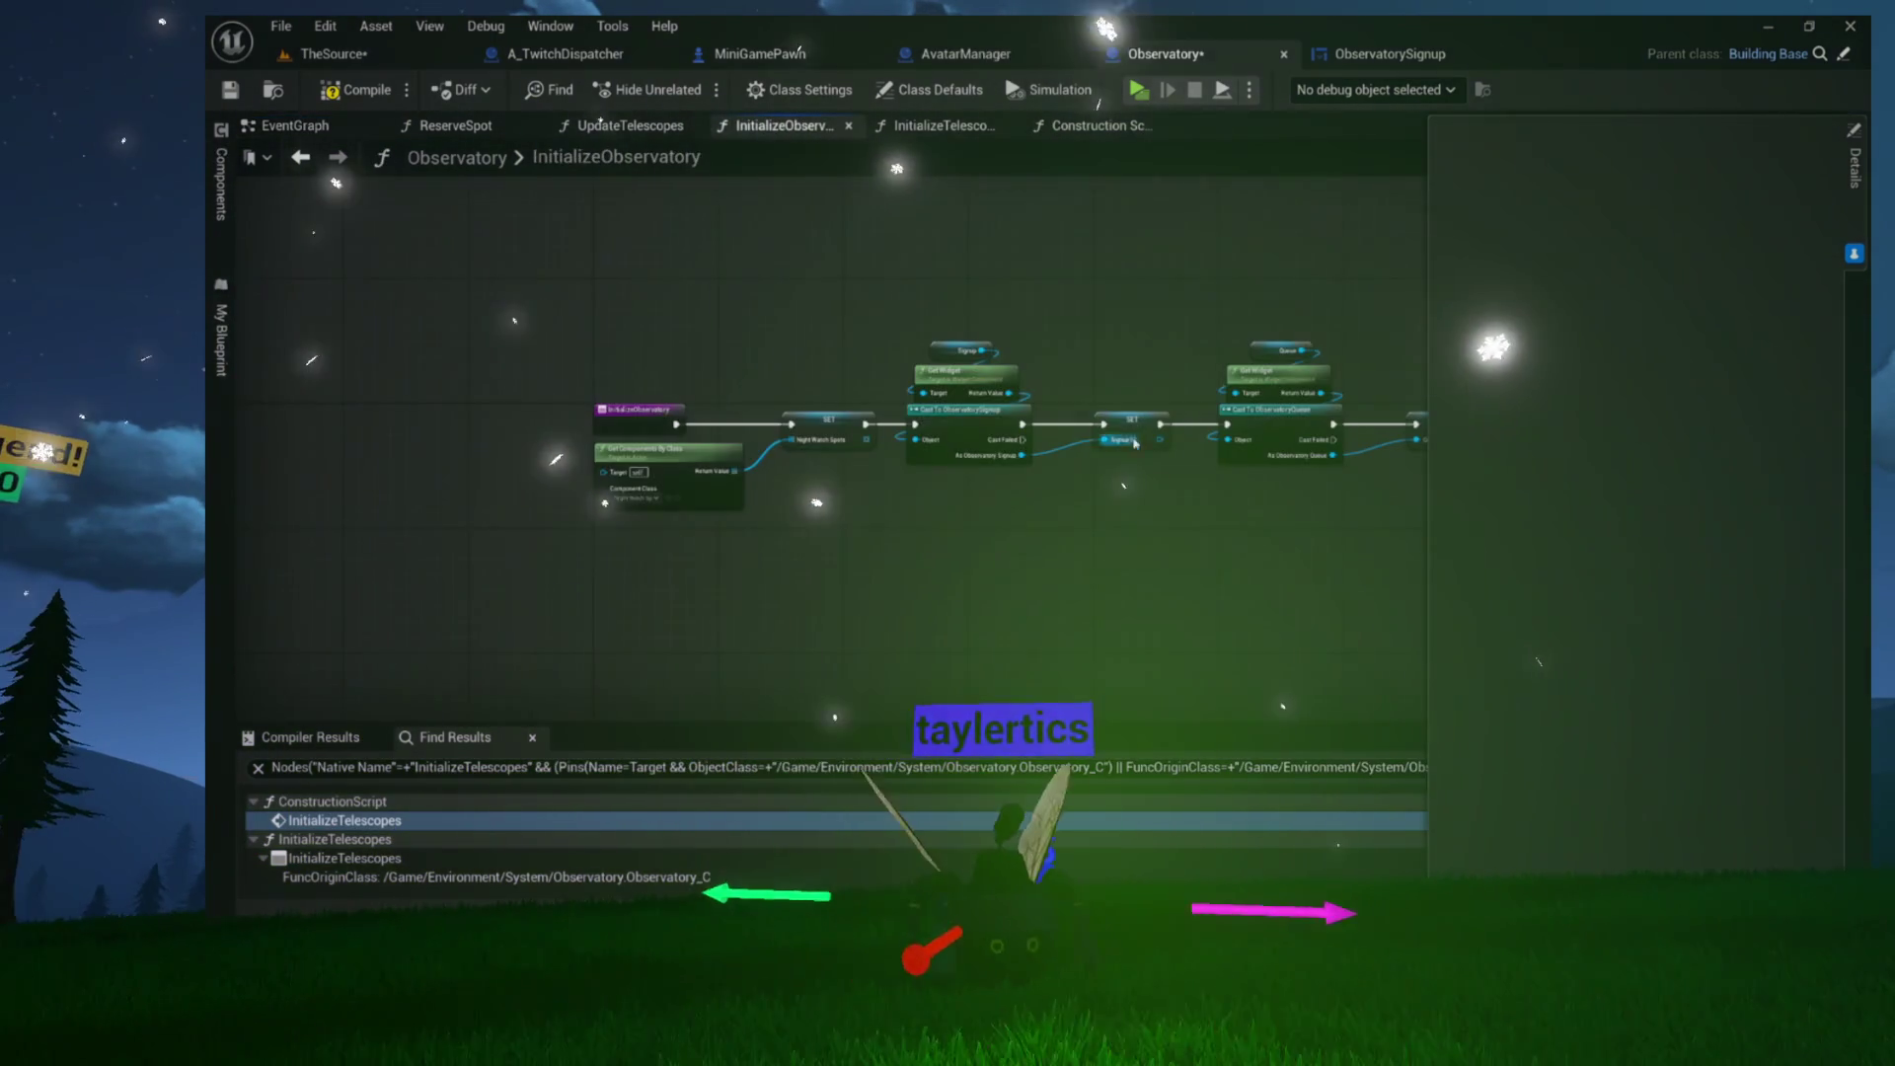
{"action": "mouse_move", "coordinate": [1012, 559]}
{"action": "left_mouse_down"}
{"action": "mouse_move", "coordinate": [369, 569]}
{"action": "mouse_move", "coordinate": [642, 569]}
{"action": "left_mouse_up"}
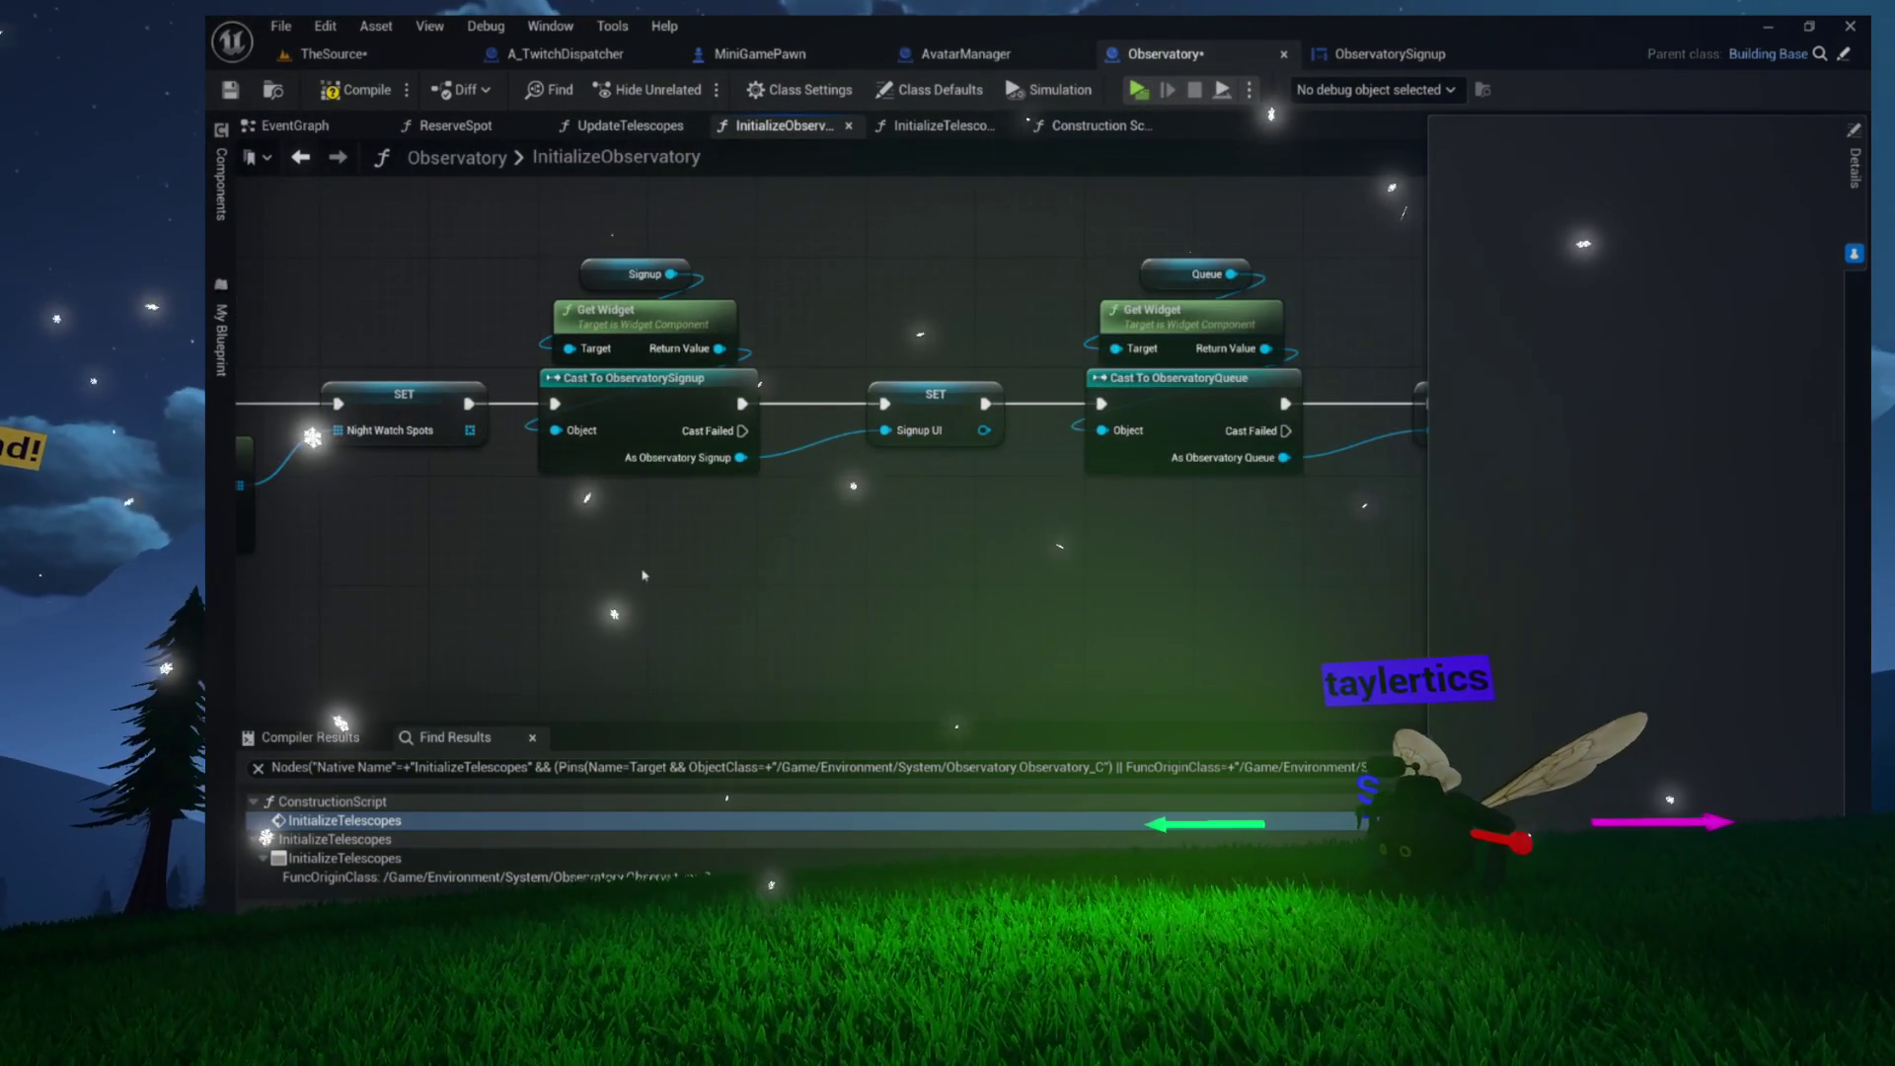
{"action": "left_click", "coordinate": [1096, 126]}
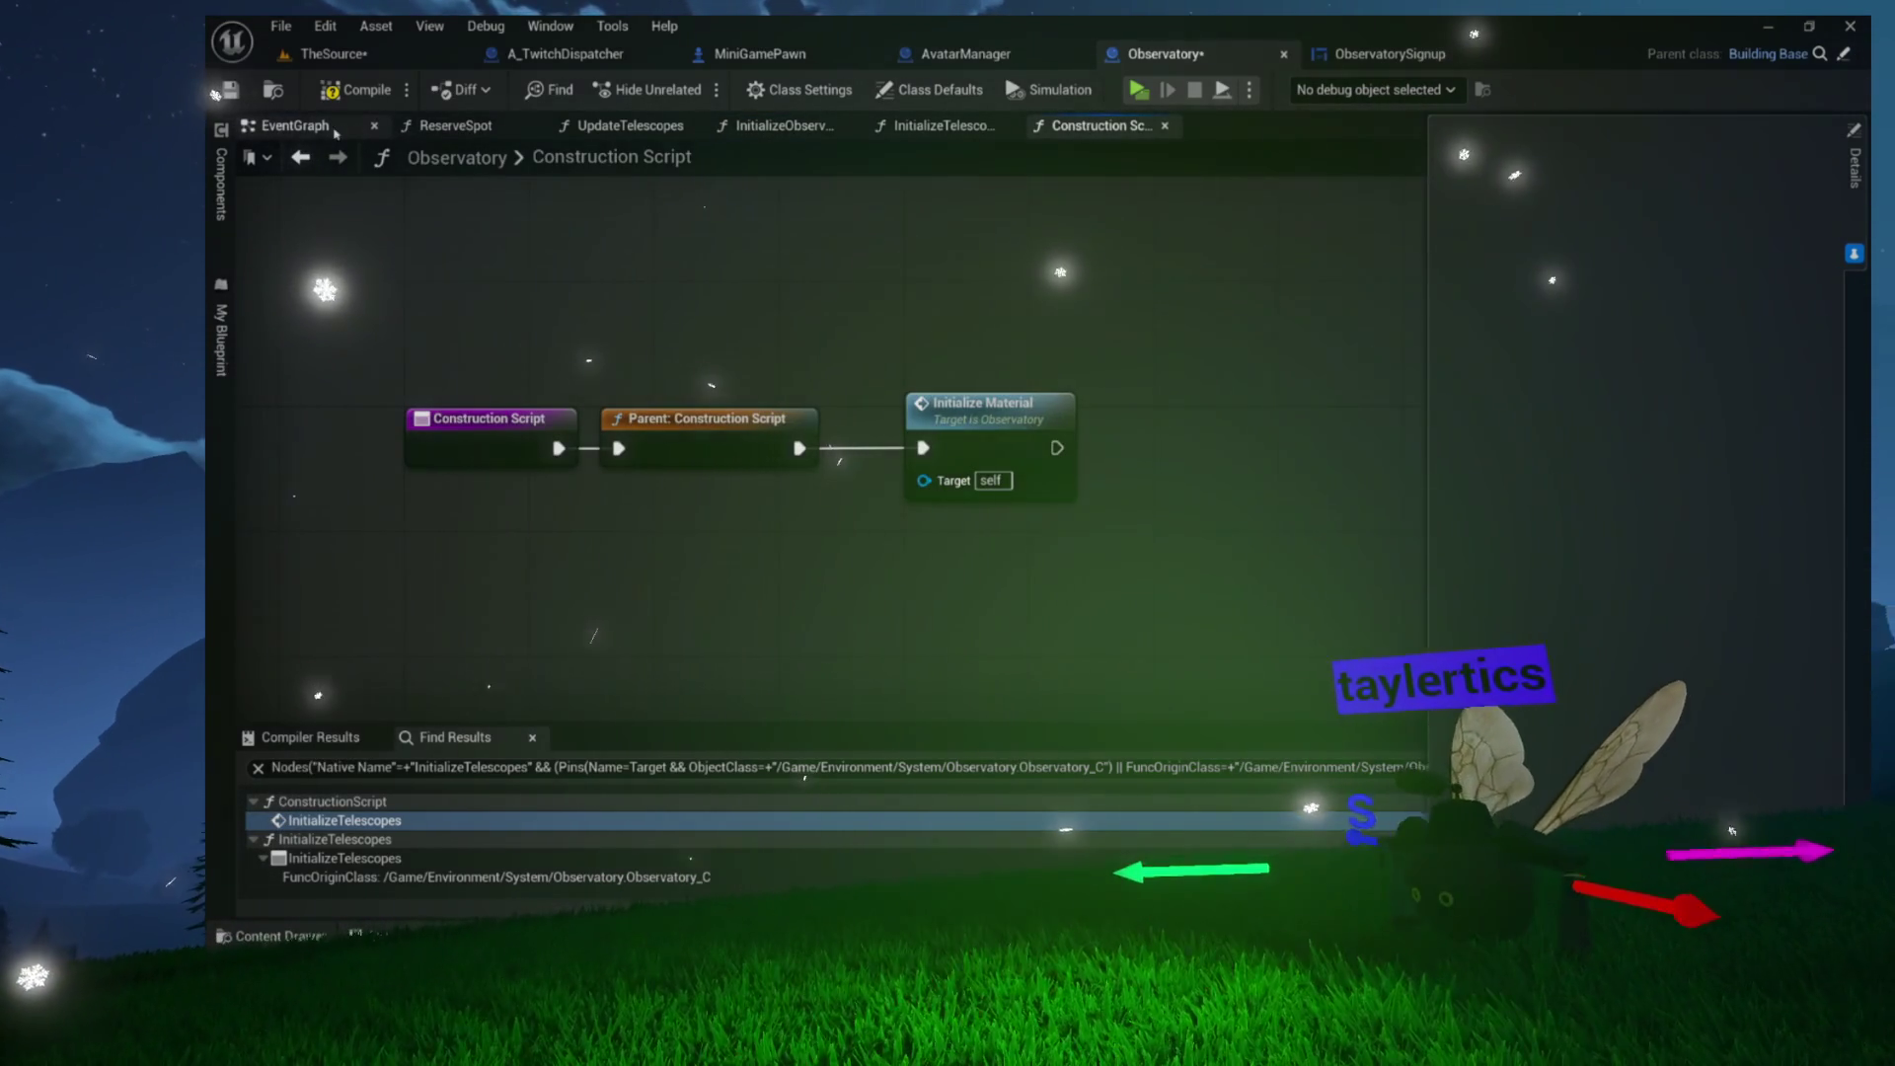
{"action": "left_click", "coordinate": [292, 126]}
{"action": "left_click_drag", "start_coordinate": [1088, 445], "coordinate": [757, 443]}
{"action": "left_click_drag", "start_coordinate": [741, 556], "coordinate": [973, 446]}
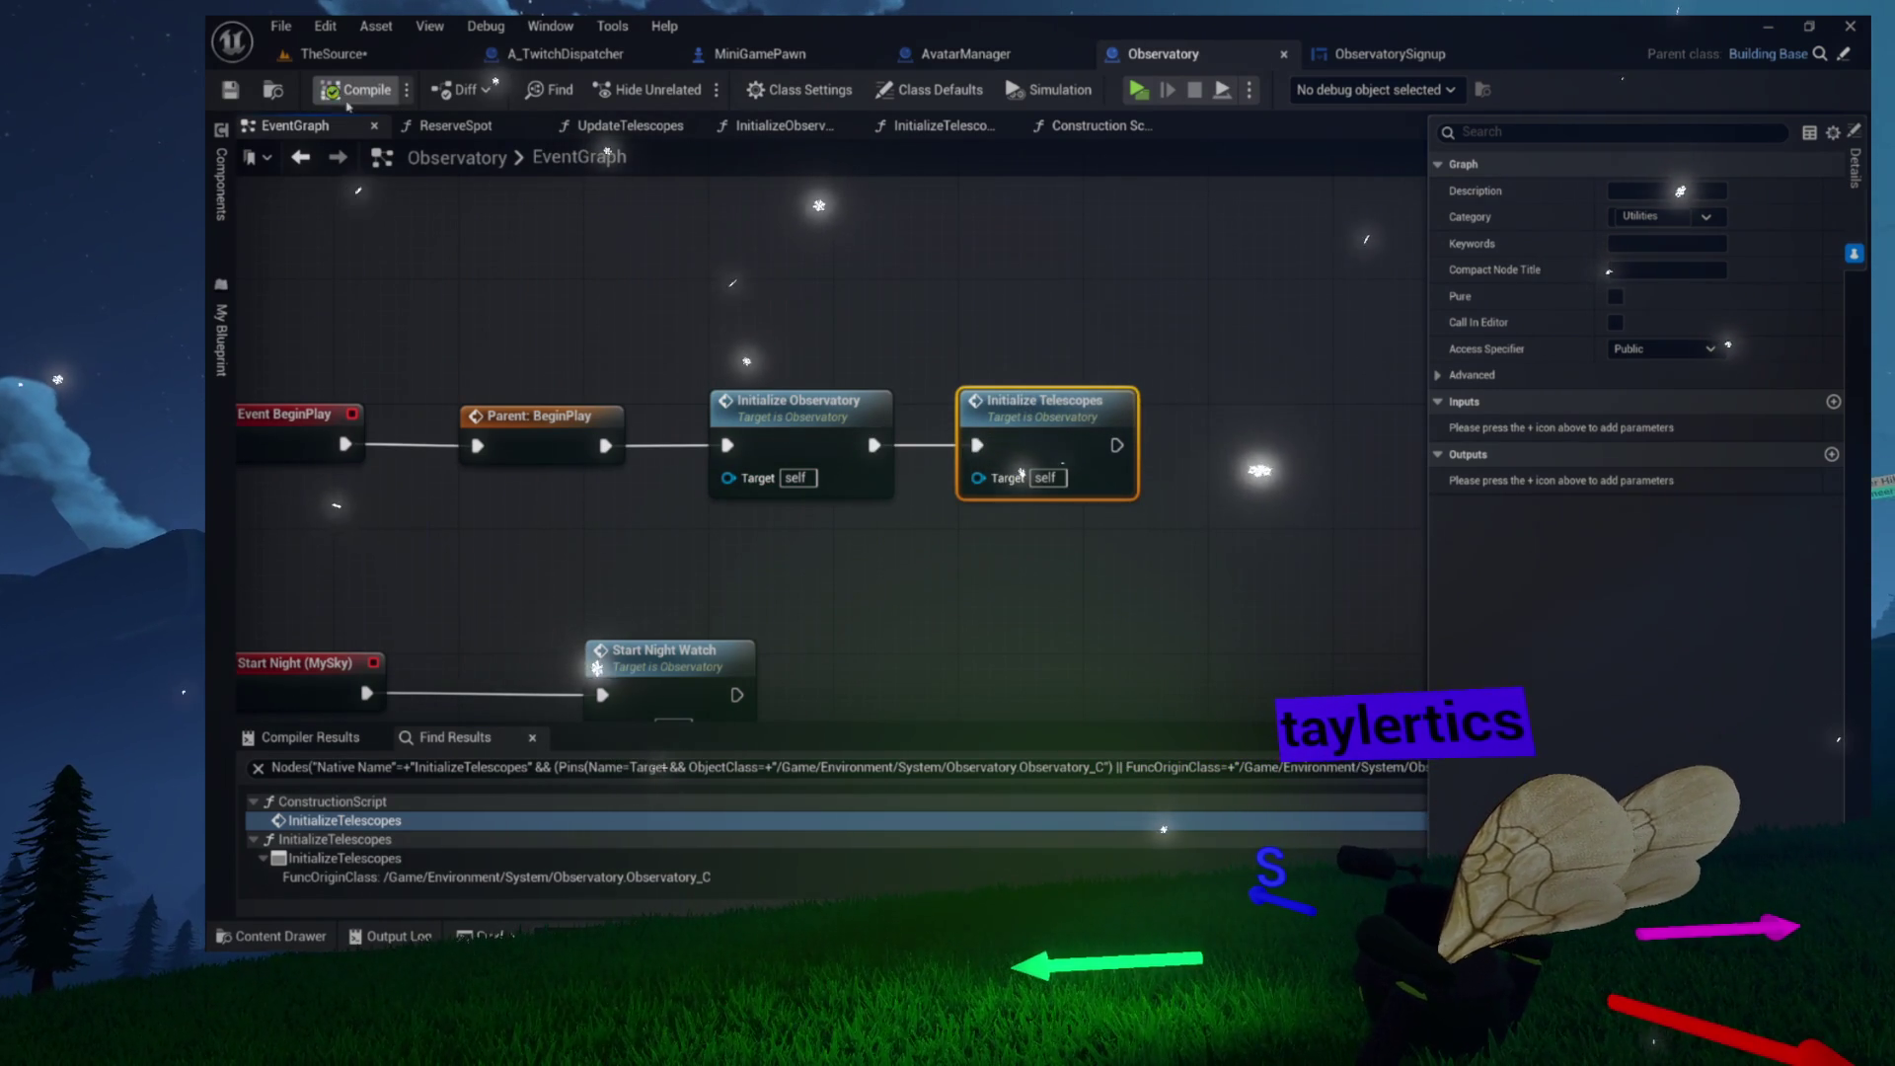
{"action": "left_click", "coordinate": [379, 60]}
{"action": "key", "text": "ctrl+s"}
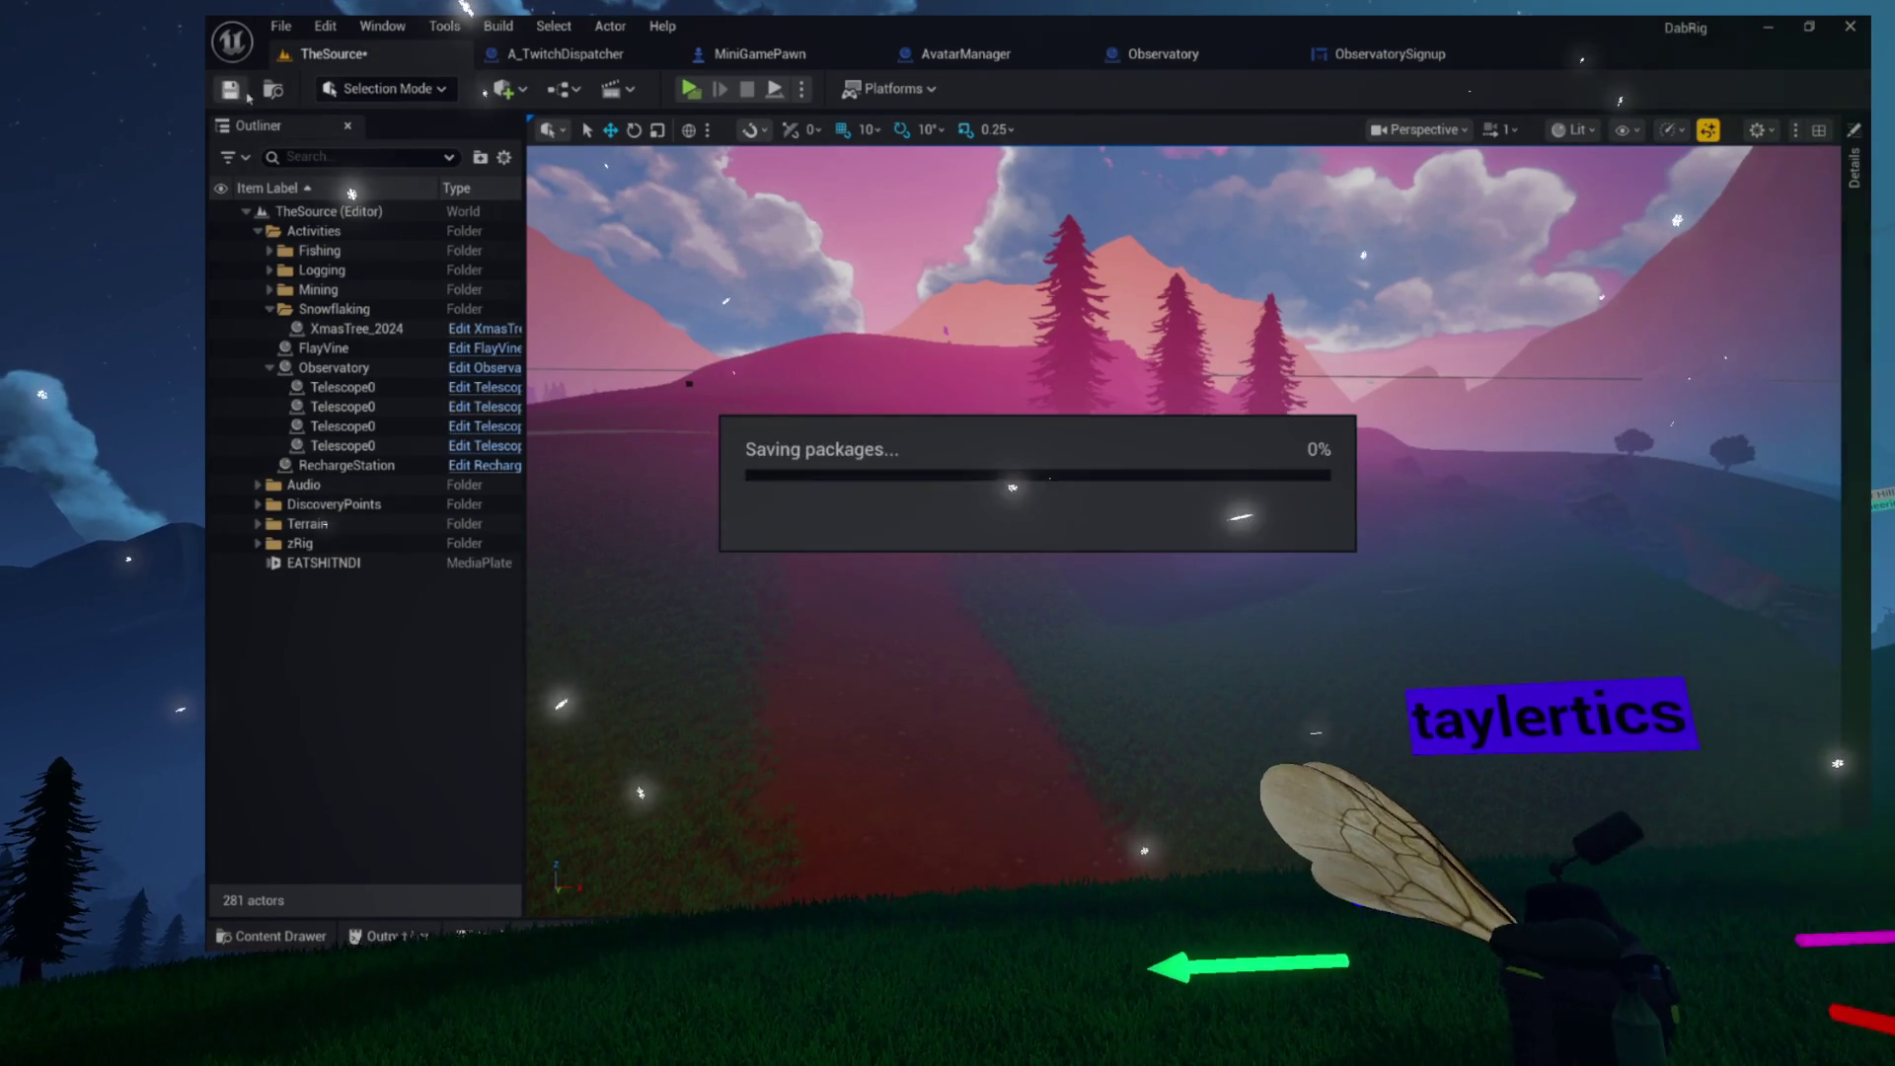
Play-test the level briefly, then select the Observatory and frame it in the viewport
{"action": "left_click", "coordinate": [691, 88]}
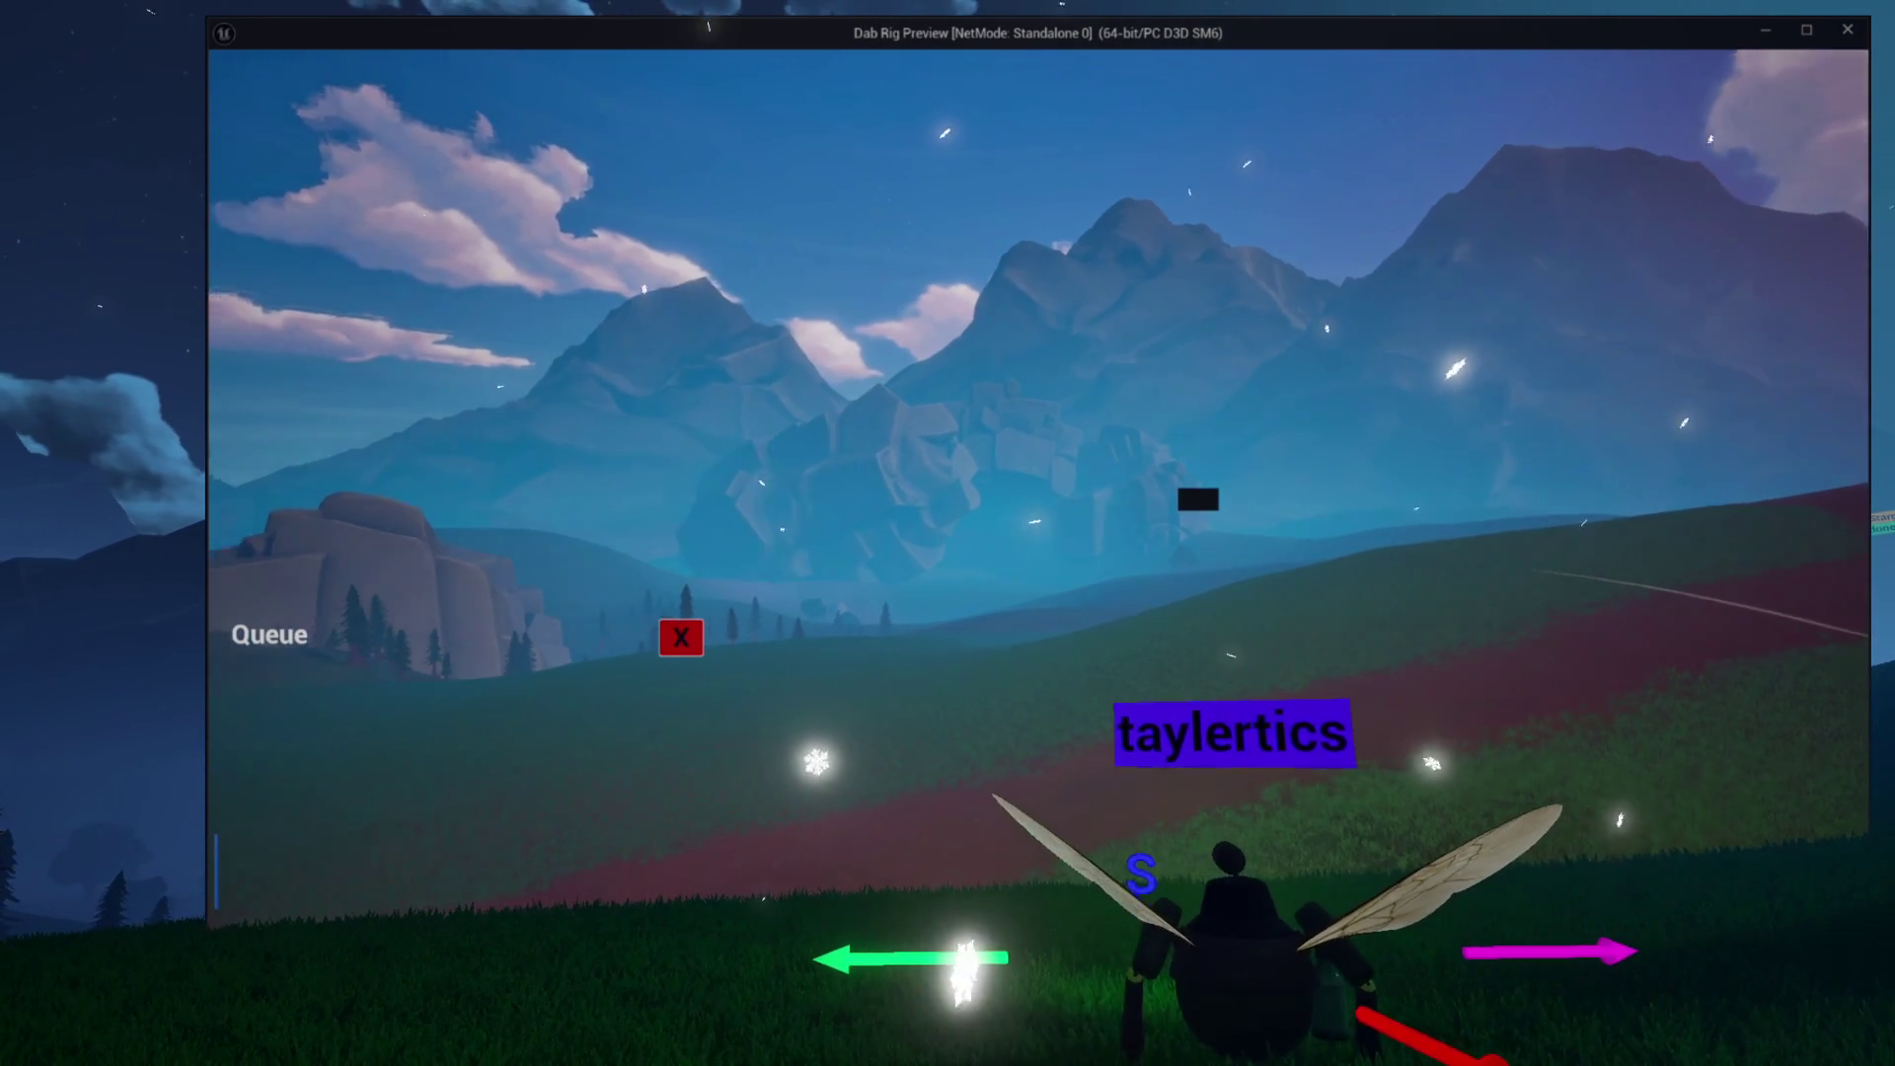
{"action": "key", "text": "Escape"}
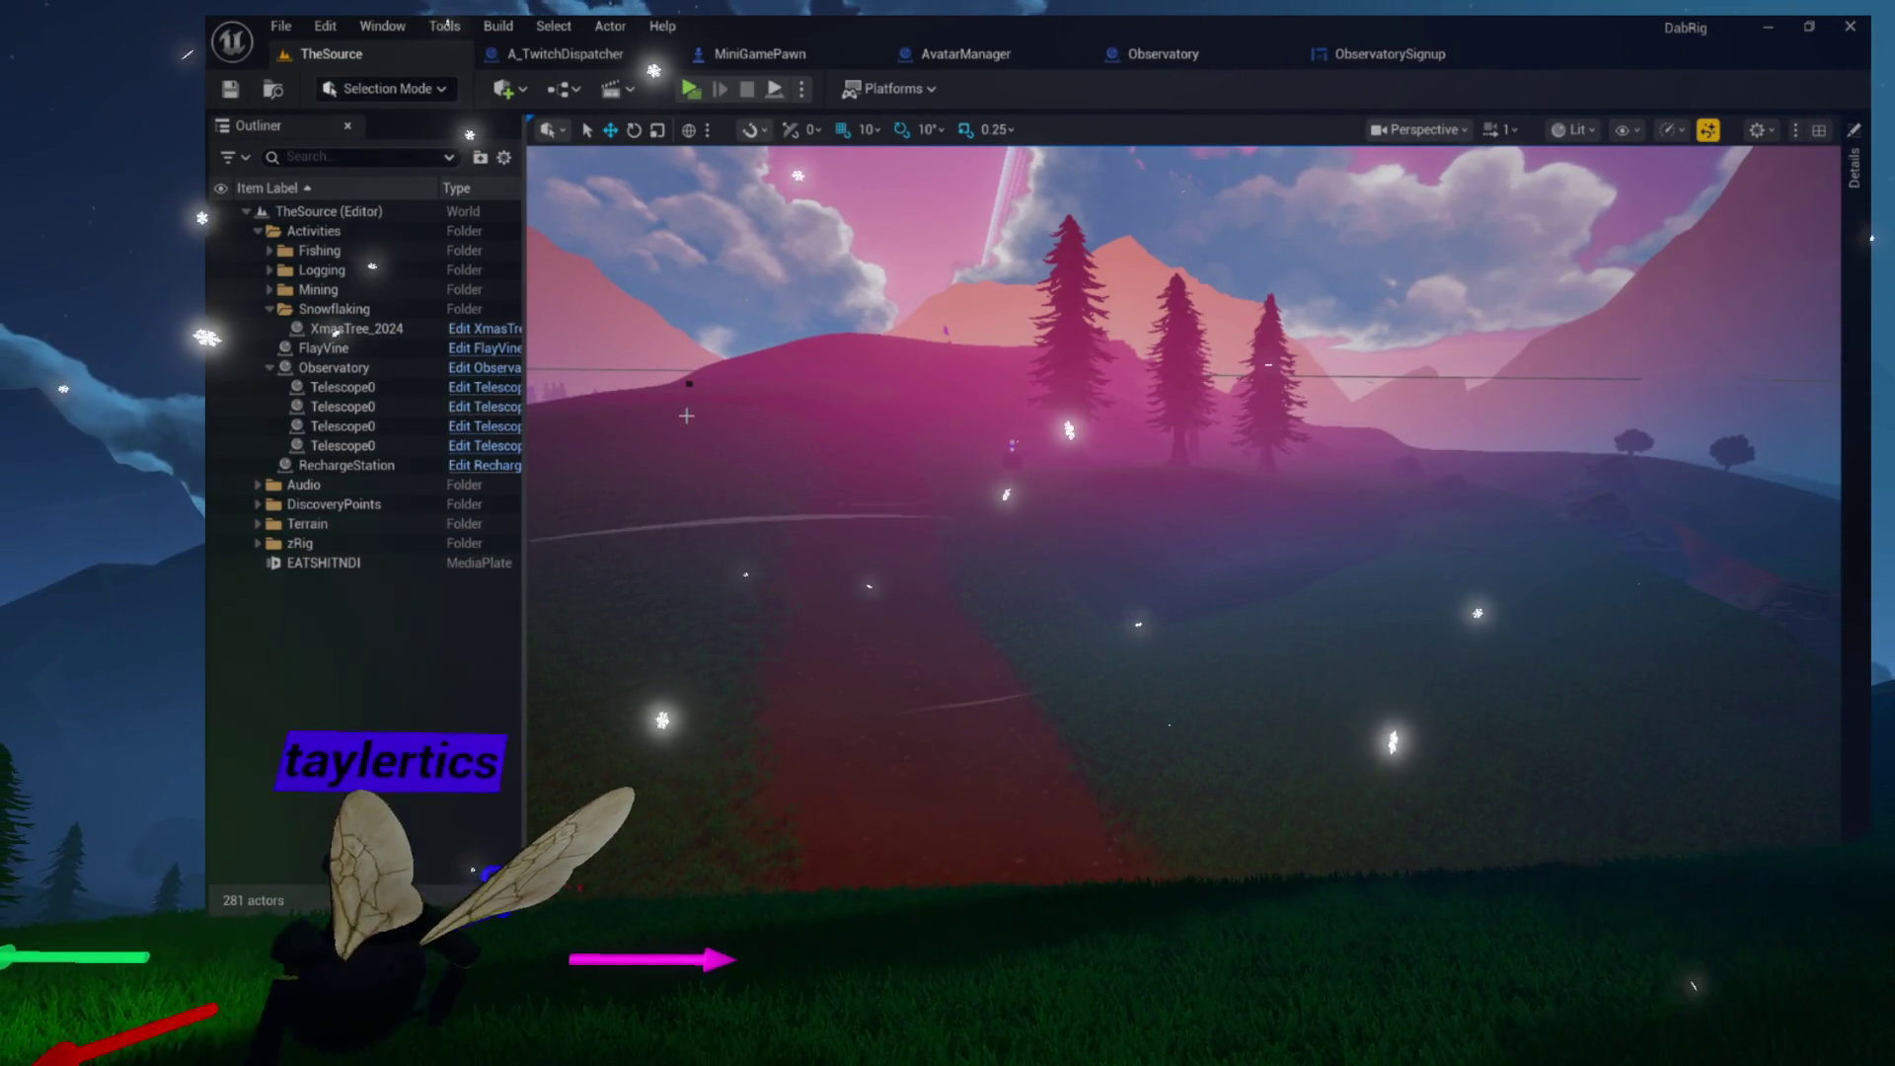
{"action": "left_click", "coordinate": [333, 368]}
{"action": "key", "text": "f"}
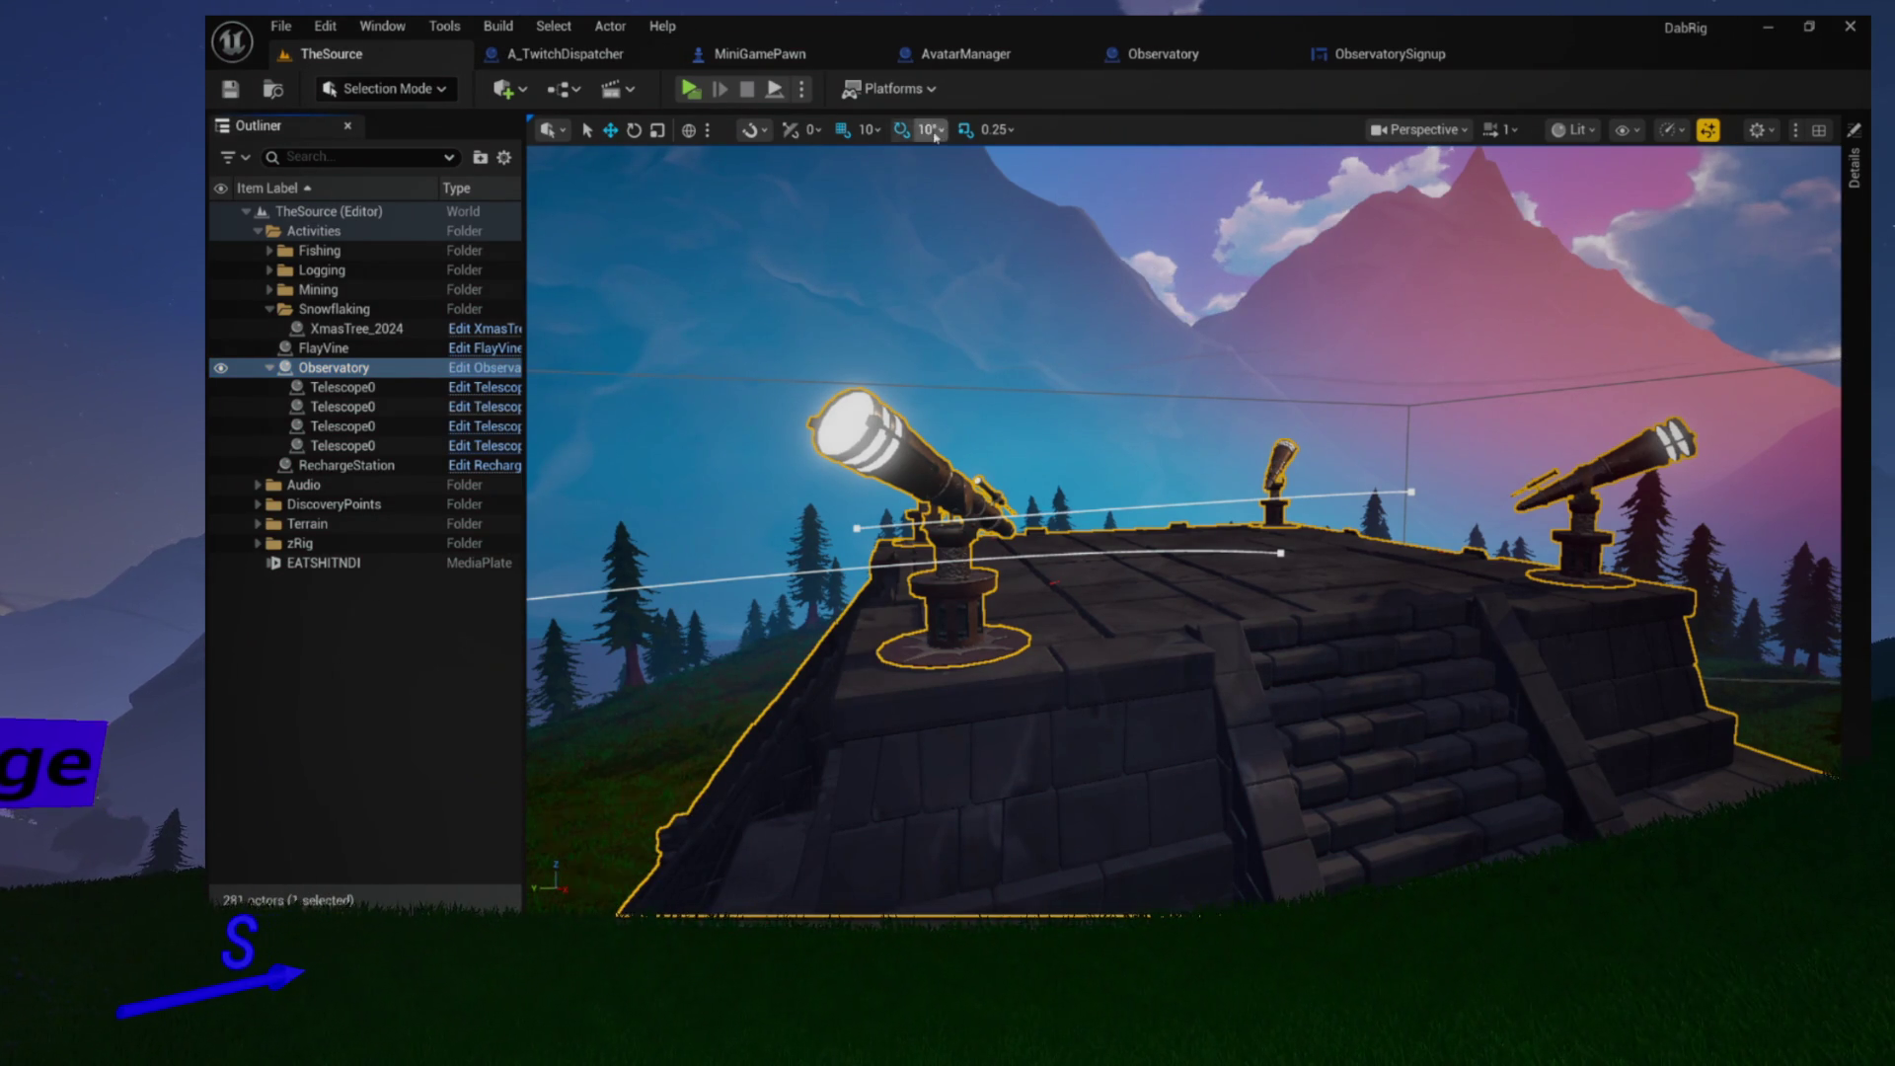
Close ObservatorySignup's open function graphs, then close the ObservatorySignup blueprint
{"action": "left_click", "coordinate": [1388, 61]}
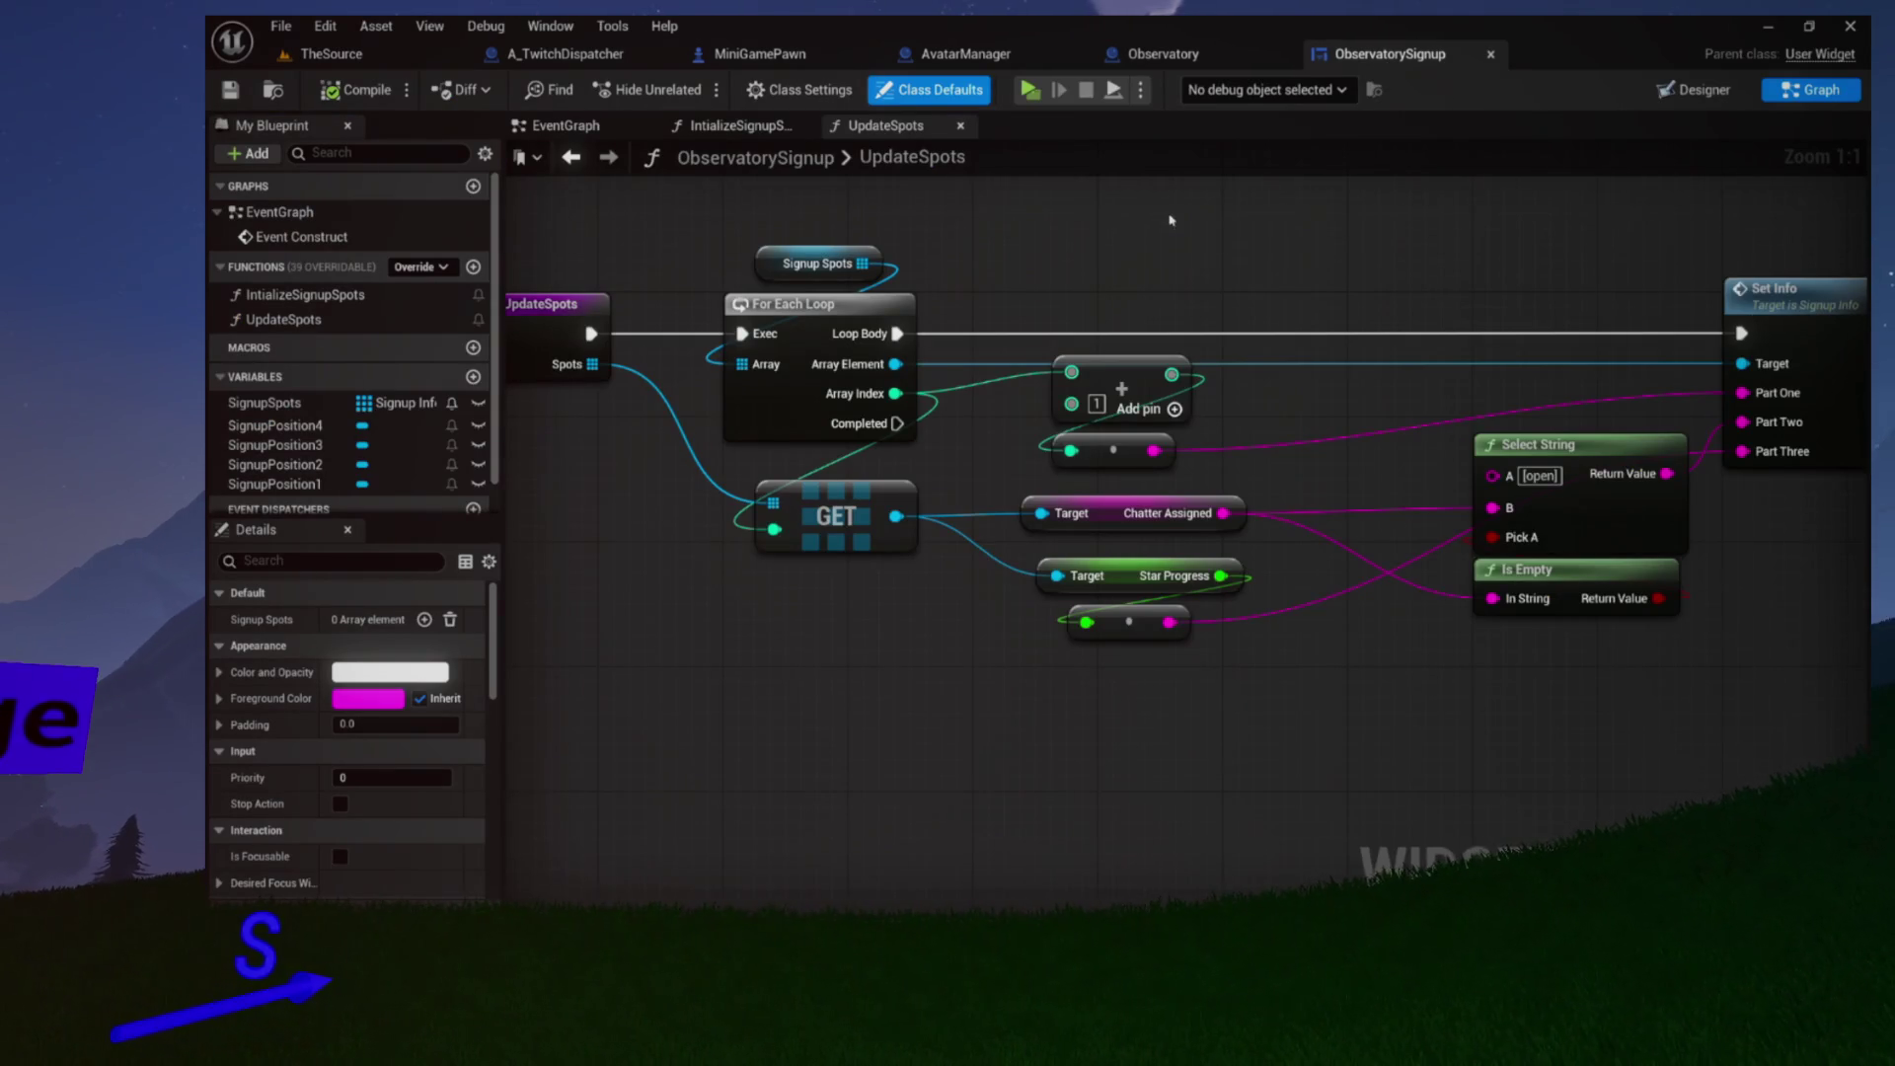
{"action": "scroll", "coordinate": [1144, 228], "scroll_direction": "down", "scroll_amount": 3}
{"action": "scroll", "coordinate": [1130, 305], "scroll_direction": "up", "scroll_amount": 3}
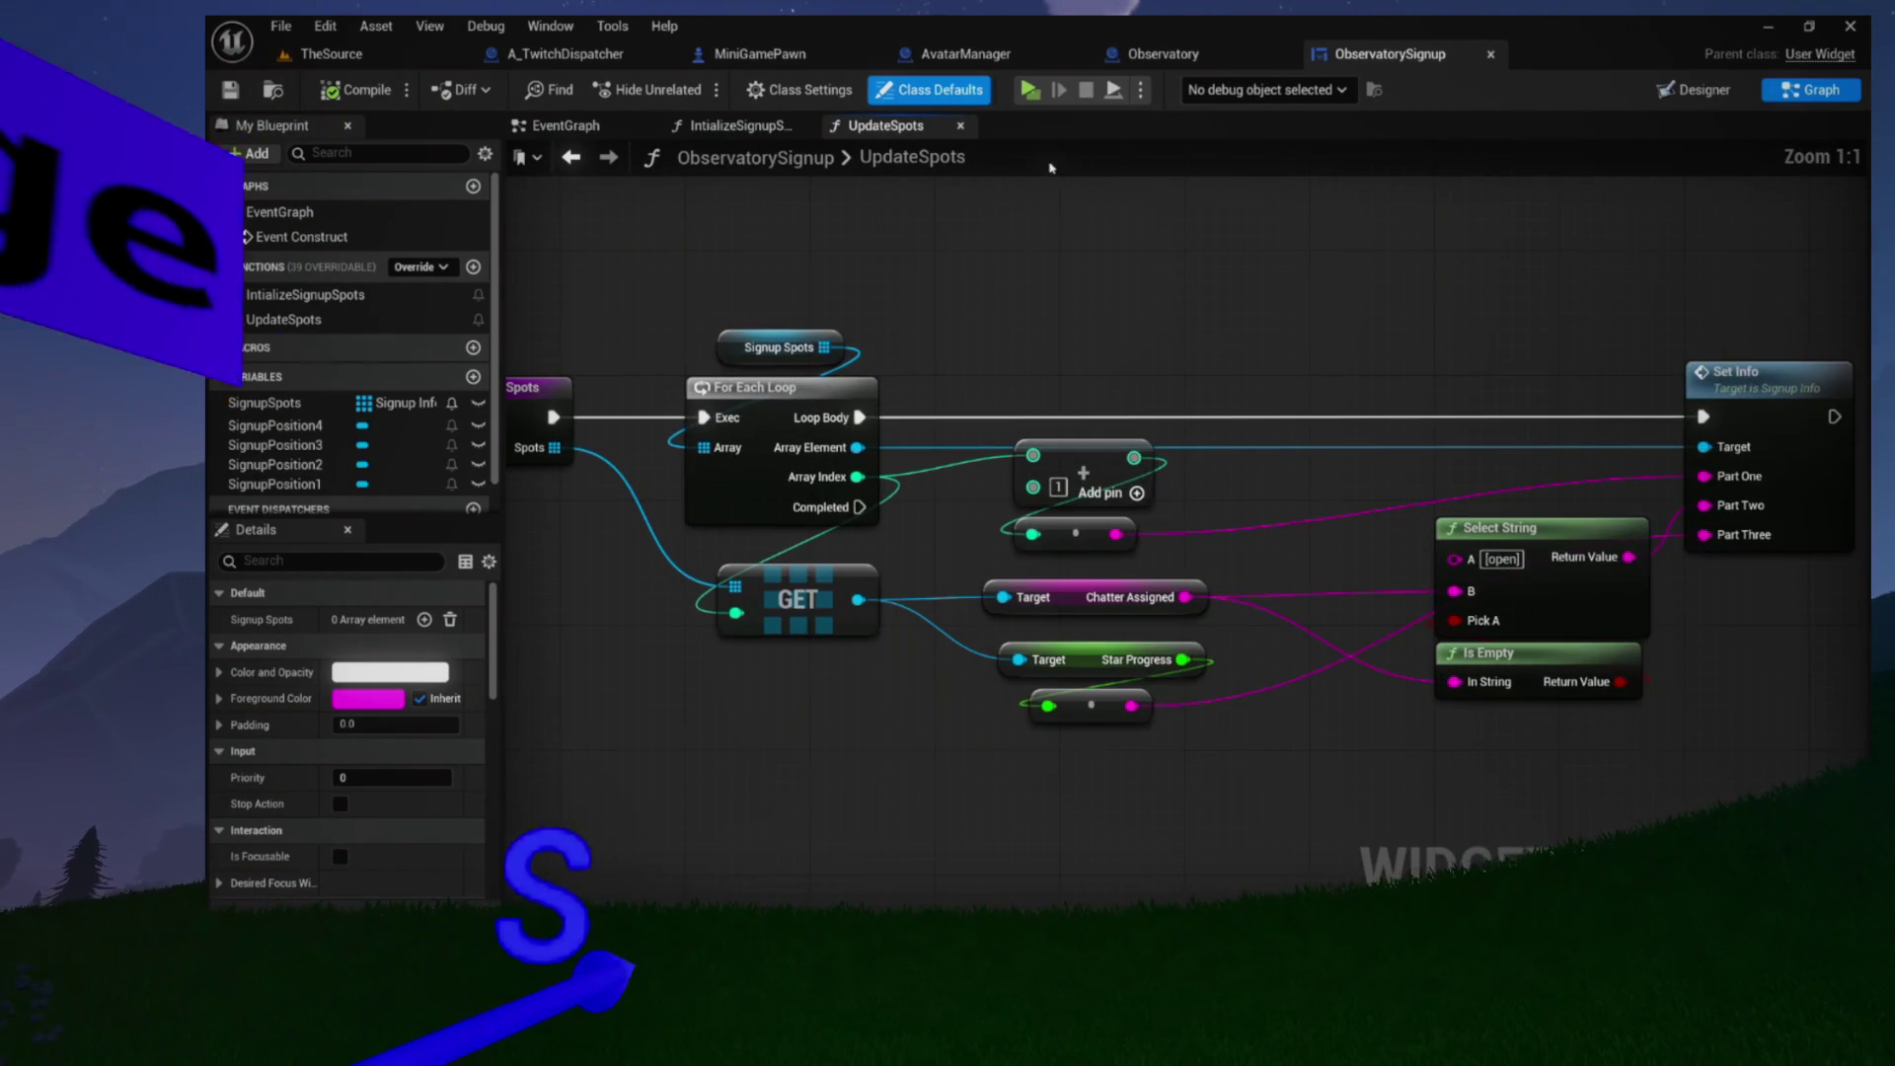
{"action": "left_click", "coordinate": [960, 125]}
{"action": "left_click", "coordinate": [801, 125]}
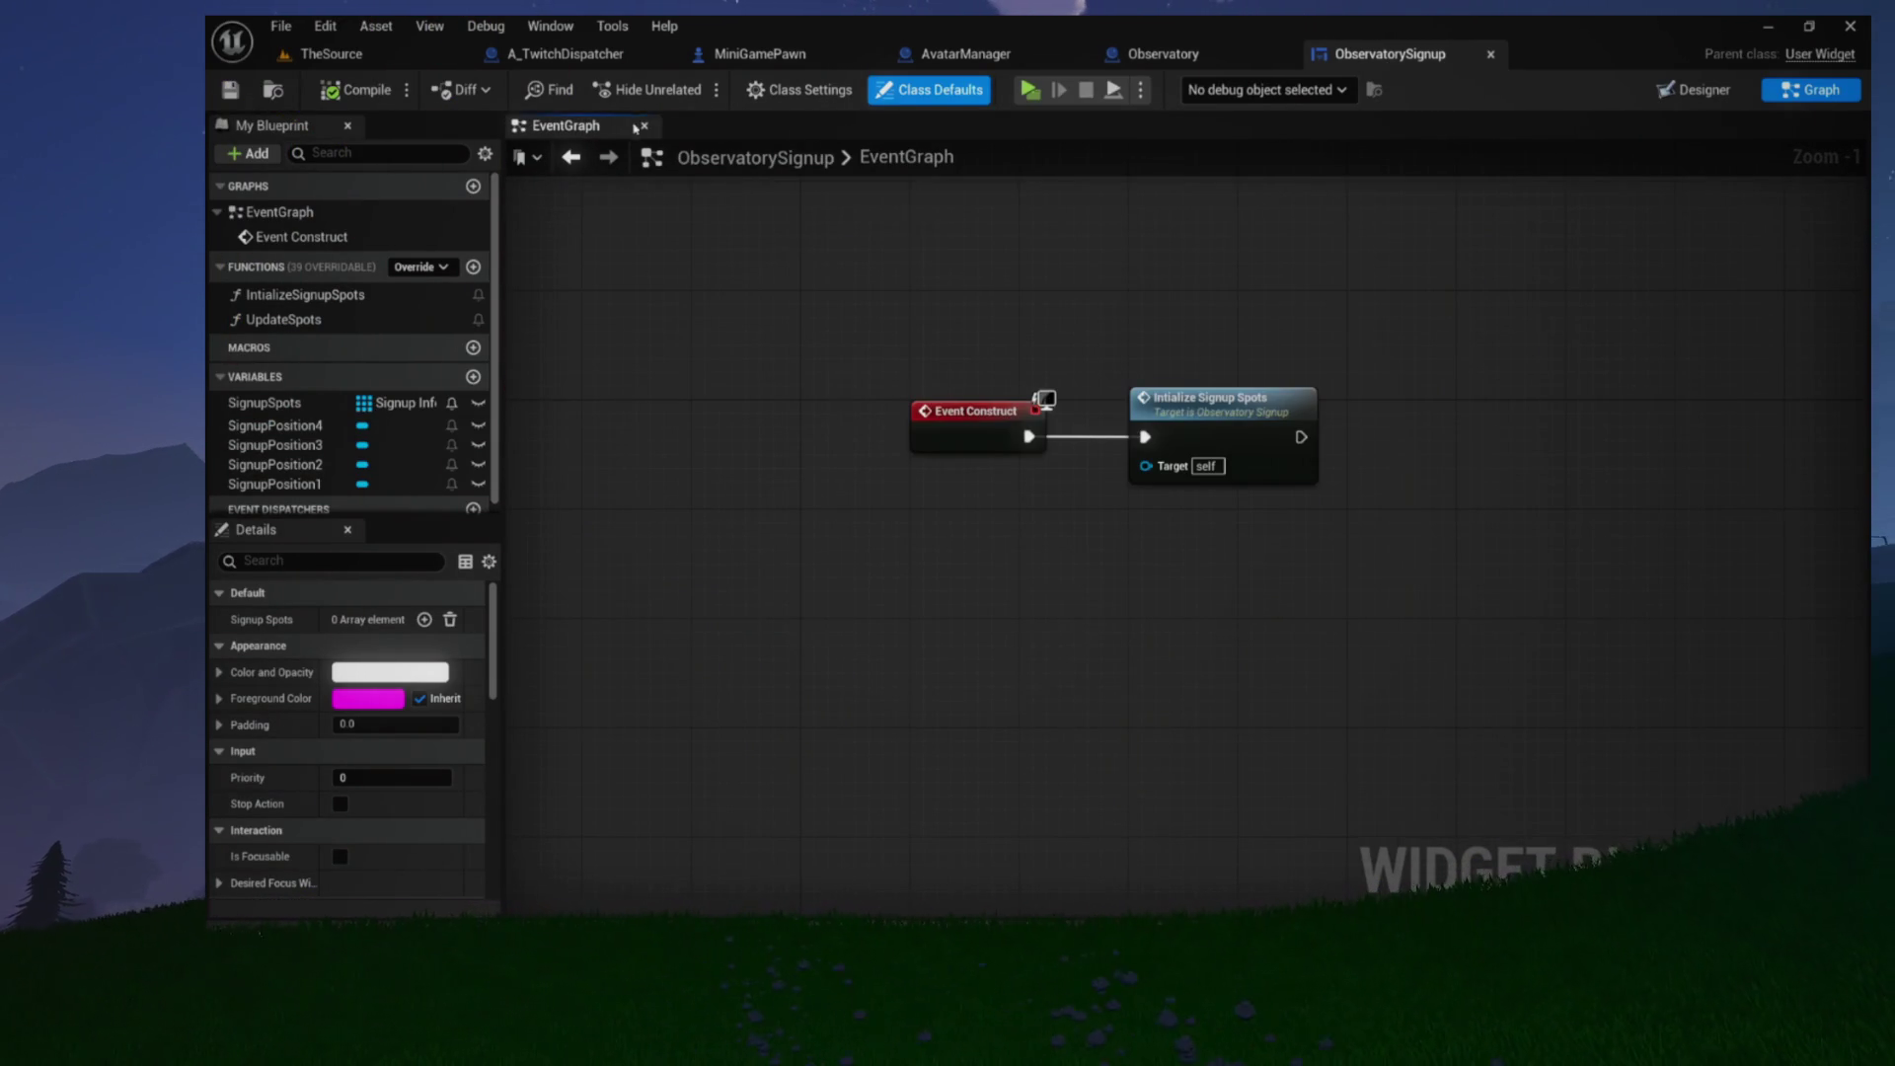
{"action": "left_click_drag", "start_coordinate": [797, 241], "coordinate": [755, 262]}
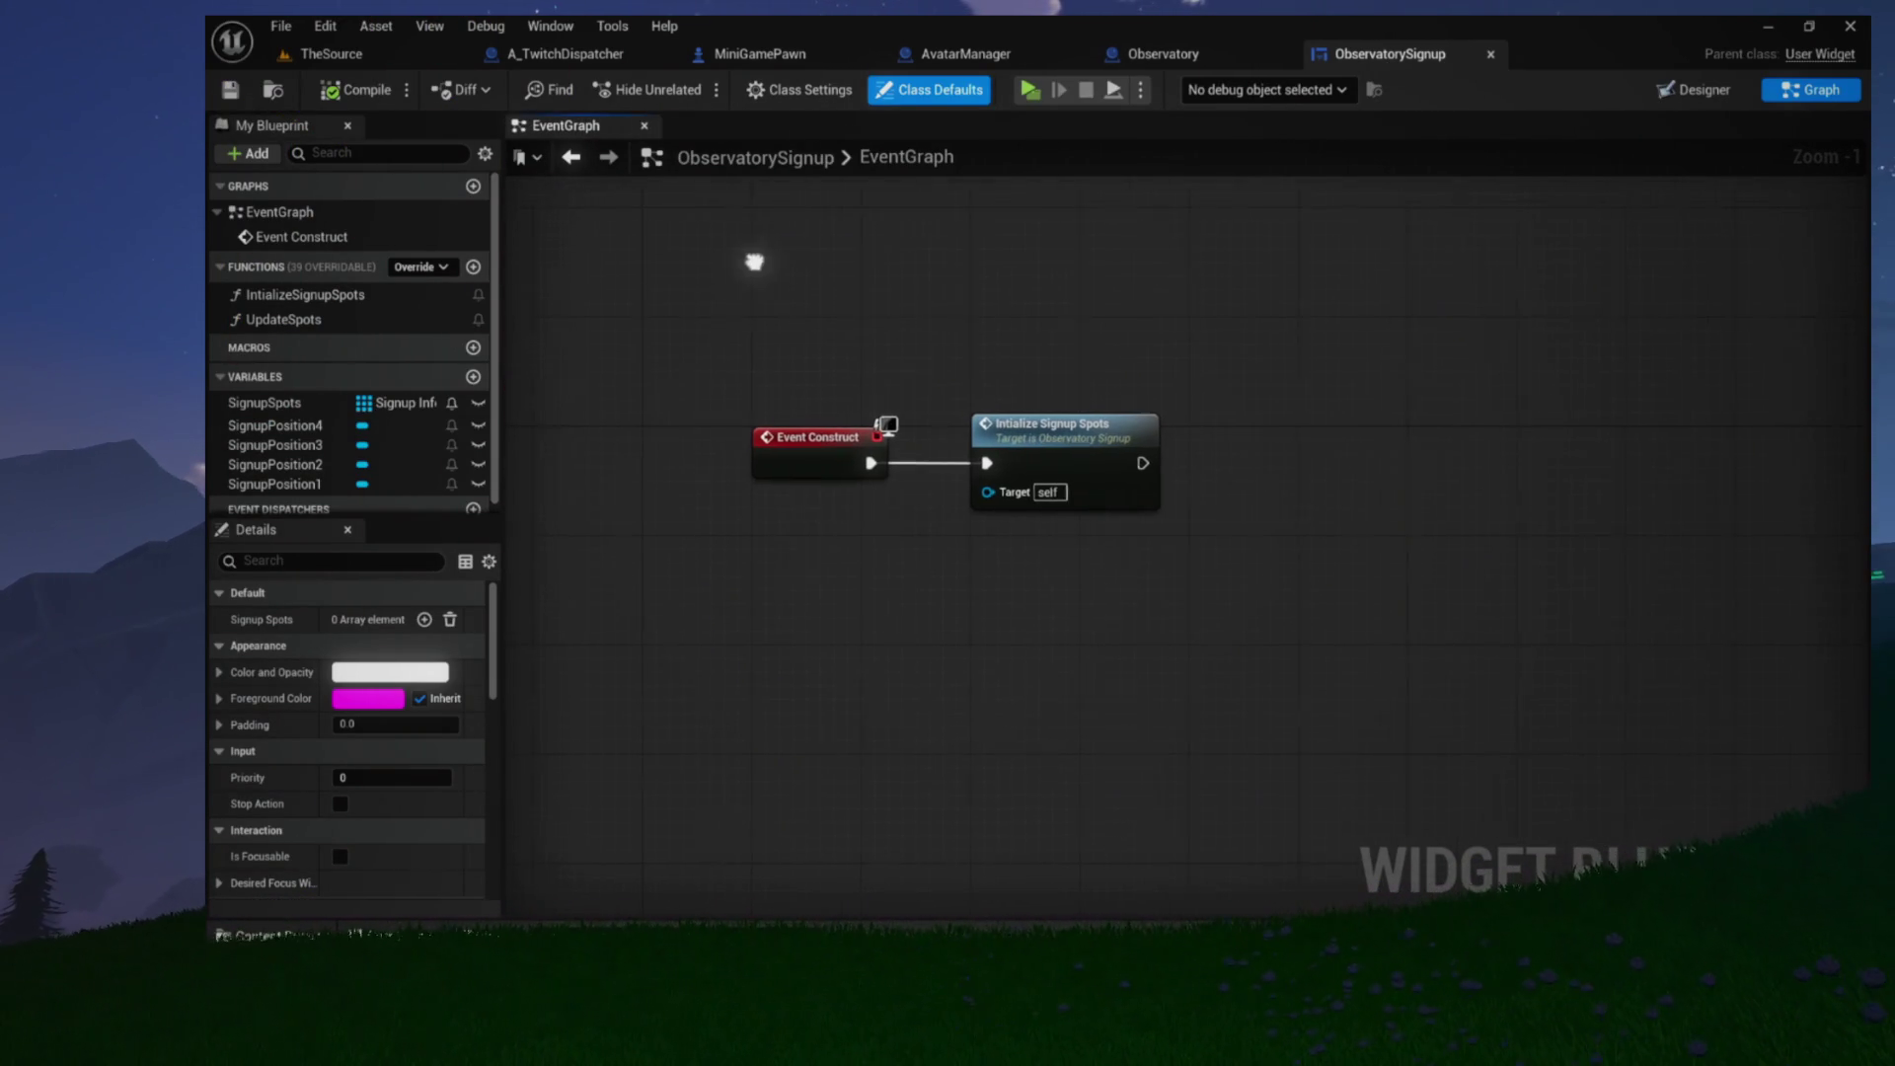
{"action": "left_click", "coordinate": [1491, 55]}
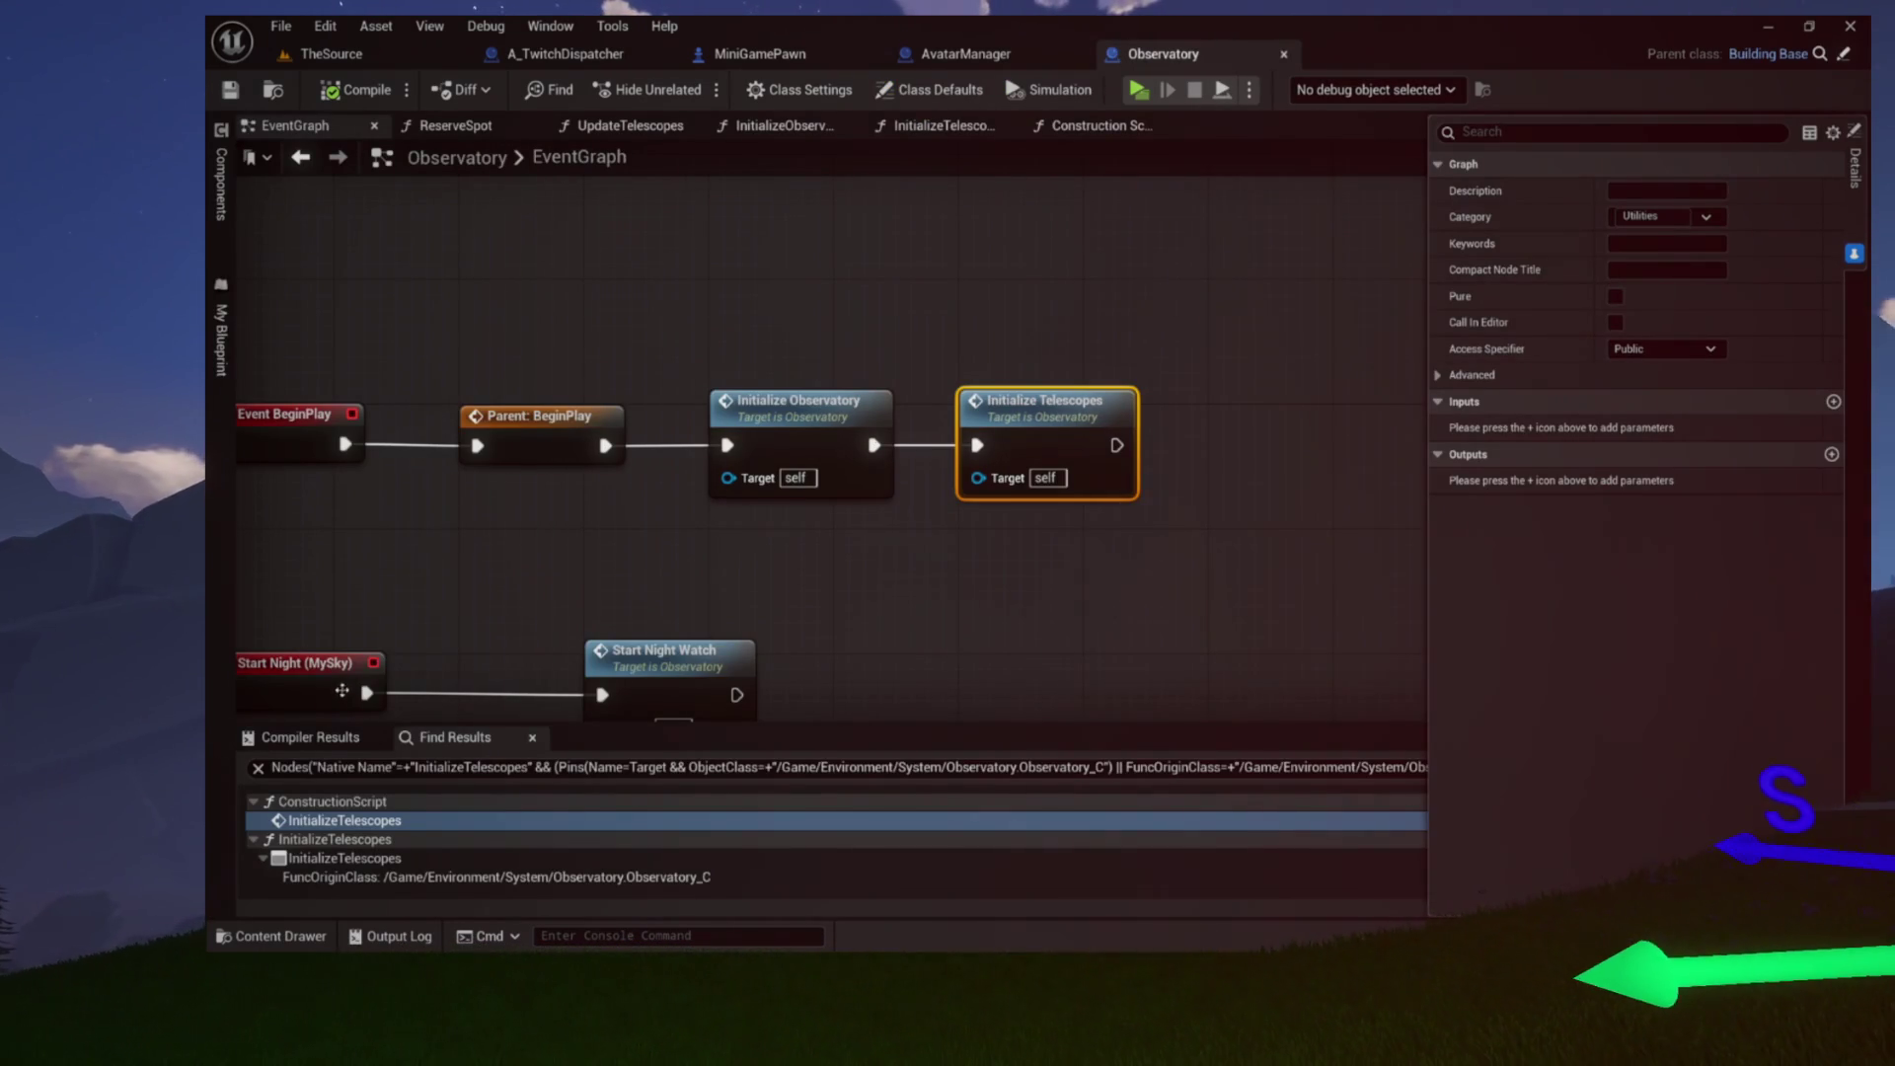
Close Observatory's result panels and function graphs, recompile it, and close the Observatory blueprint
{"action": "left_click", "coordinate": [532, 737]}
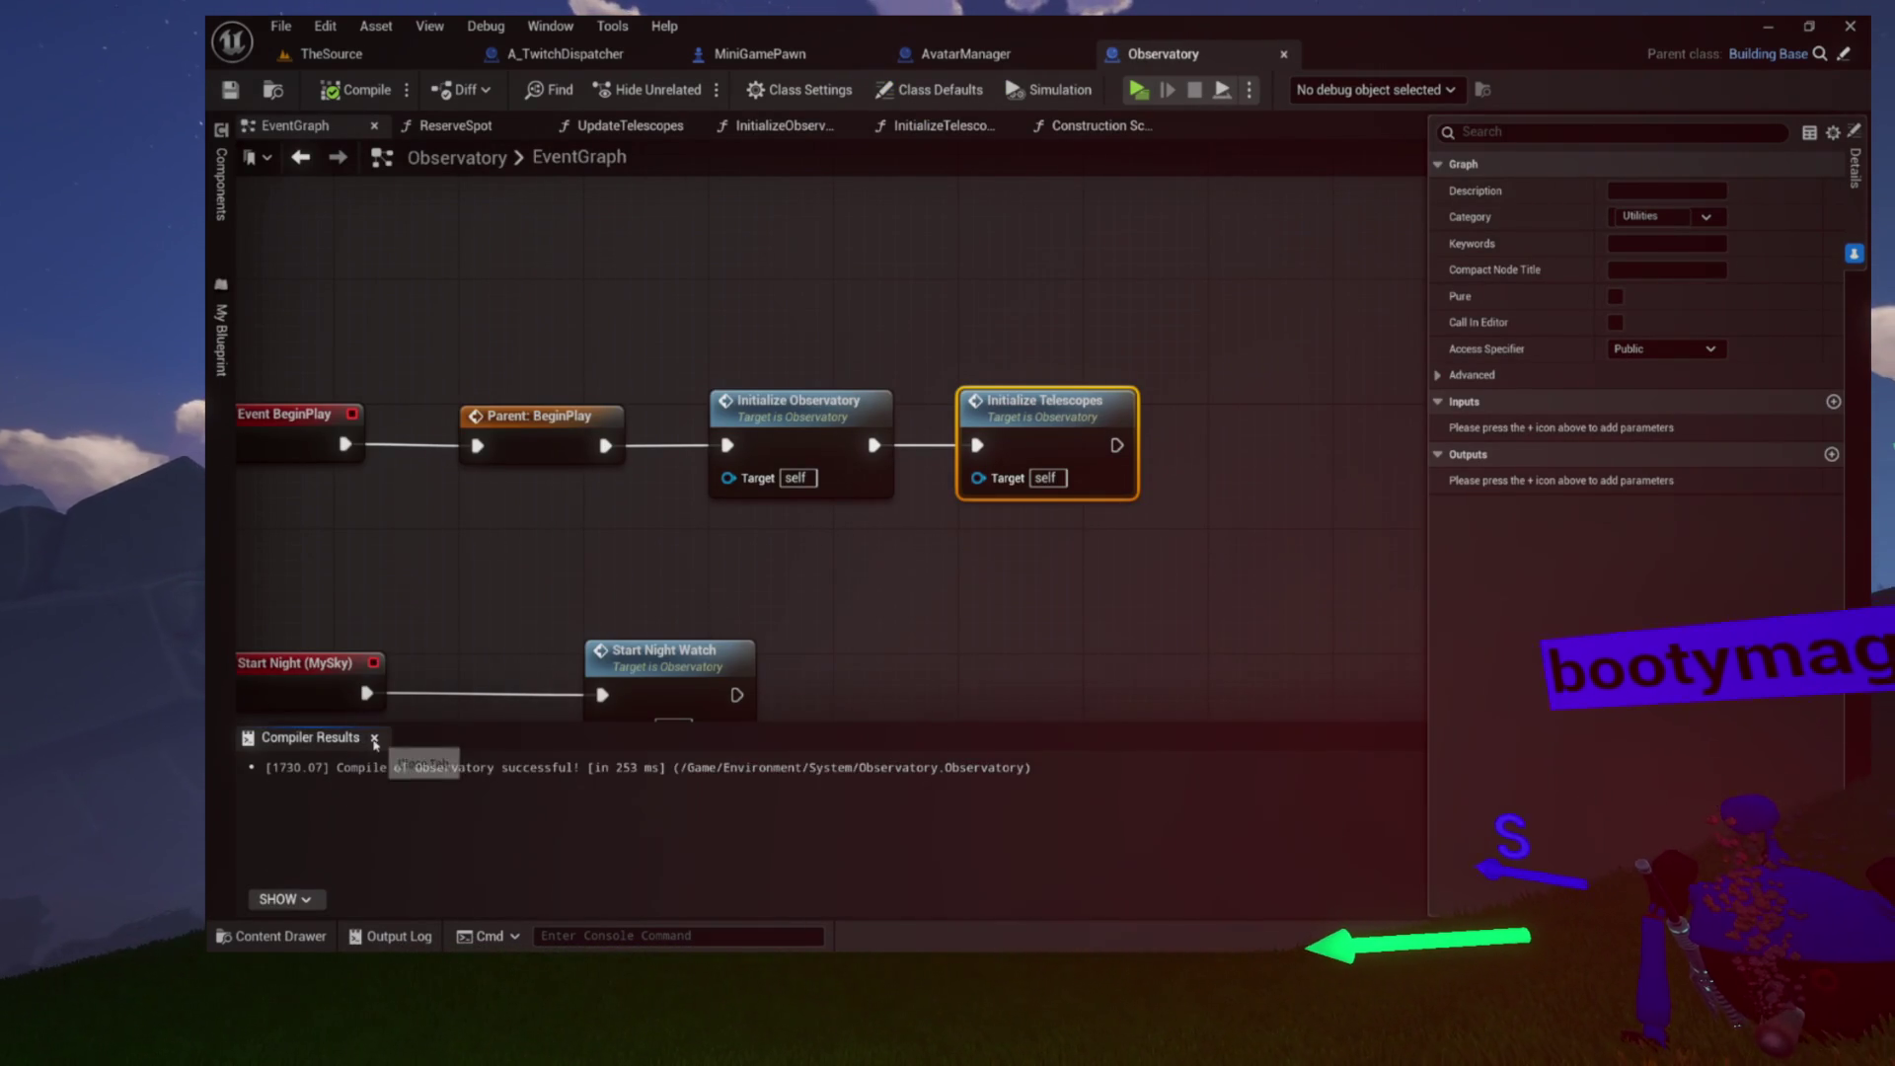
{"action": "left_click", "coordinate": [375, 738]}
{"action": "left_click", "coordinate": [656, 592]}
{"action": "key", "text": "Home"}
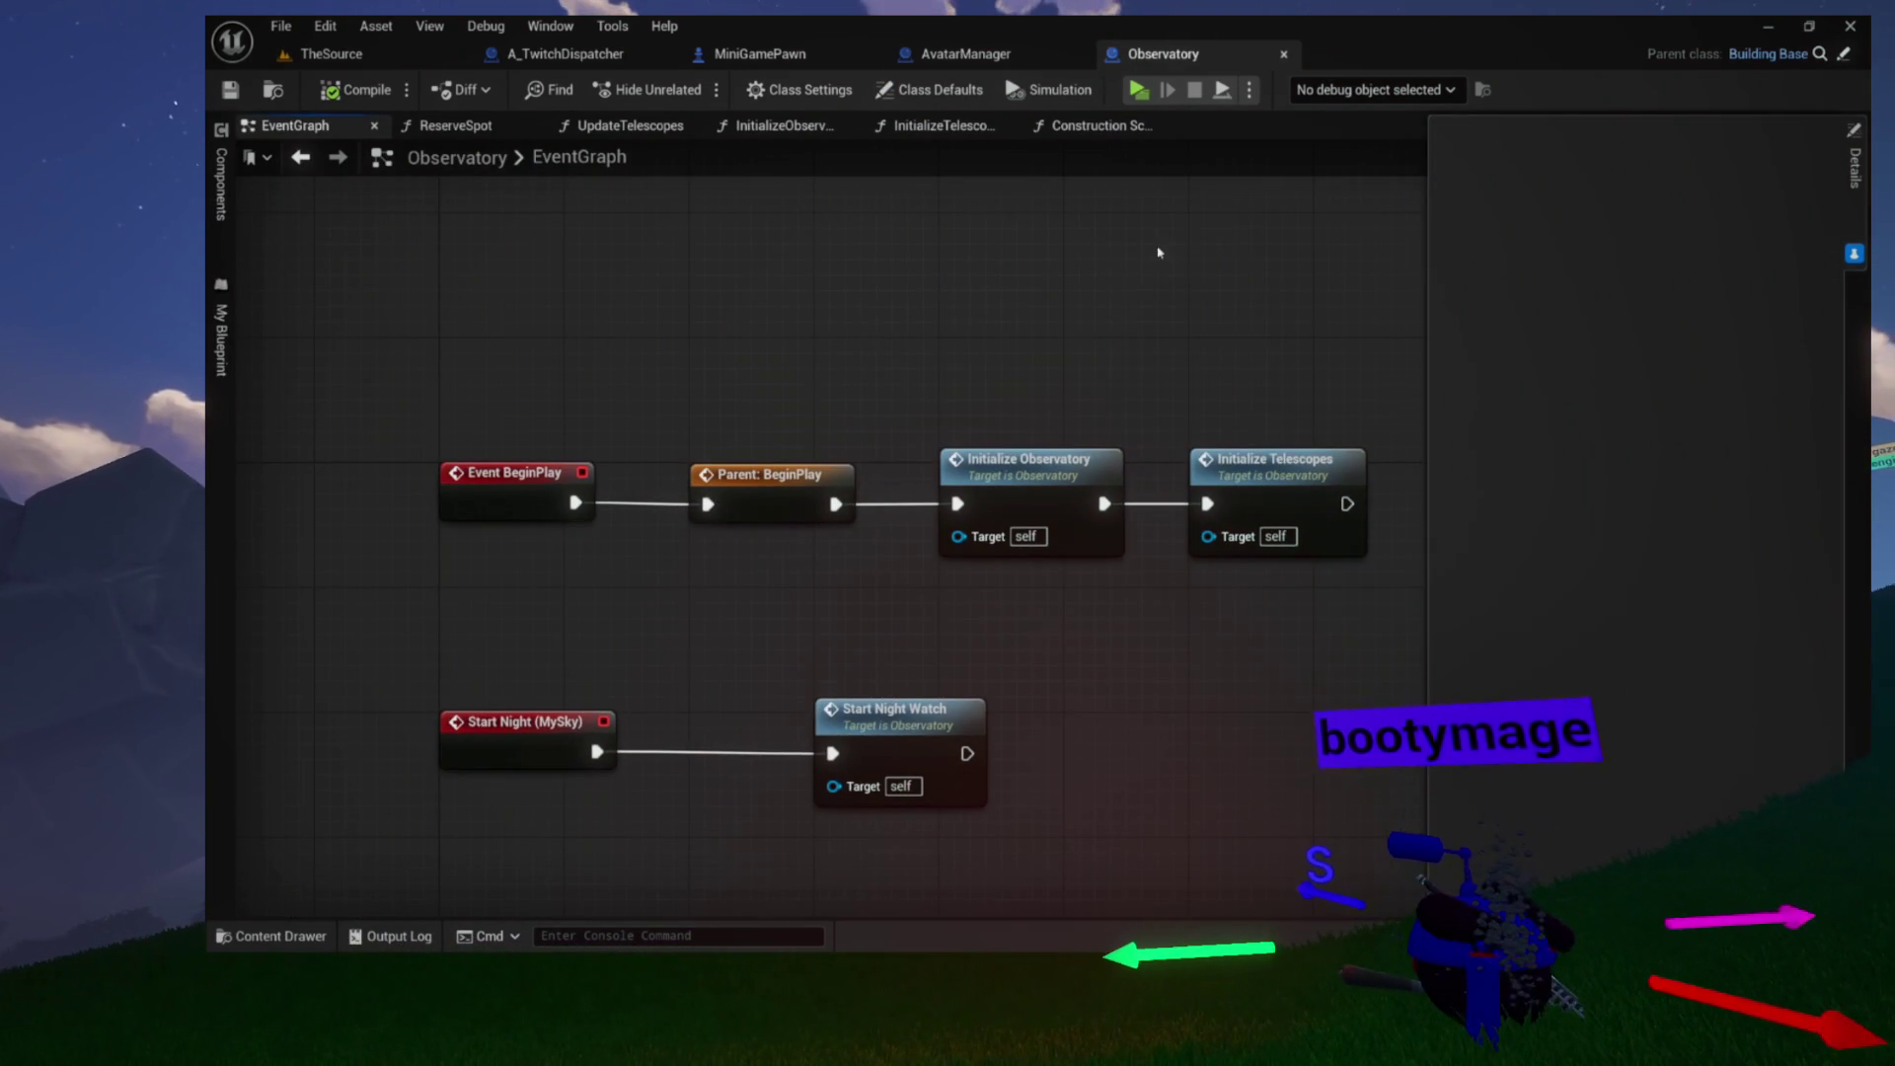
{"action": "left_click", "coordinate": [1188, 215]}
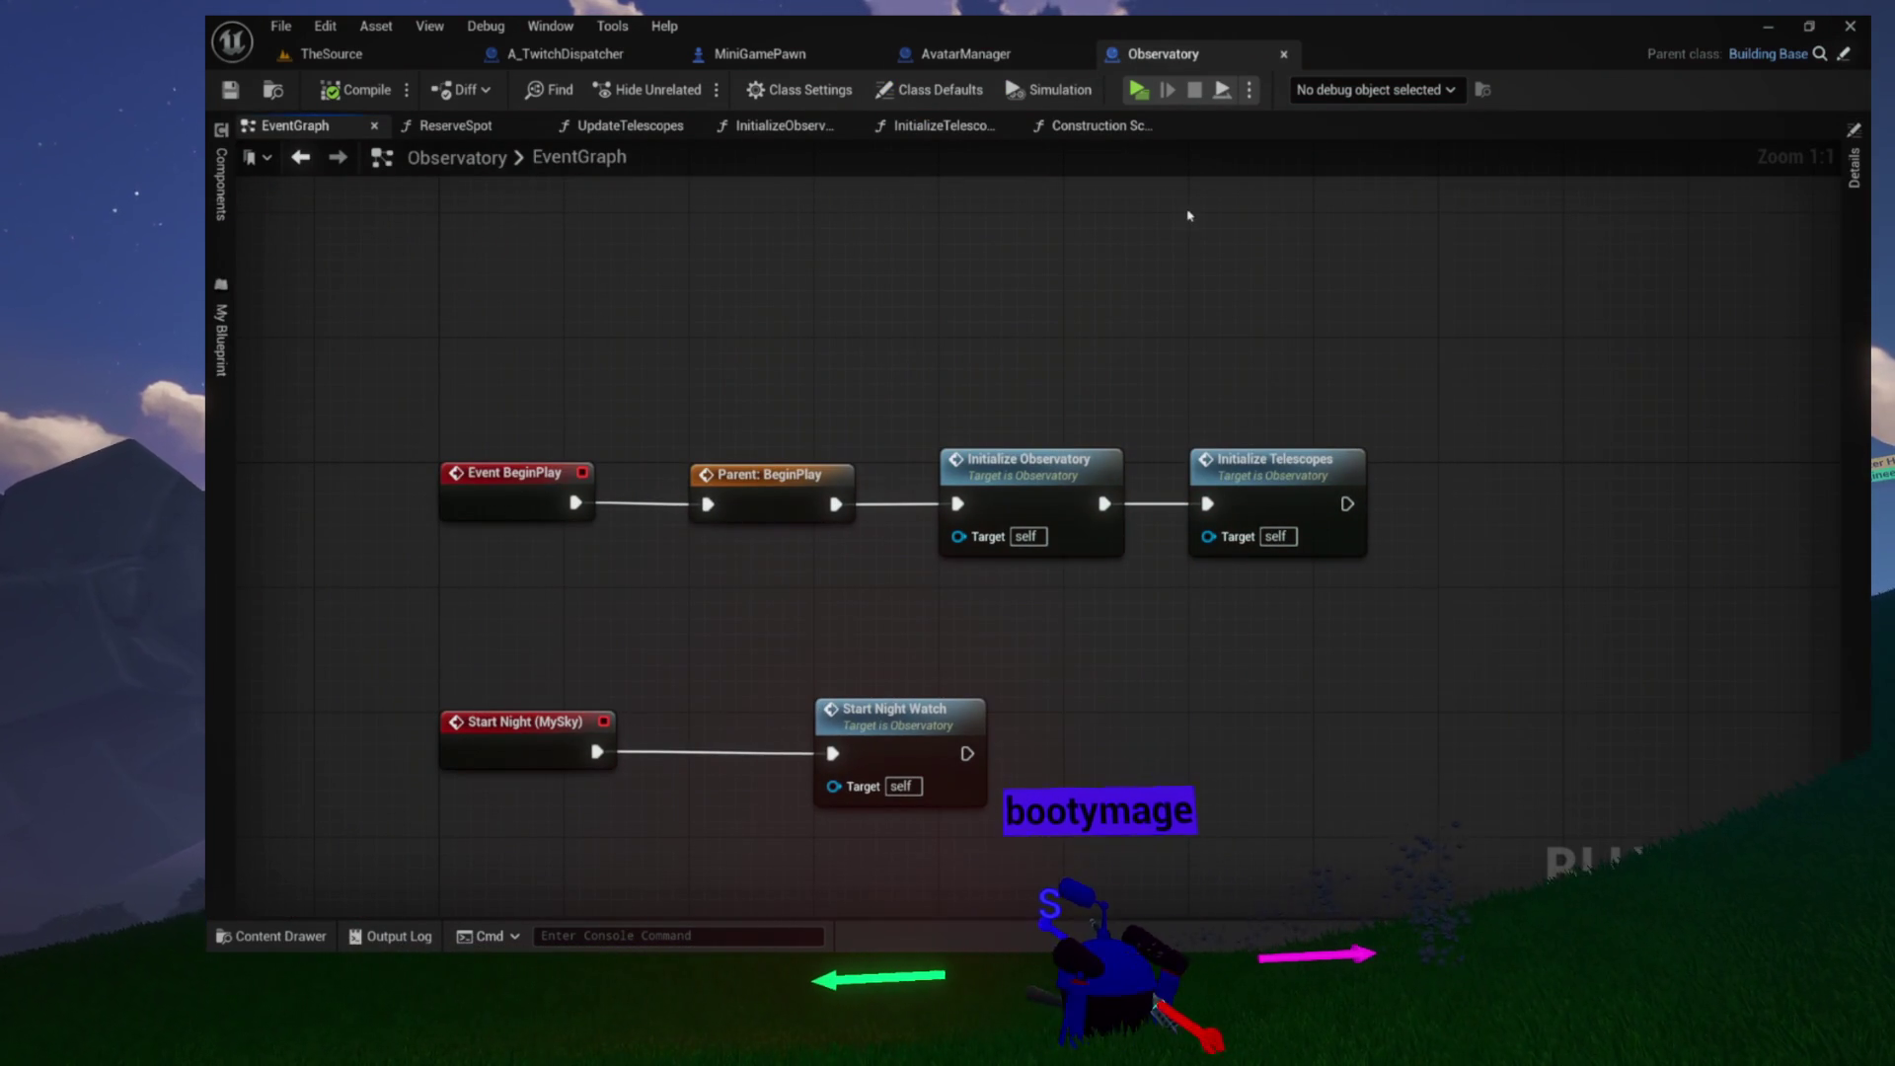
{"action": "left_click", "coordinate": [532, 125]}
{"action": "left_click", "coordinate": [532, 126]}
{"action": "left_click", "coordinate": [533, 126]}
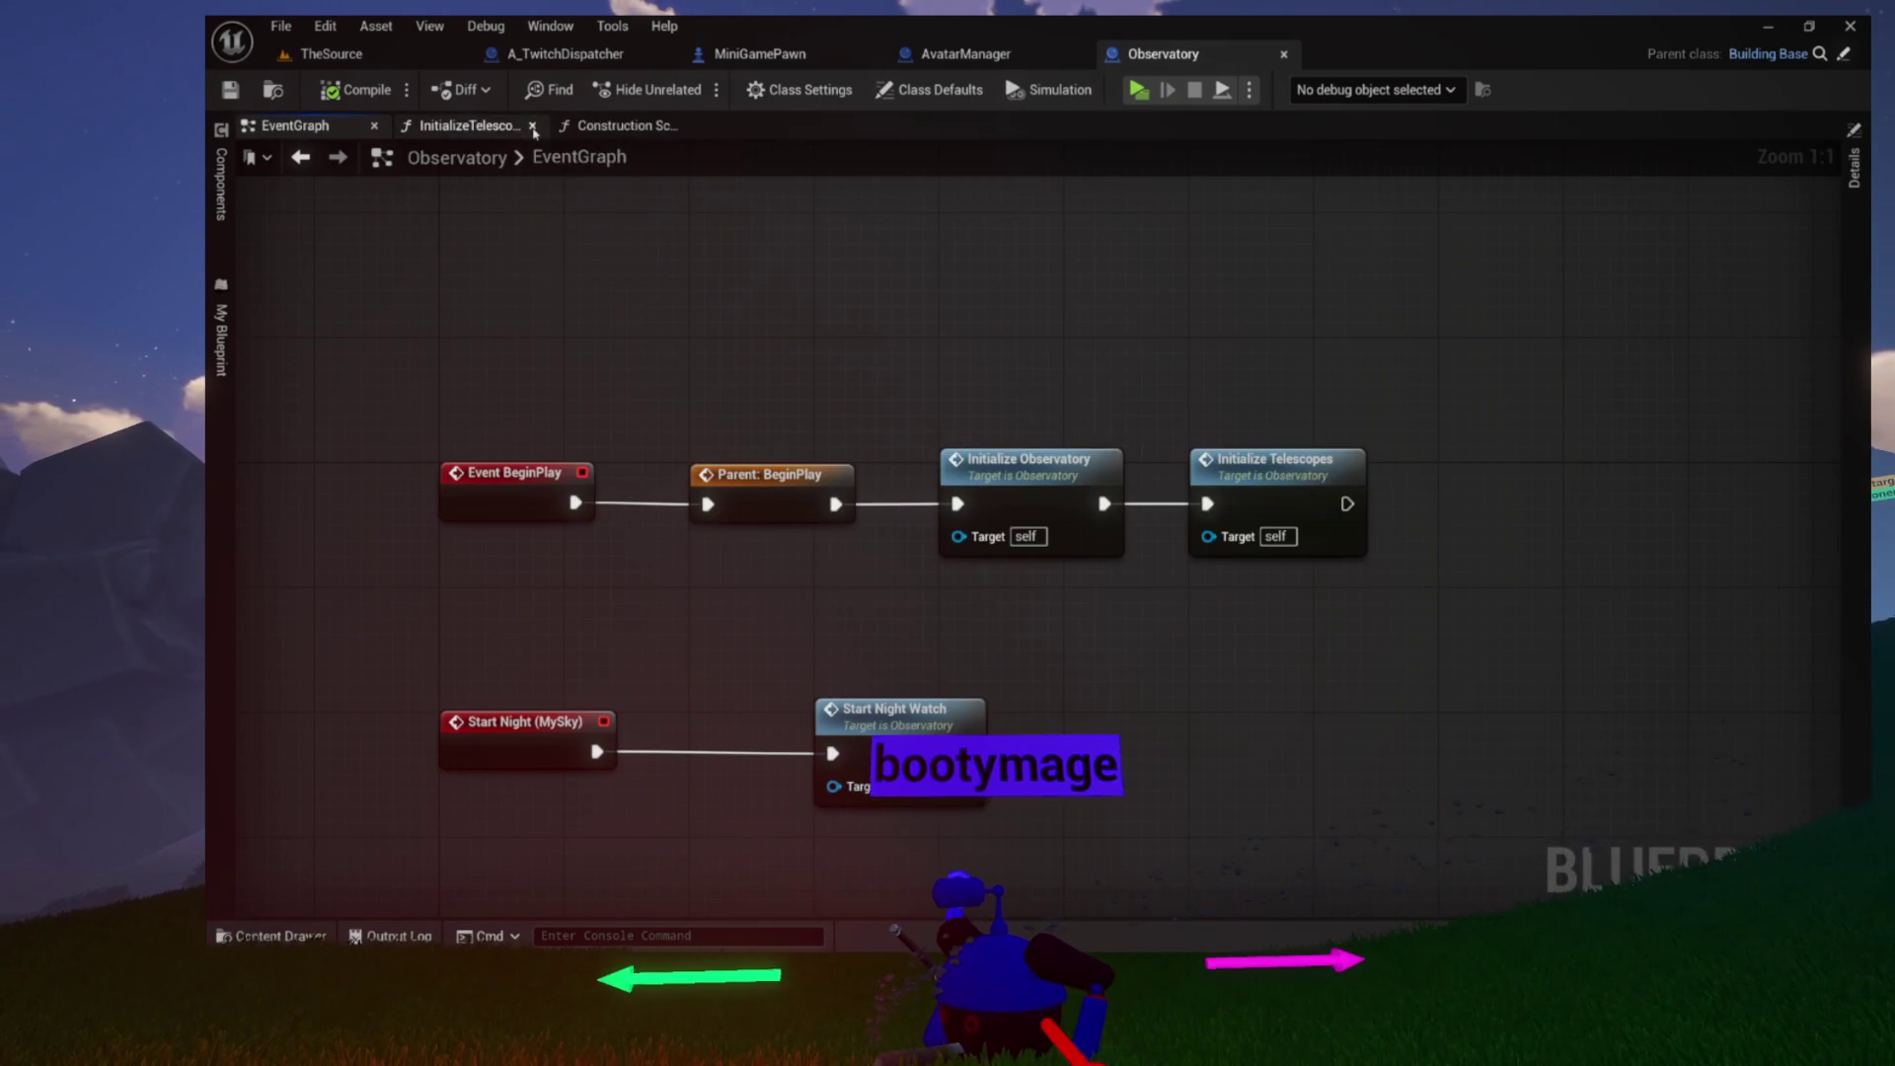
{"action": "left_click", "coordinate": [361, 89]}
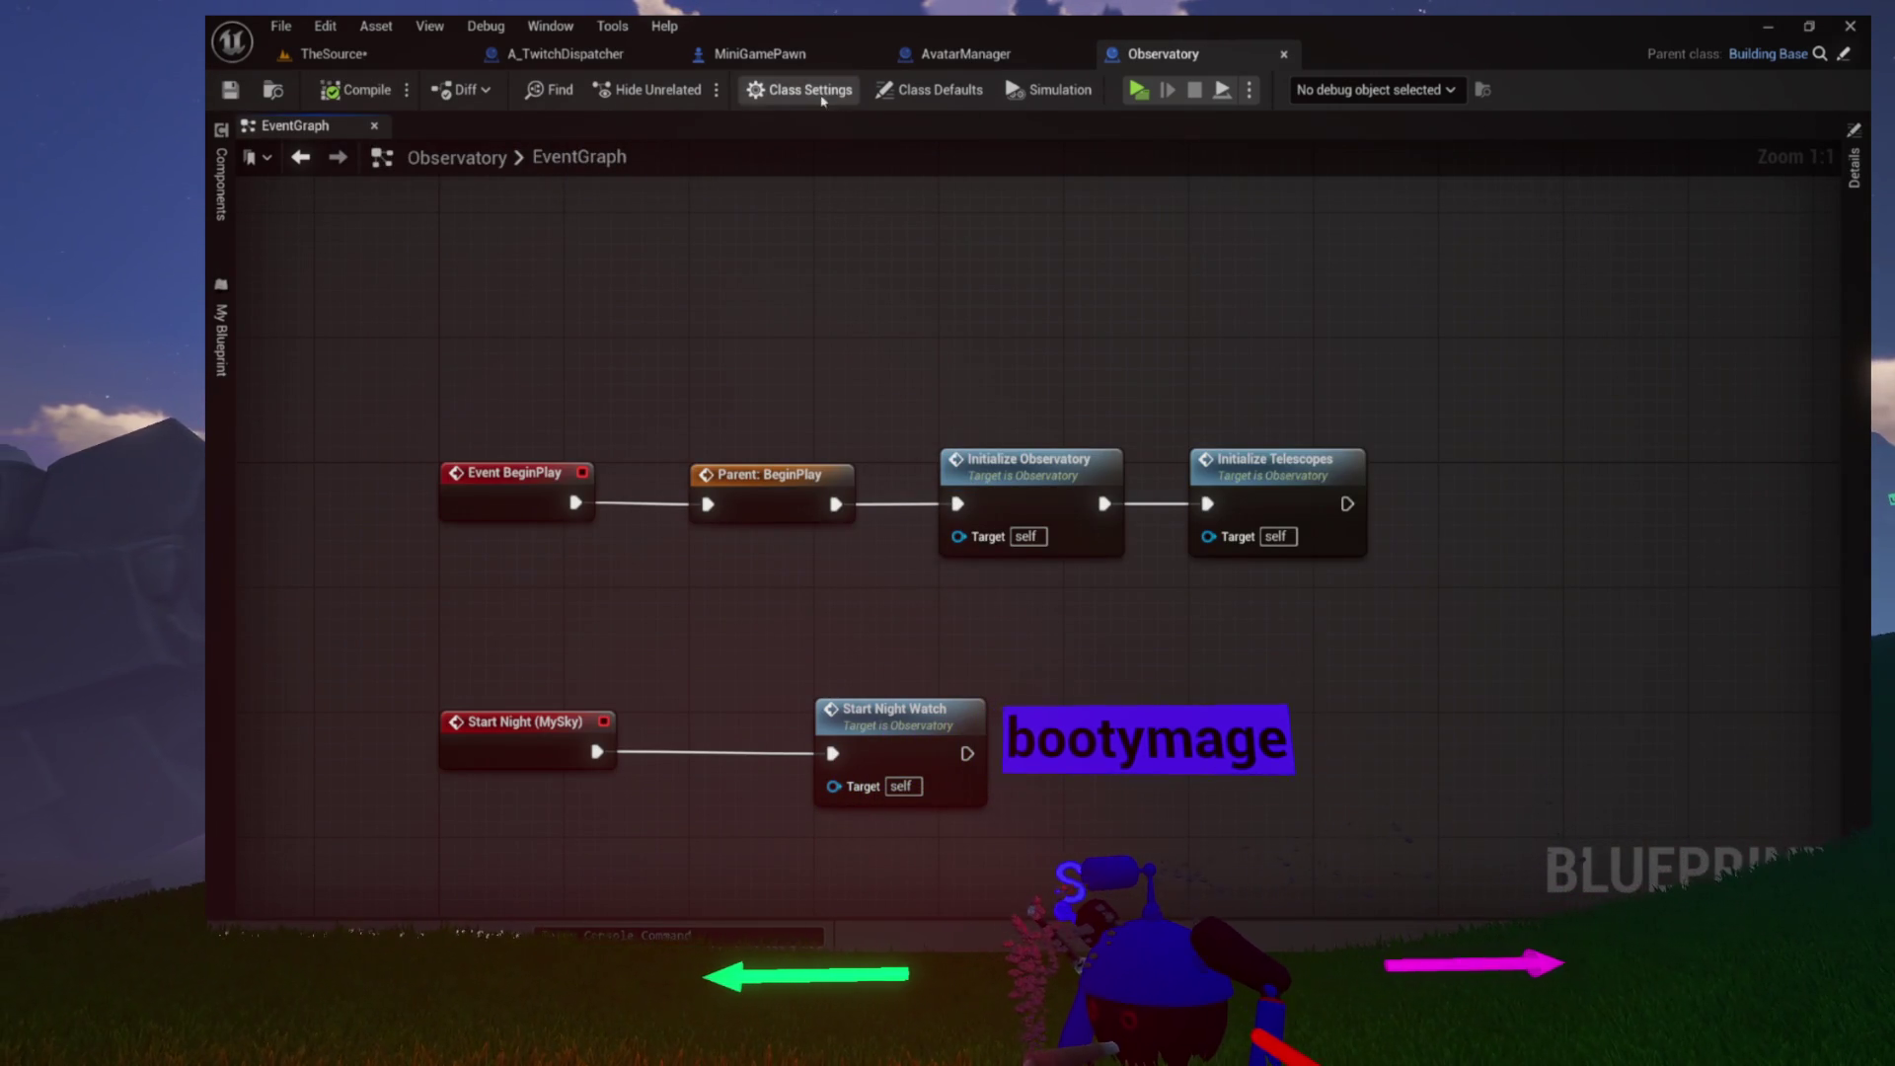
{"action": "left_click", "coordinate": [1284, 56]}
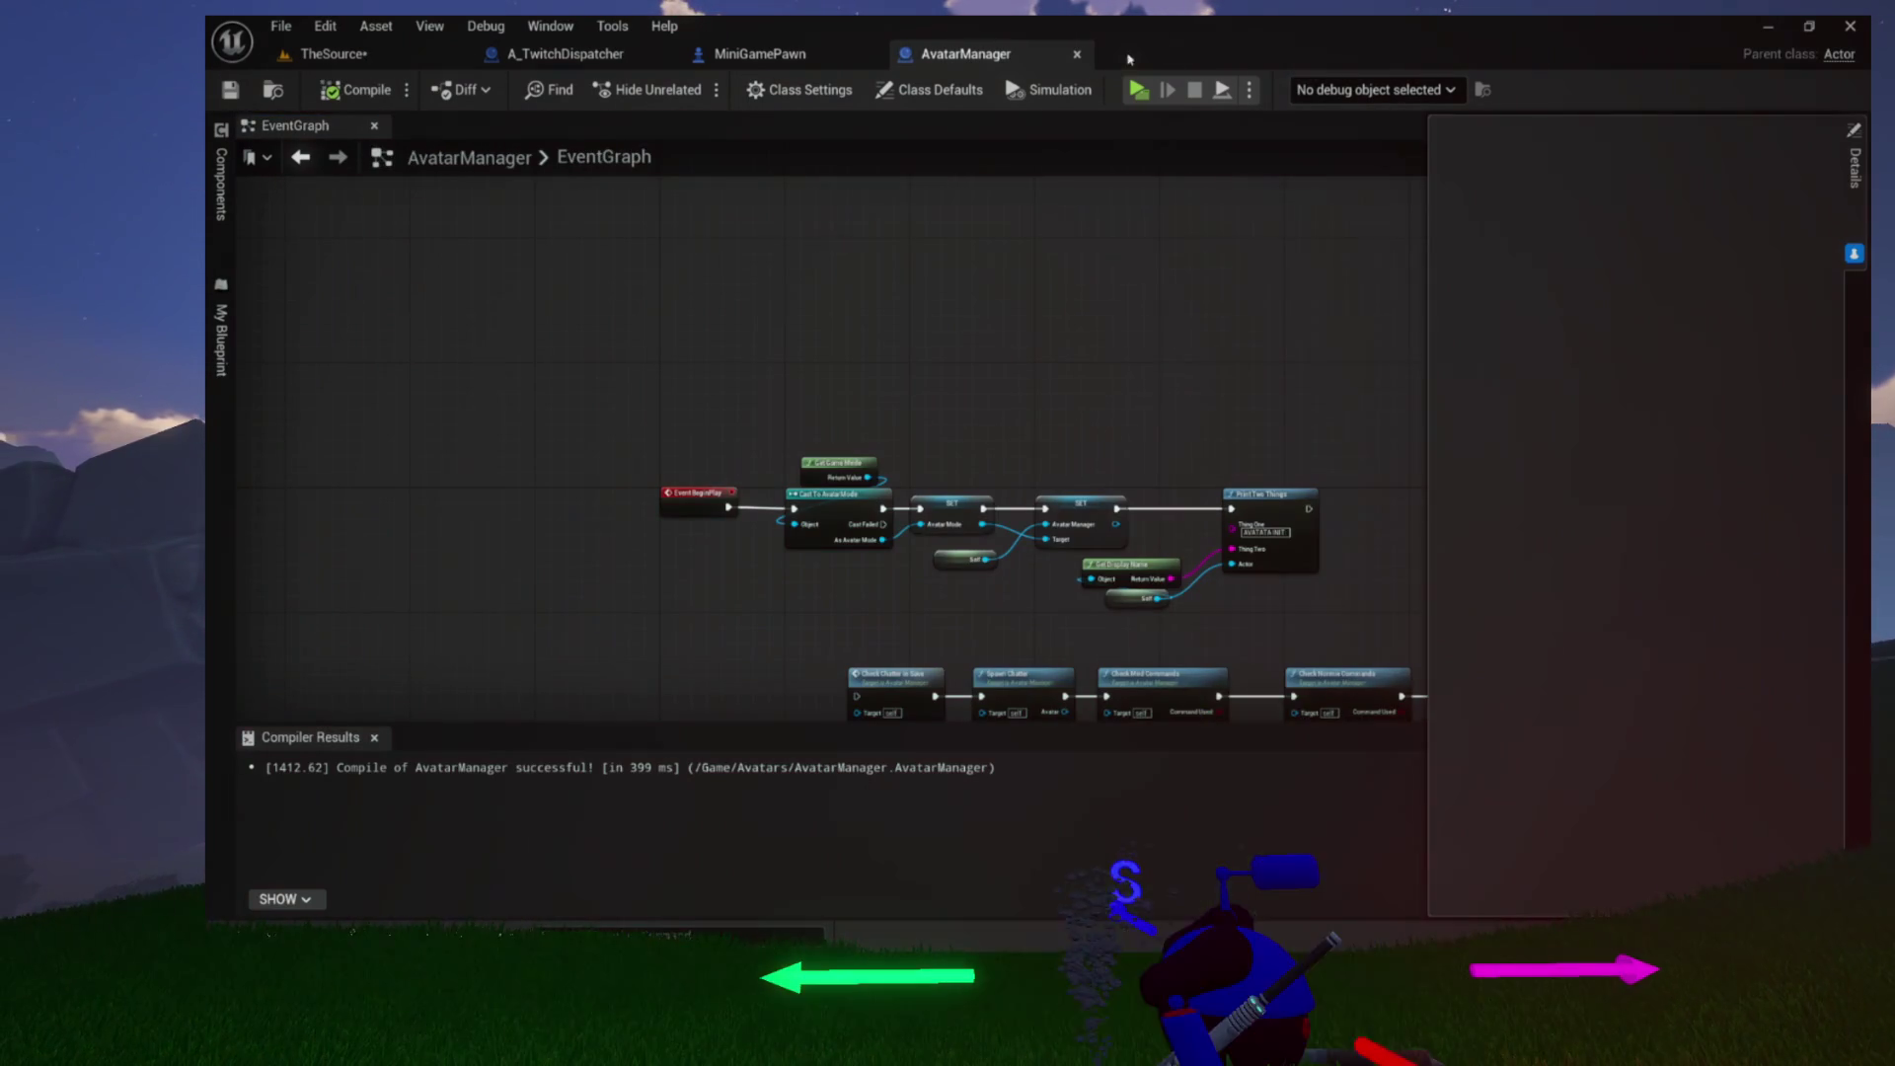
Close the AvatarManager and MiniGamePawn blueprints, leaving A_TwitchDispatcher's EventGraph
{"action": "left_click", "coordinate": [374, 738]}
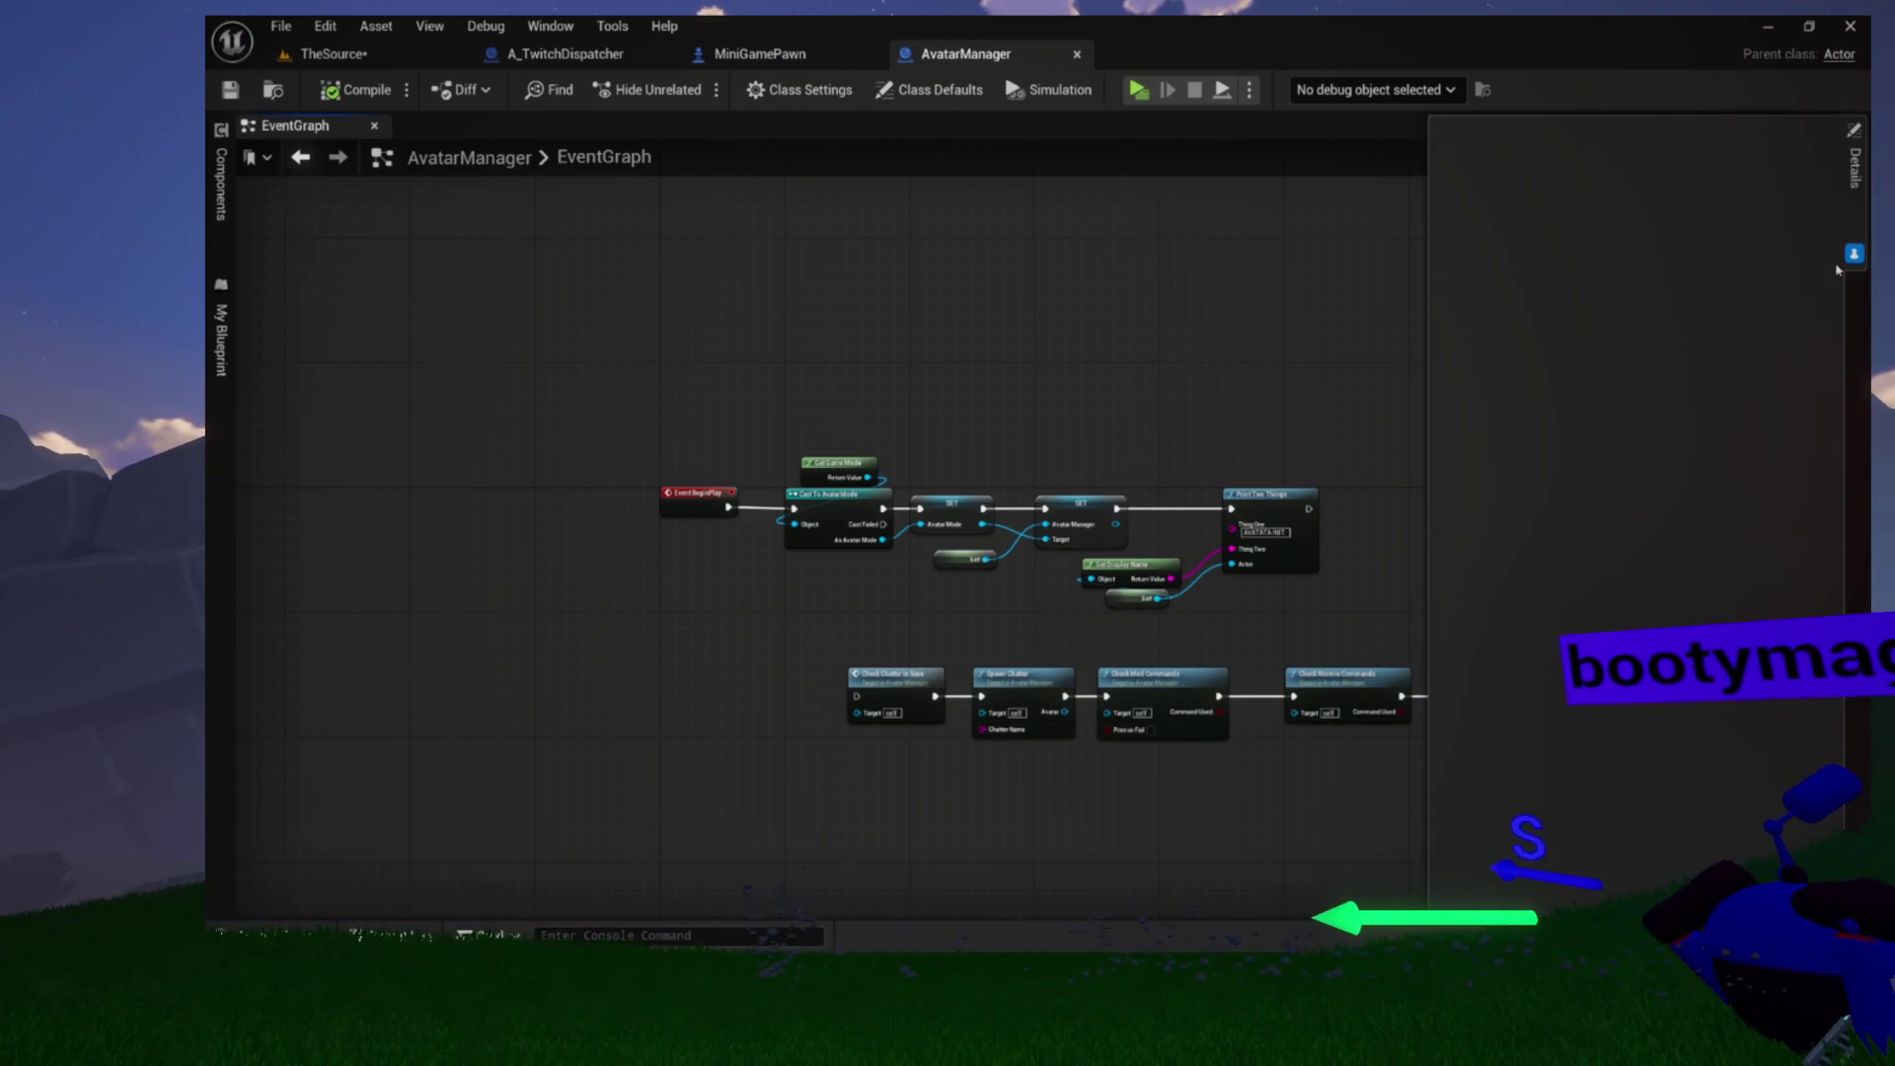
{"action": "left_click", "coordinate": [1166, 287]}
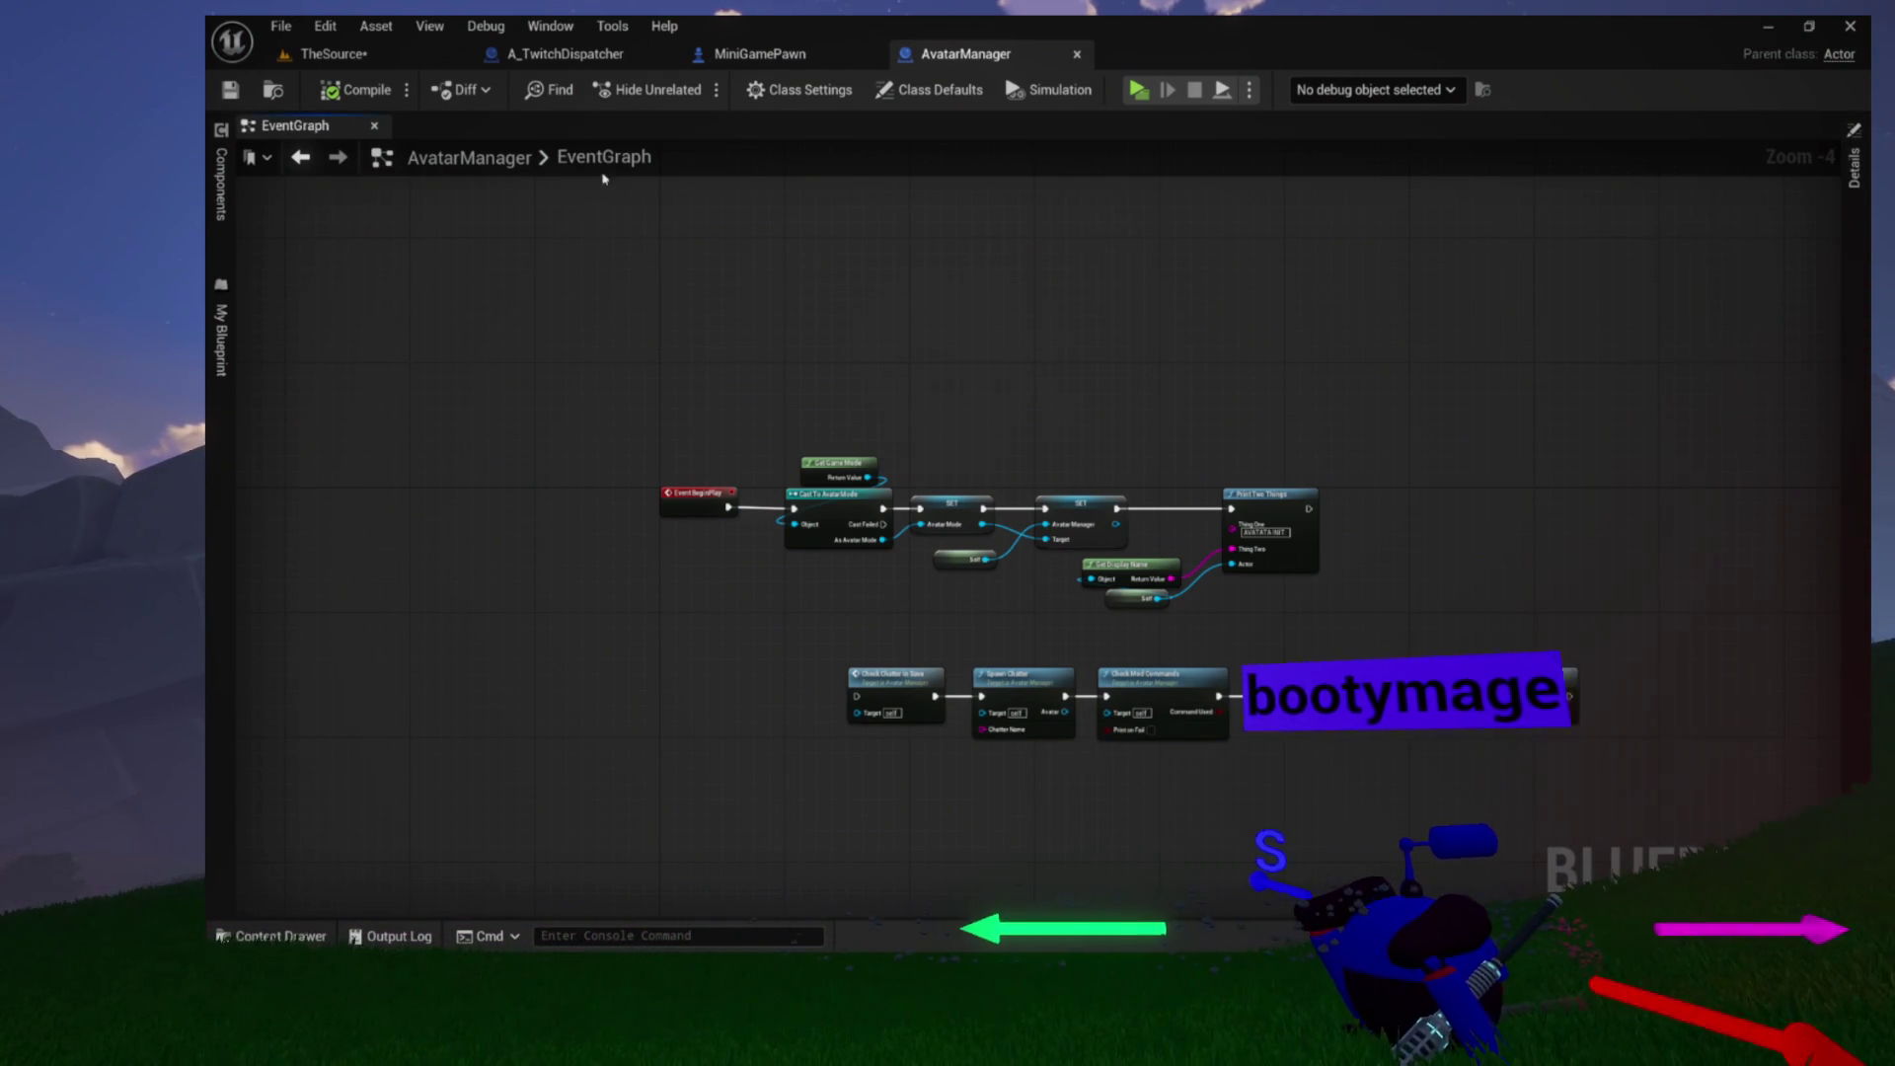
{"action": "left_click", "coordinate": [1078, 55]}
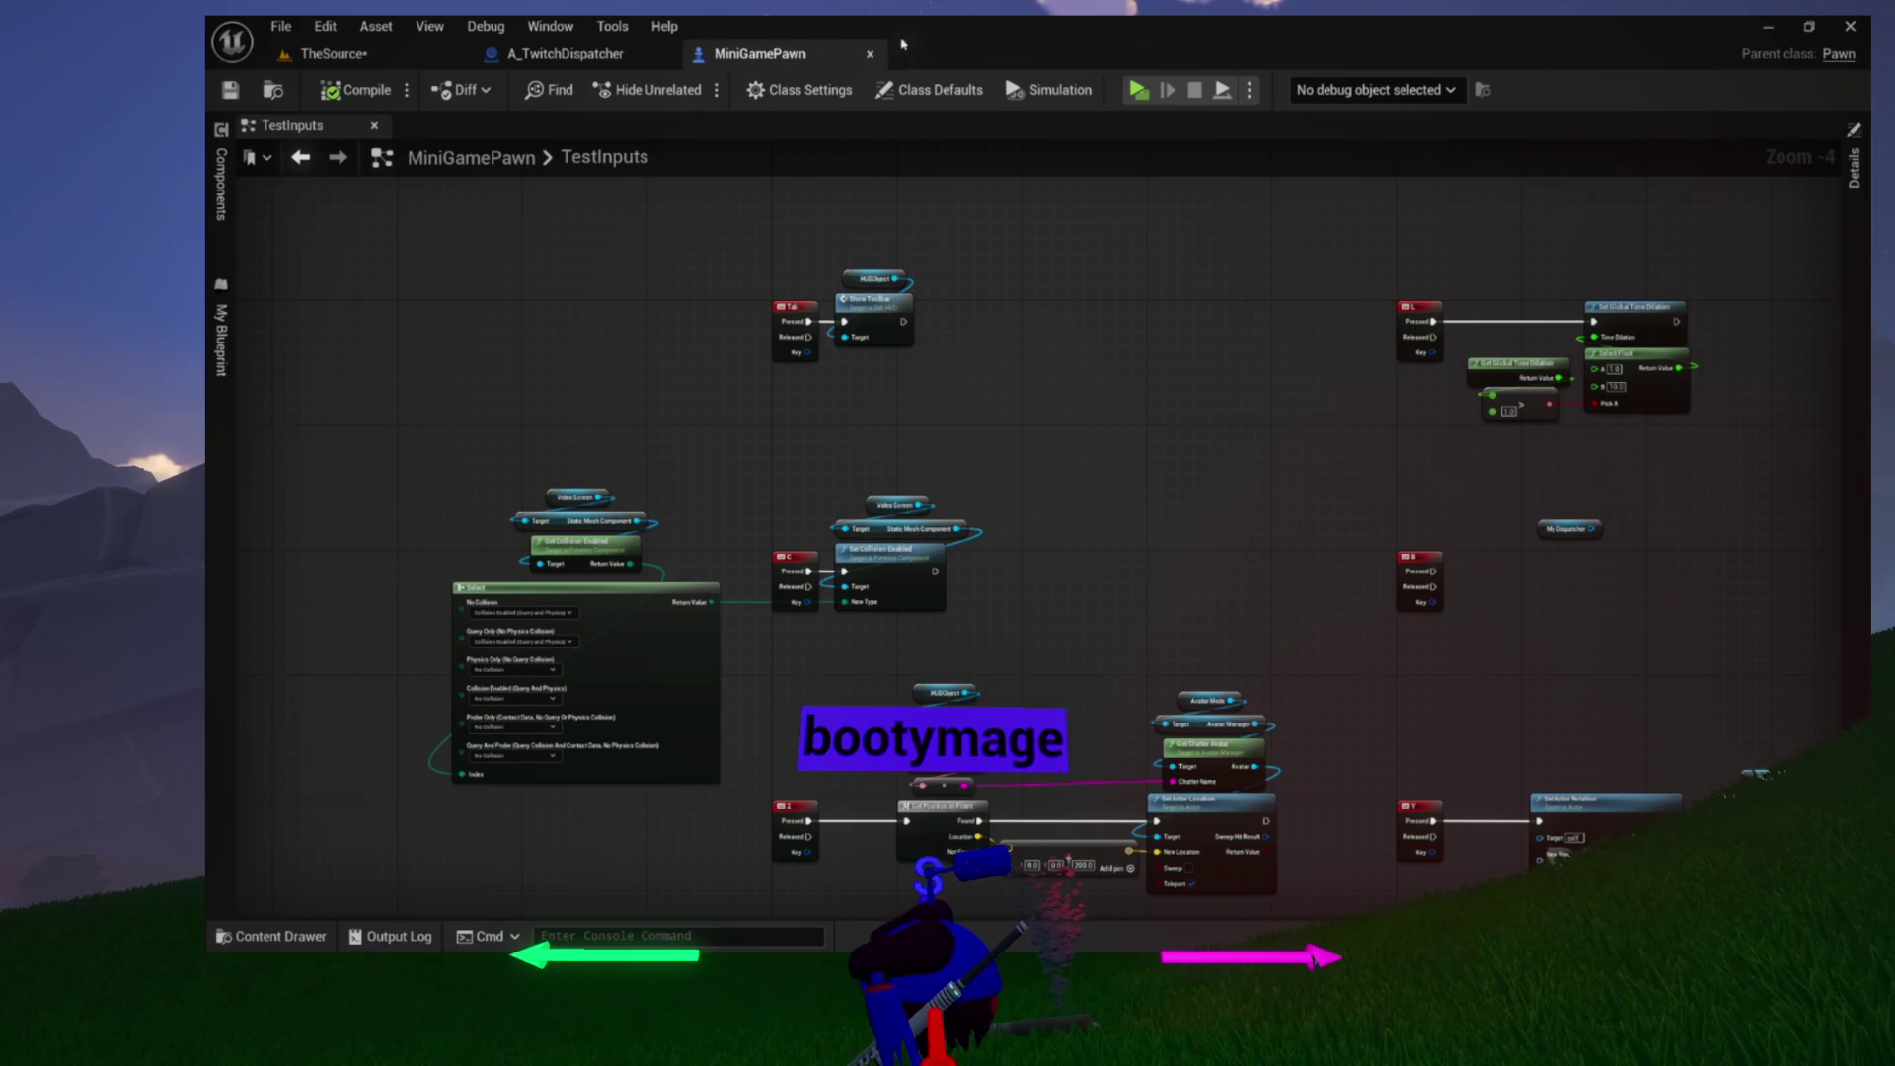
{"action": "left_click", "coordinate": [869, 53]}
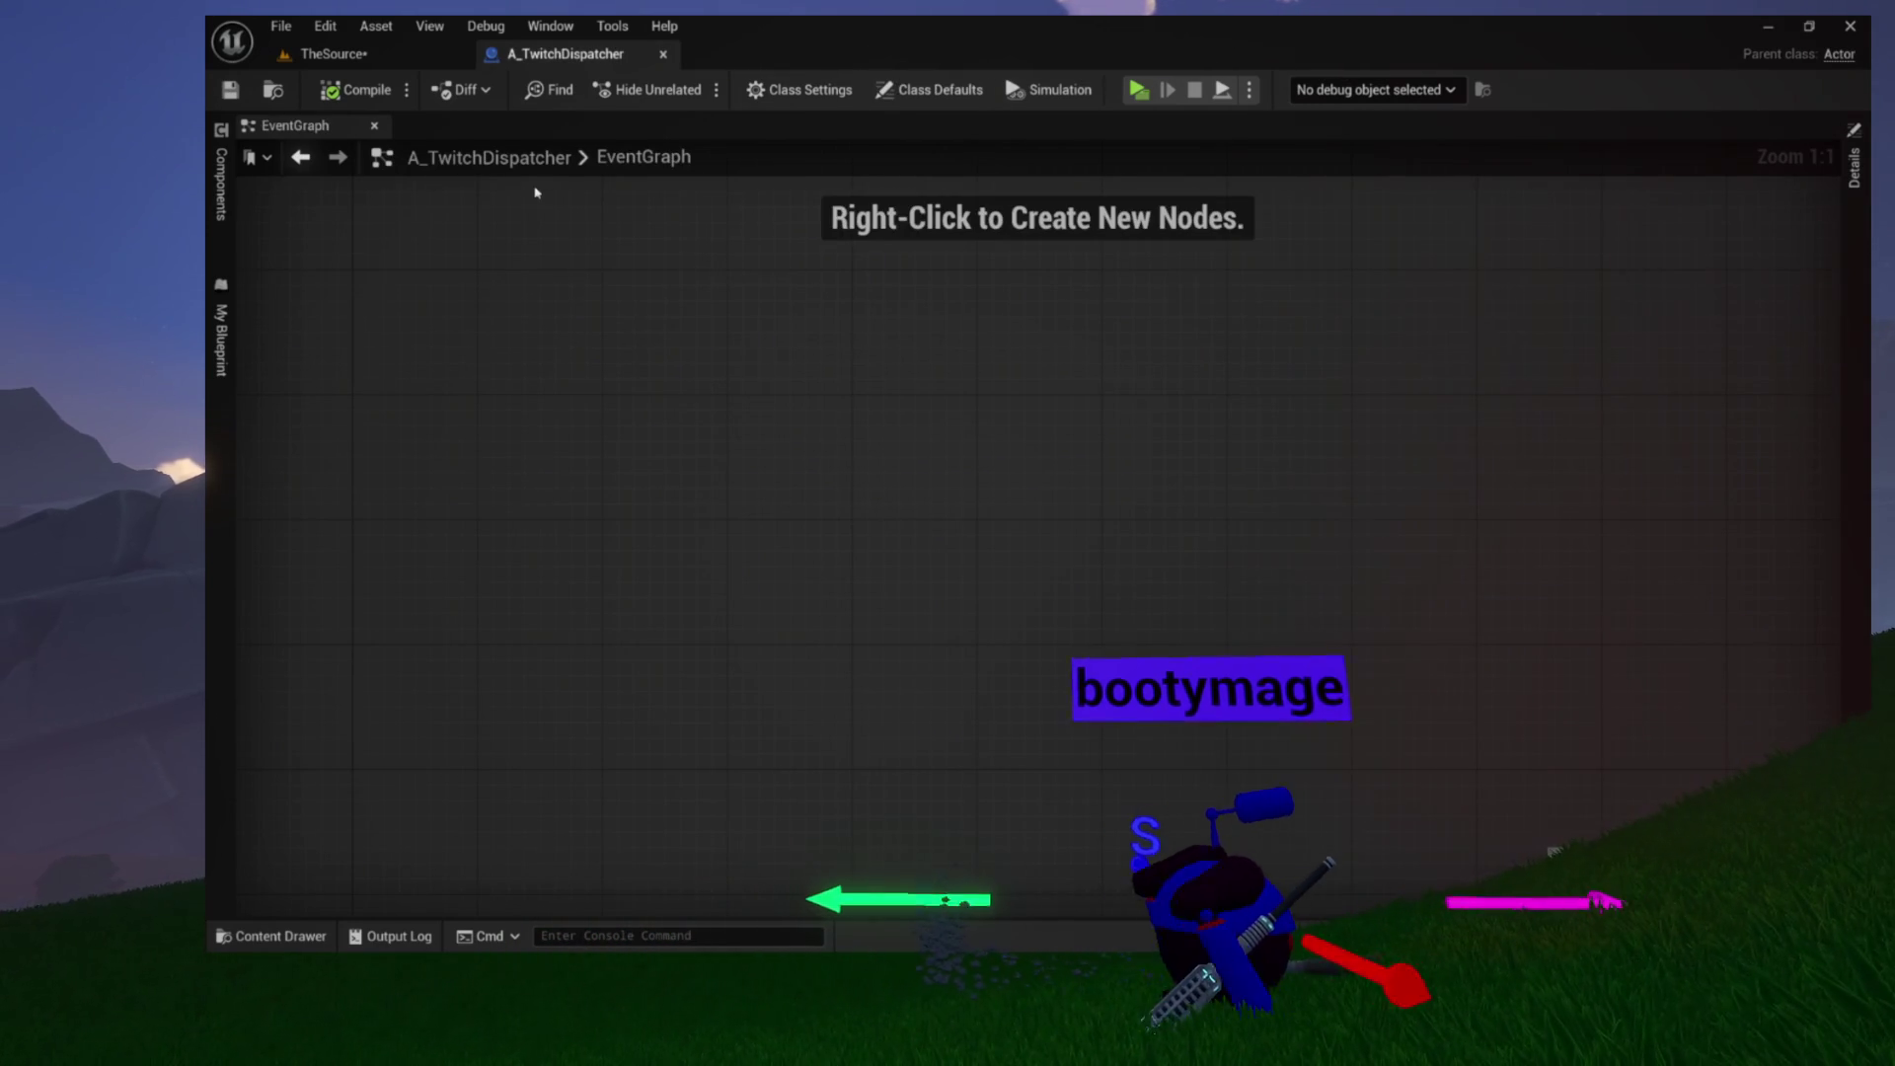
{"action": "scroll", "coordinate": [439, 322], "scroll_direction": "down", "scroll_amount": 12}
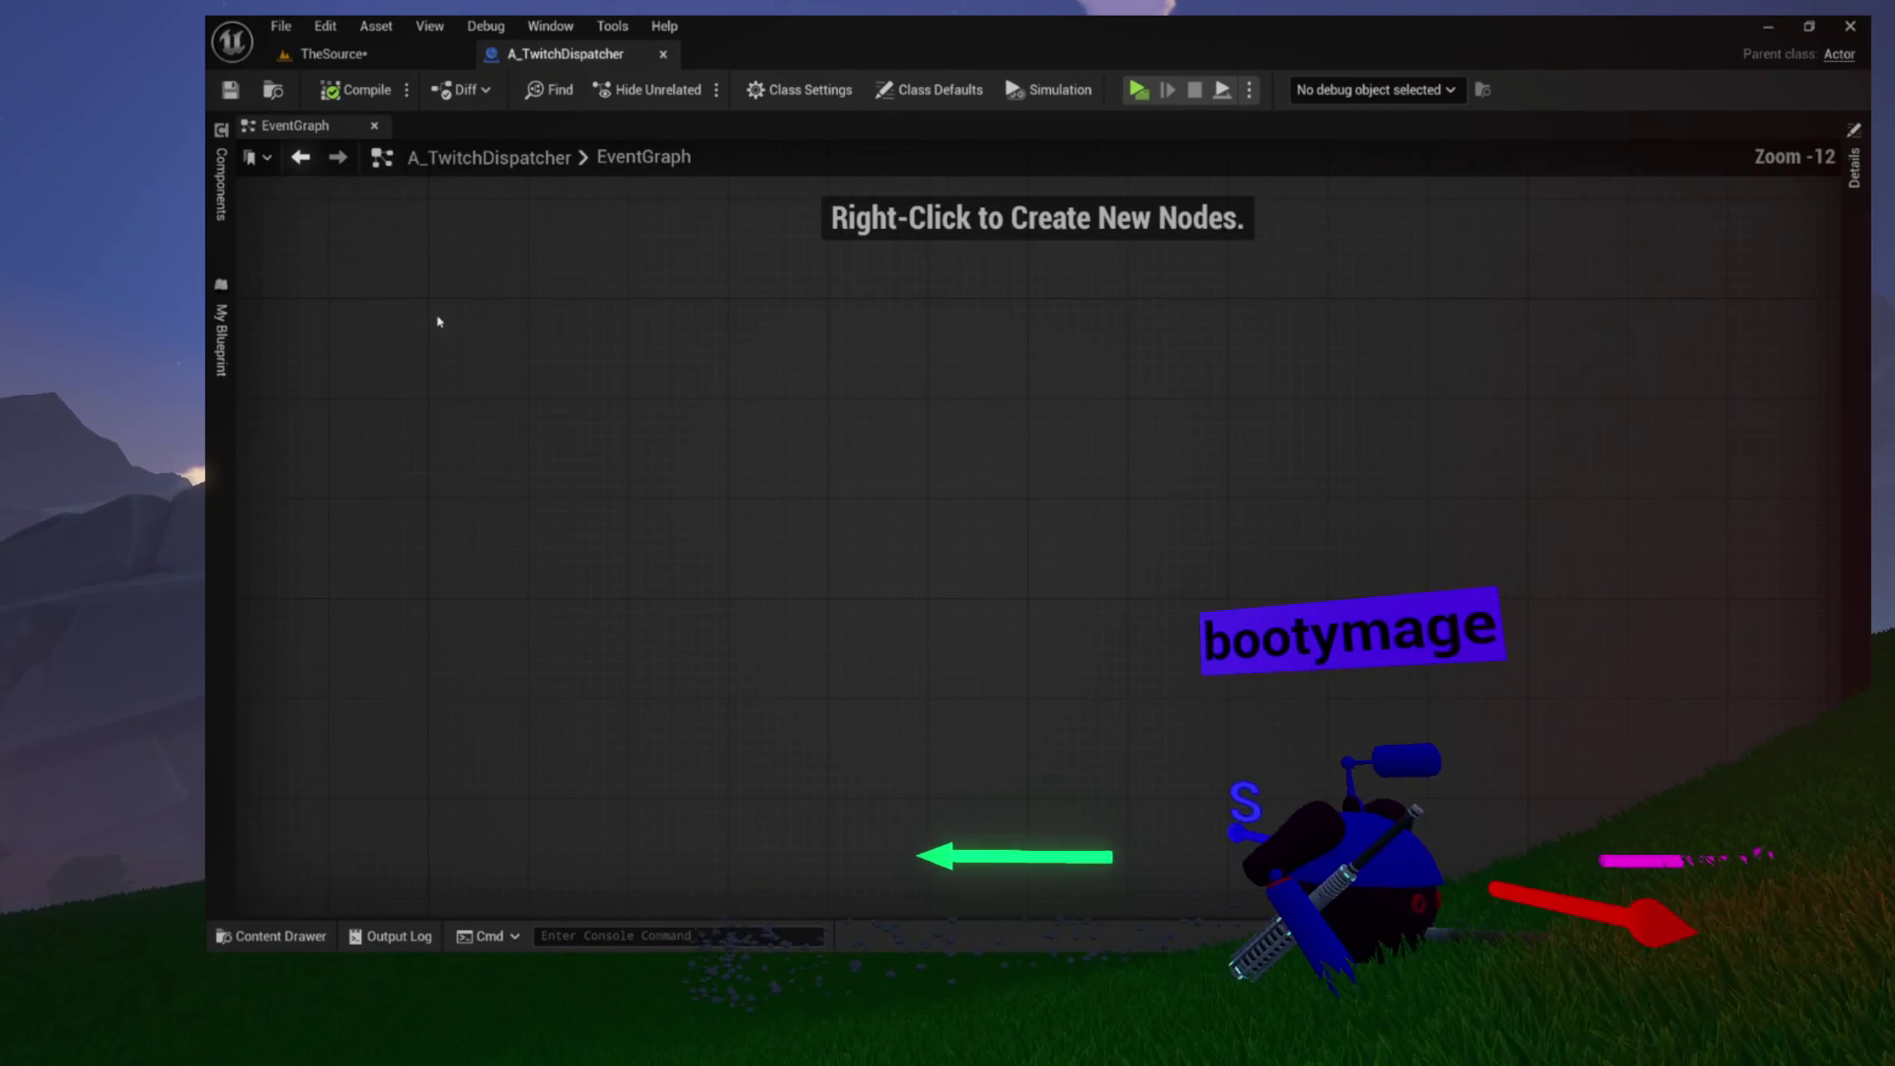
{"action": "scroll", "coordinate": [437, 319], "scroll_direction": "up", "scroll_amount": 10}
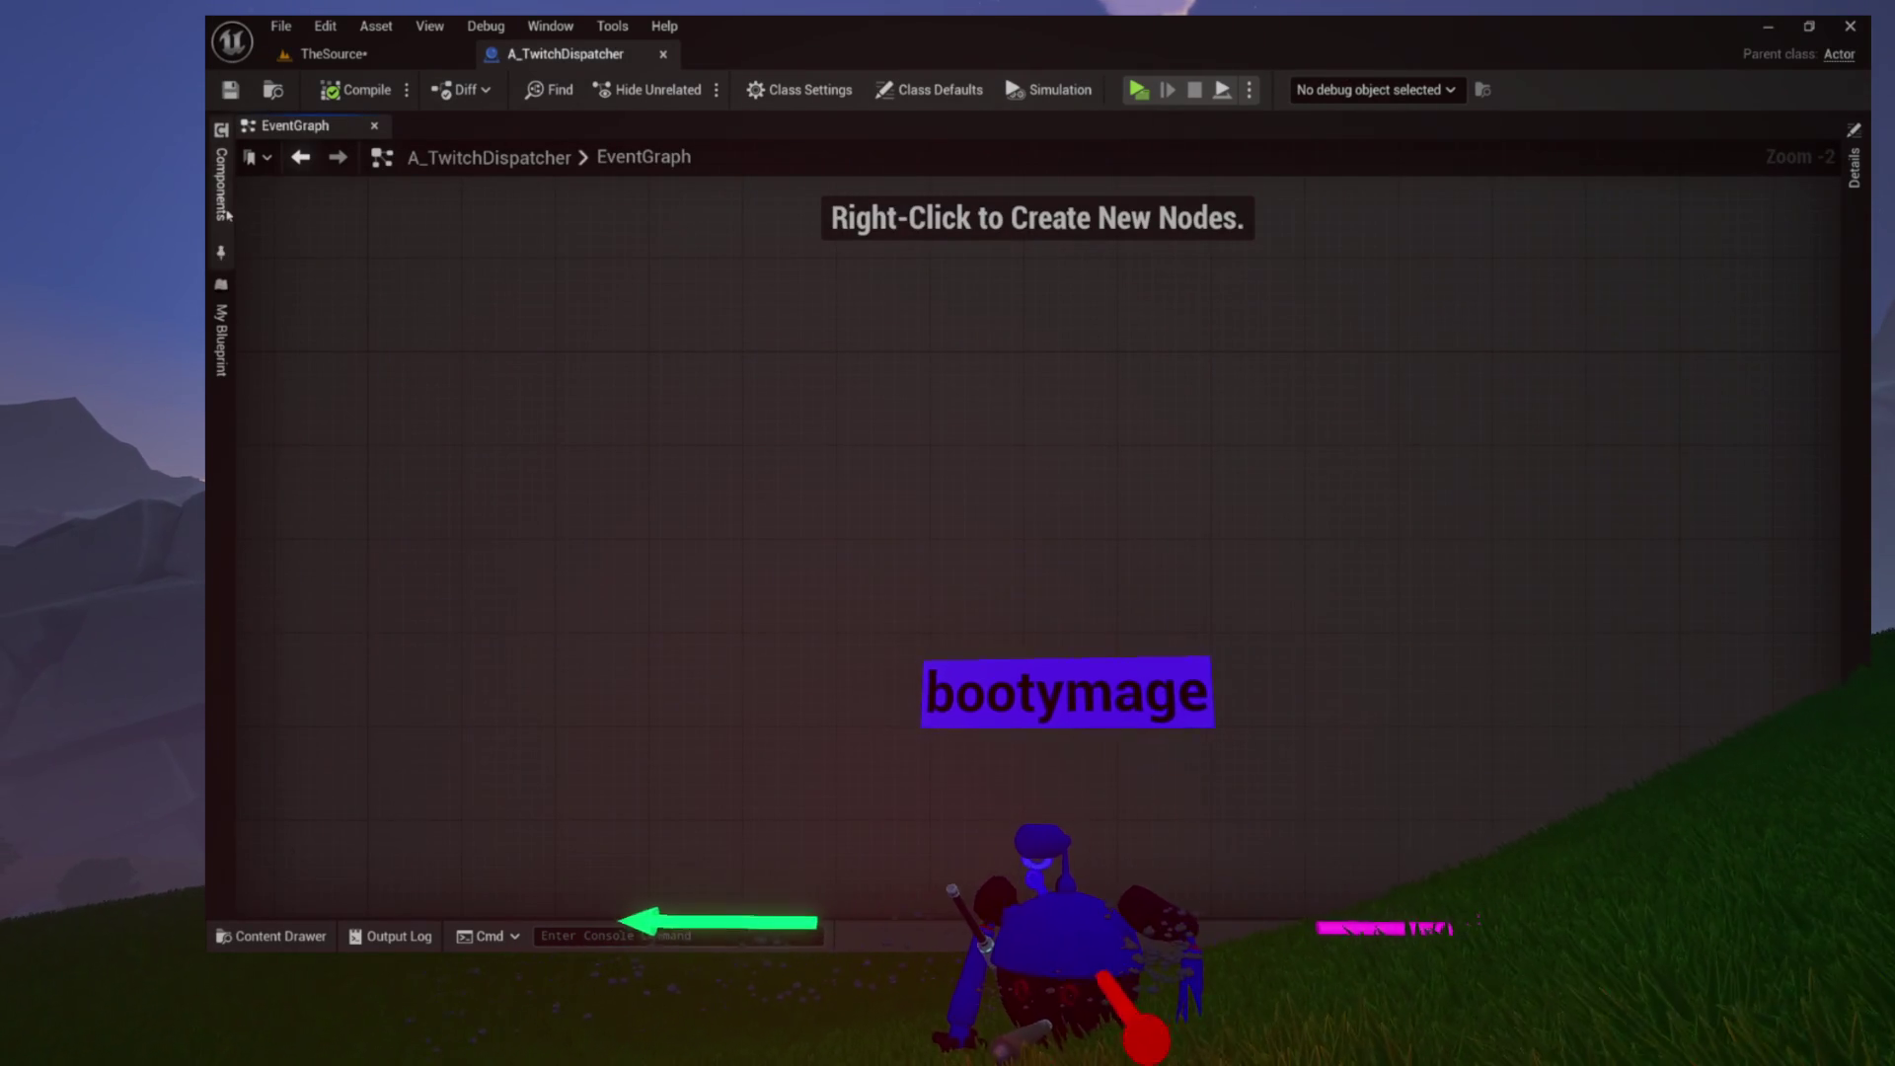
Open the My Blueprint drawer listing A_TwitchDispatcher's graphs, functions and variables
{"action": "left_click", "coordinate": [225, 197]}
{"action": "left_click", "coordinate": [221, 336]}
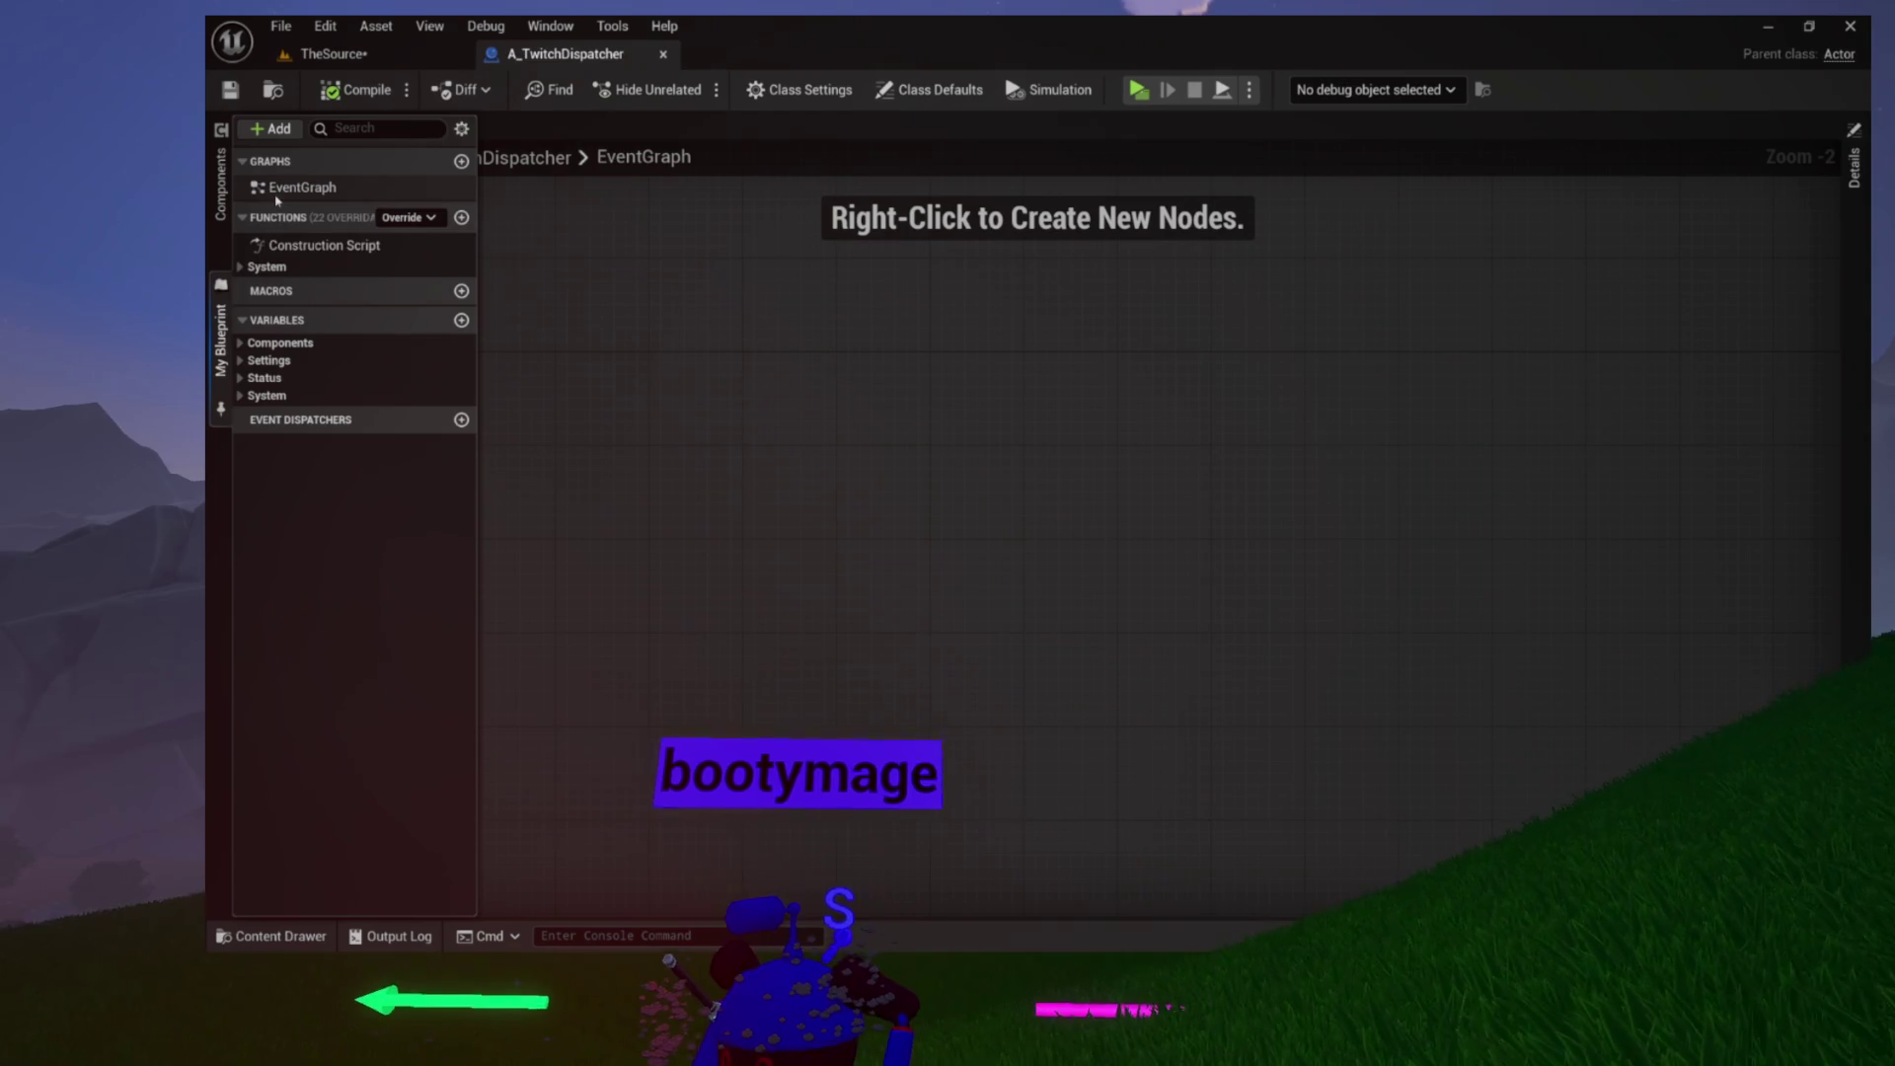
{"action": "left_click", "coordinate": [561, 291]}
{"action": "scroll", "coordinate": [566, 288], "scroll_direction": "down", "scroll_amount": 10}
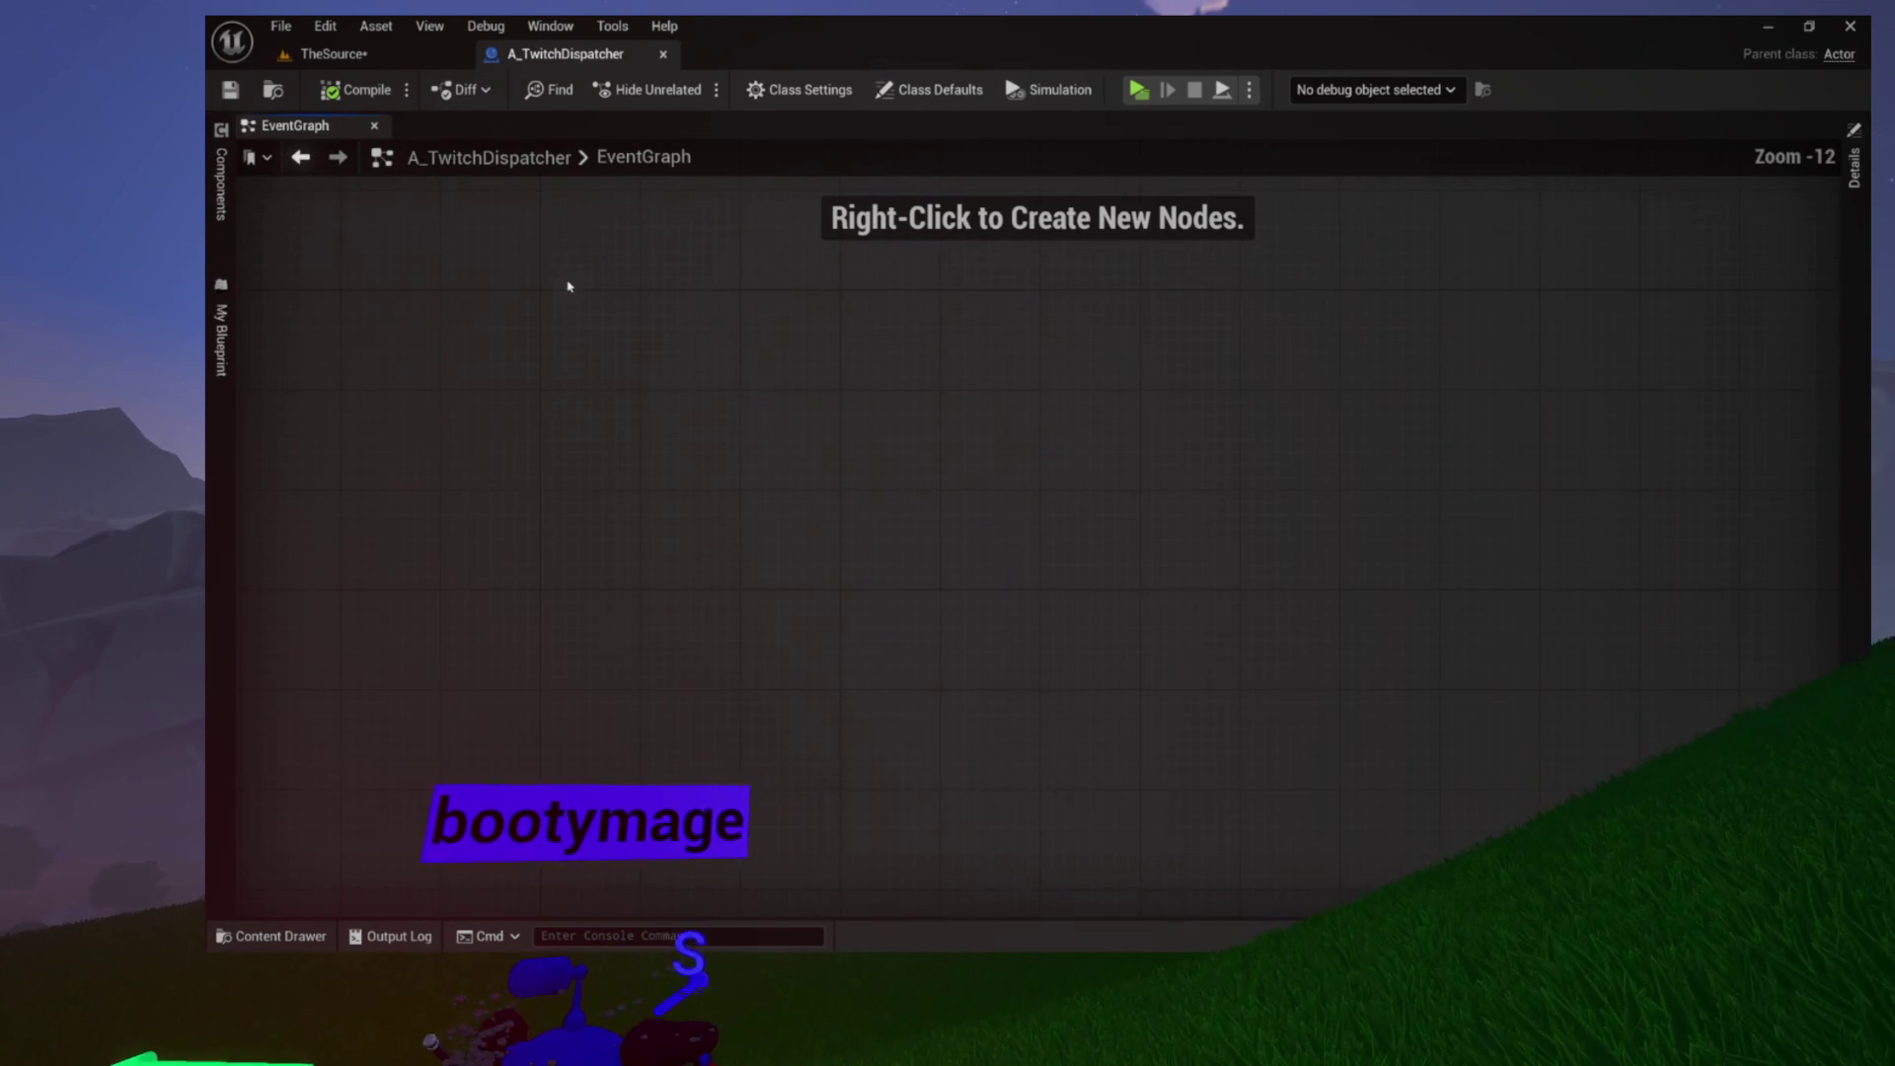
{"action": "scroll", "coordinate": [566, 287], "scroll_direction": "up", "scroll_amount": 9}
{"action": "left_click", "coordinate": [221, 336]}
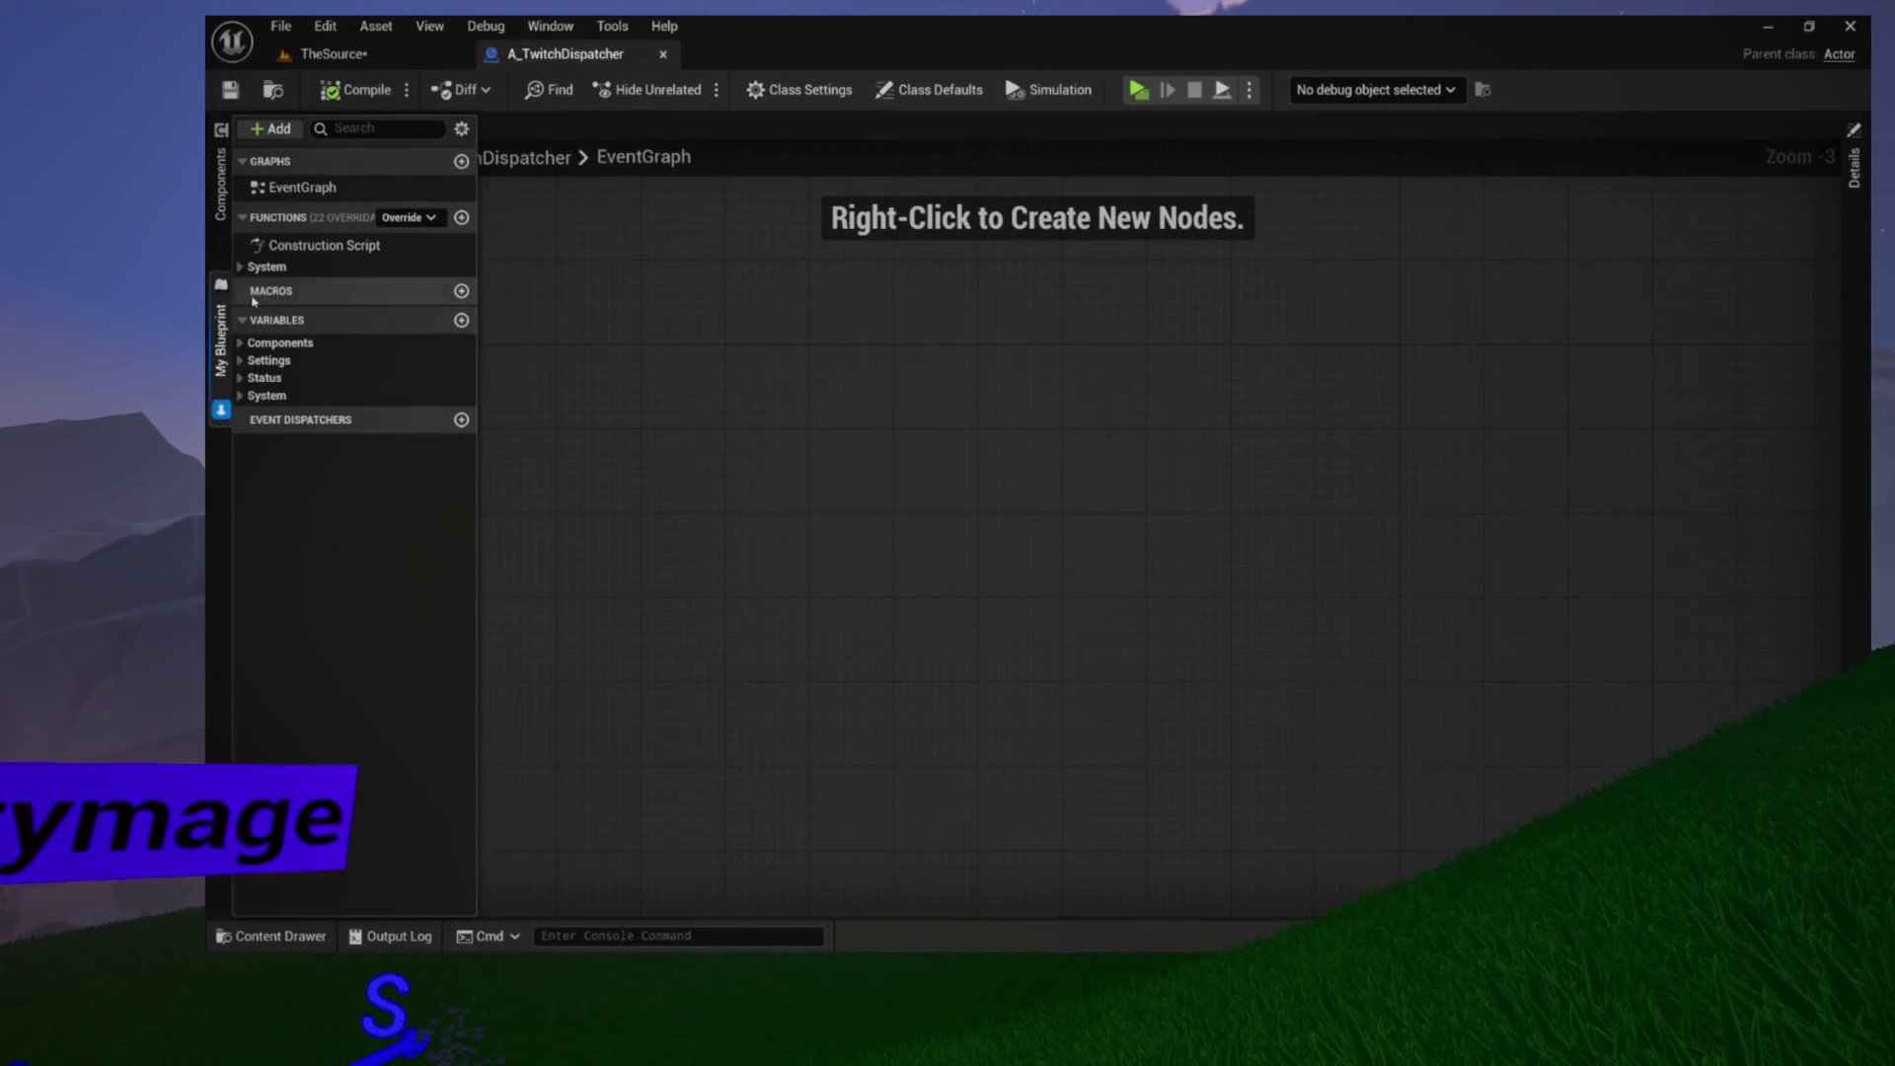
Expand Functions > System and the System, Status and Settings variable groups, then return to TheSource level
{"action": "left_click", "coordinate": [239, 267]}
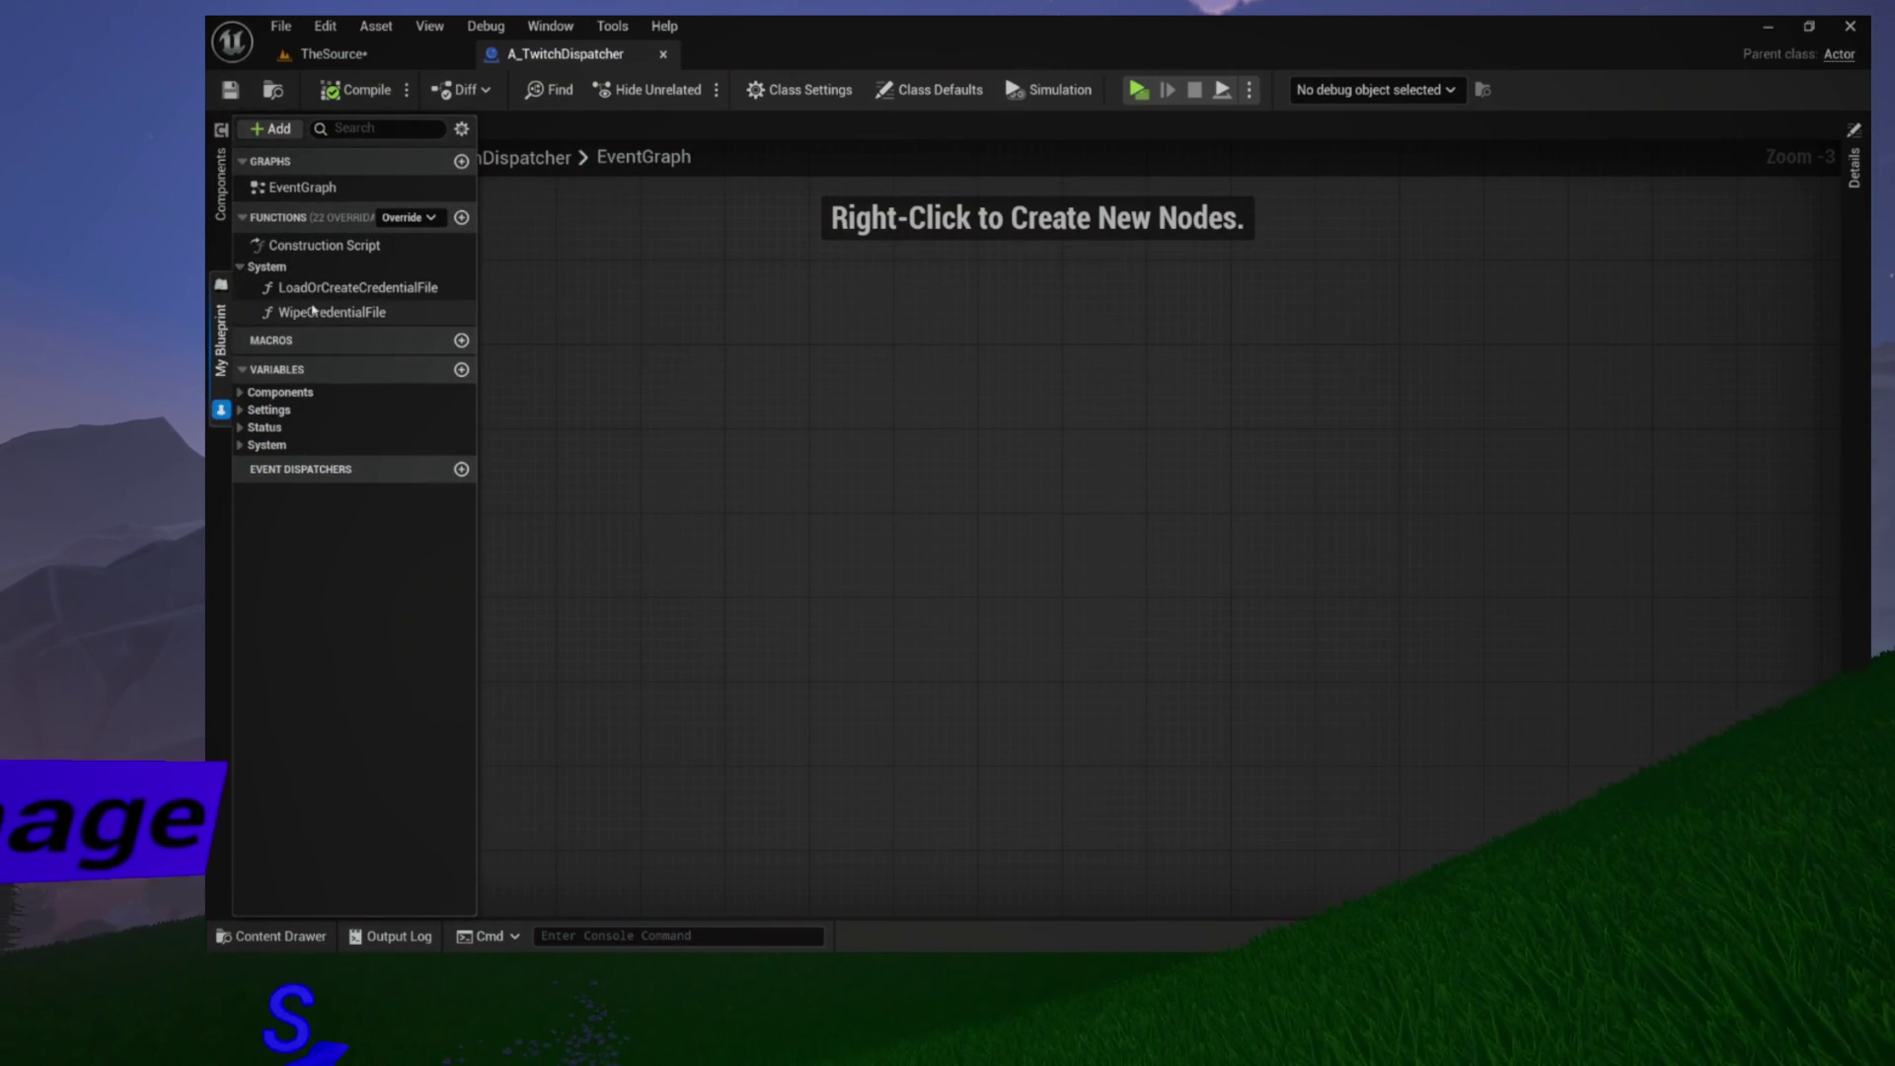
{"action": "left_click", "coordinate": [240, 445]}
{"action": "left_click", "coordinate": [242, 427]}
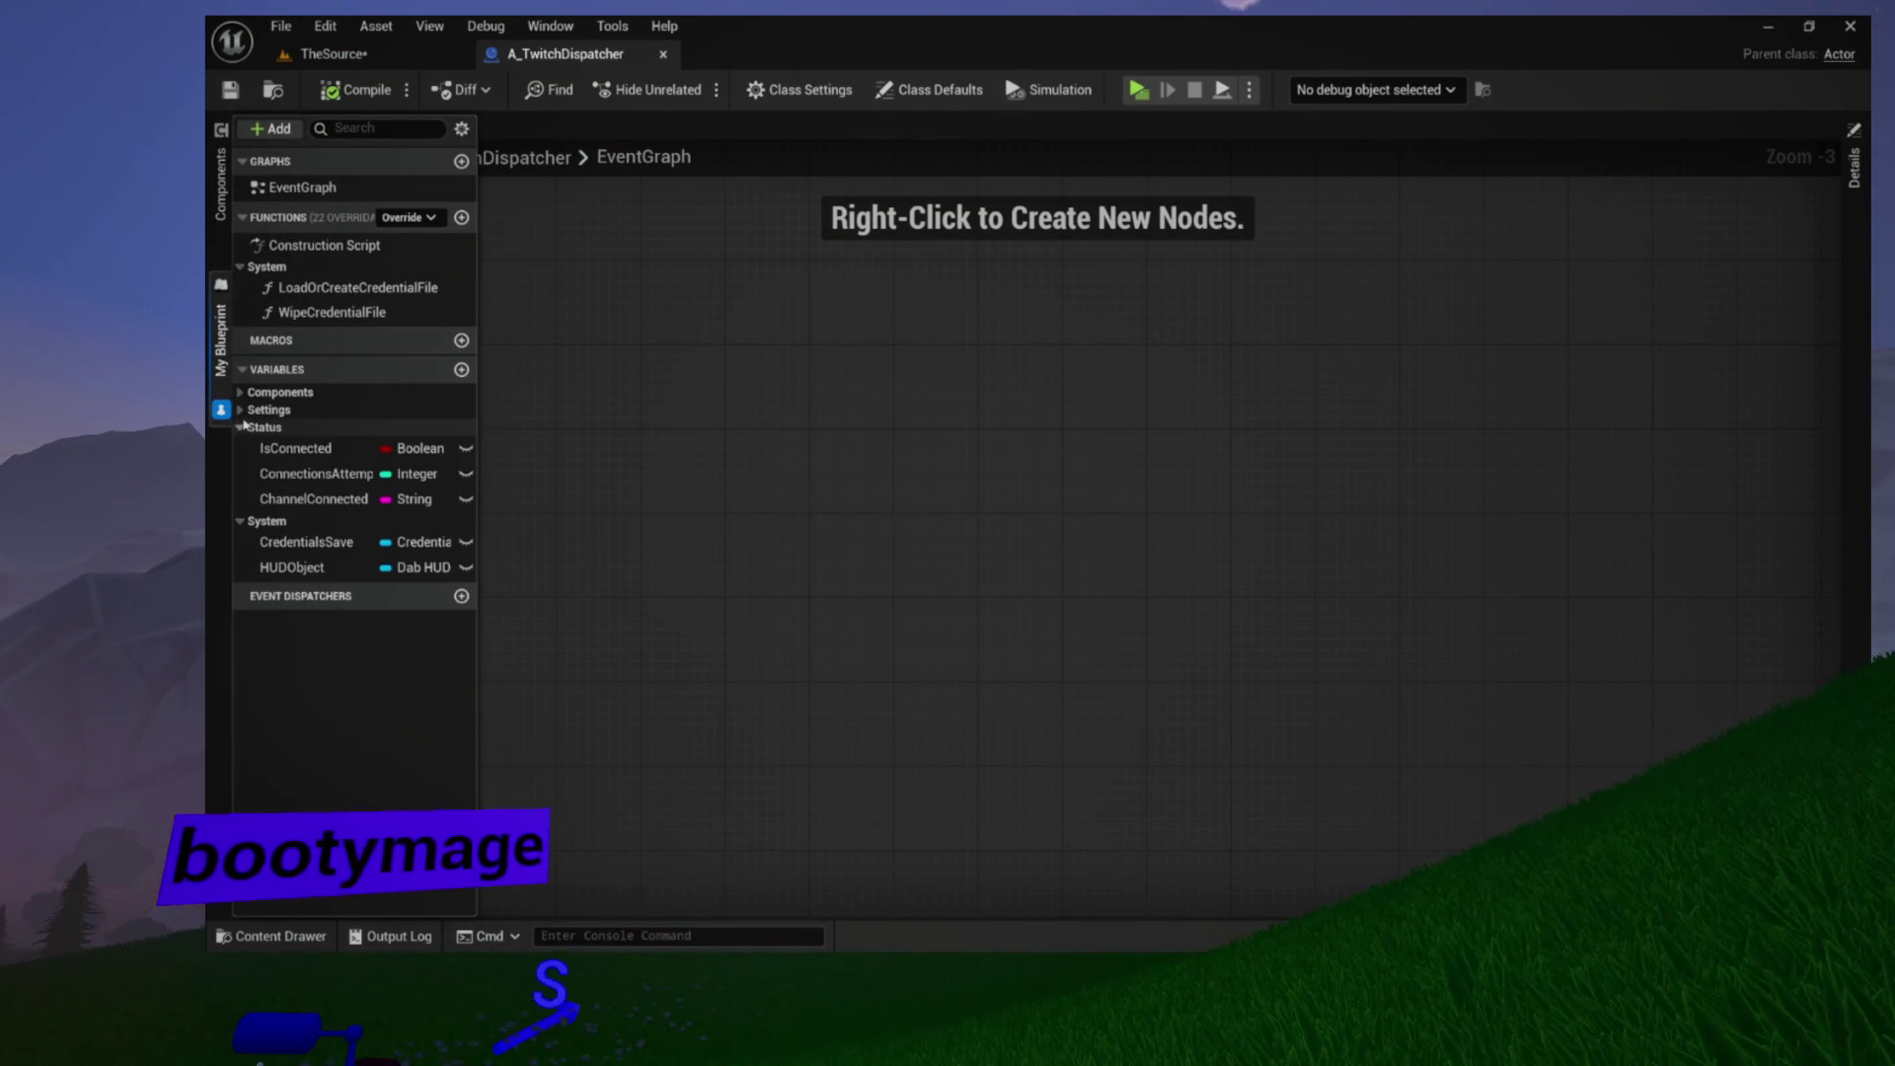
{"action": "left_click", "coordinate": [240, 409]}
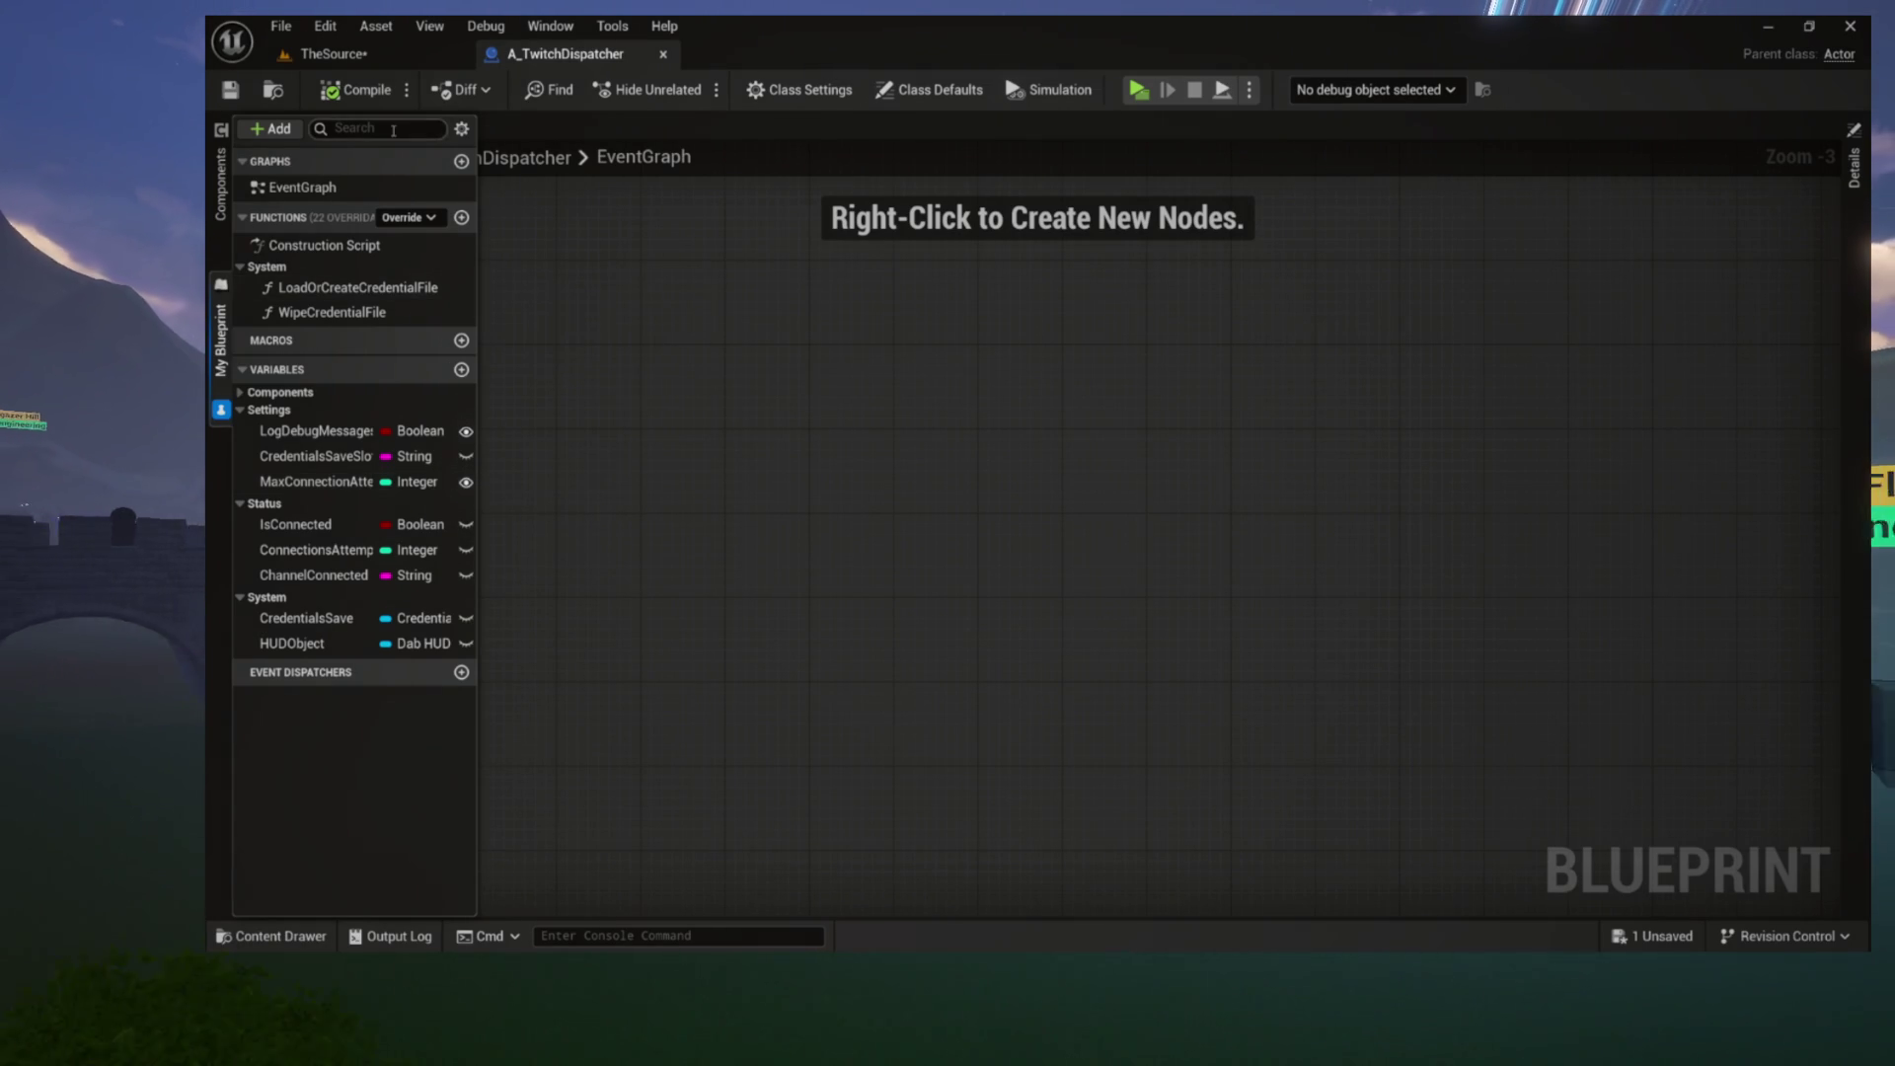
{"action": "left_click", "coordinate": [334, 53]}
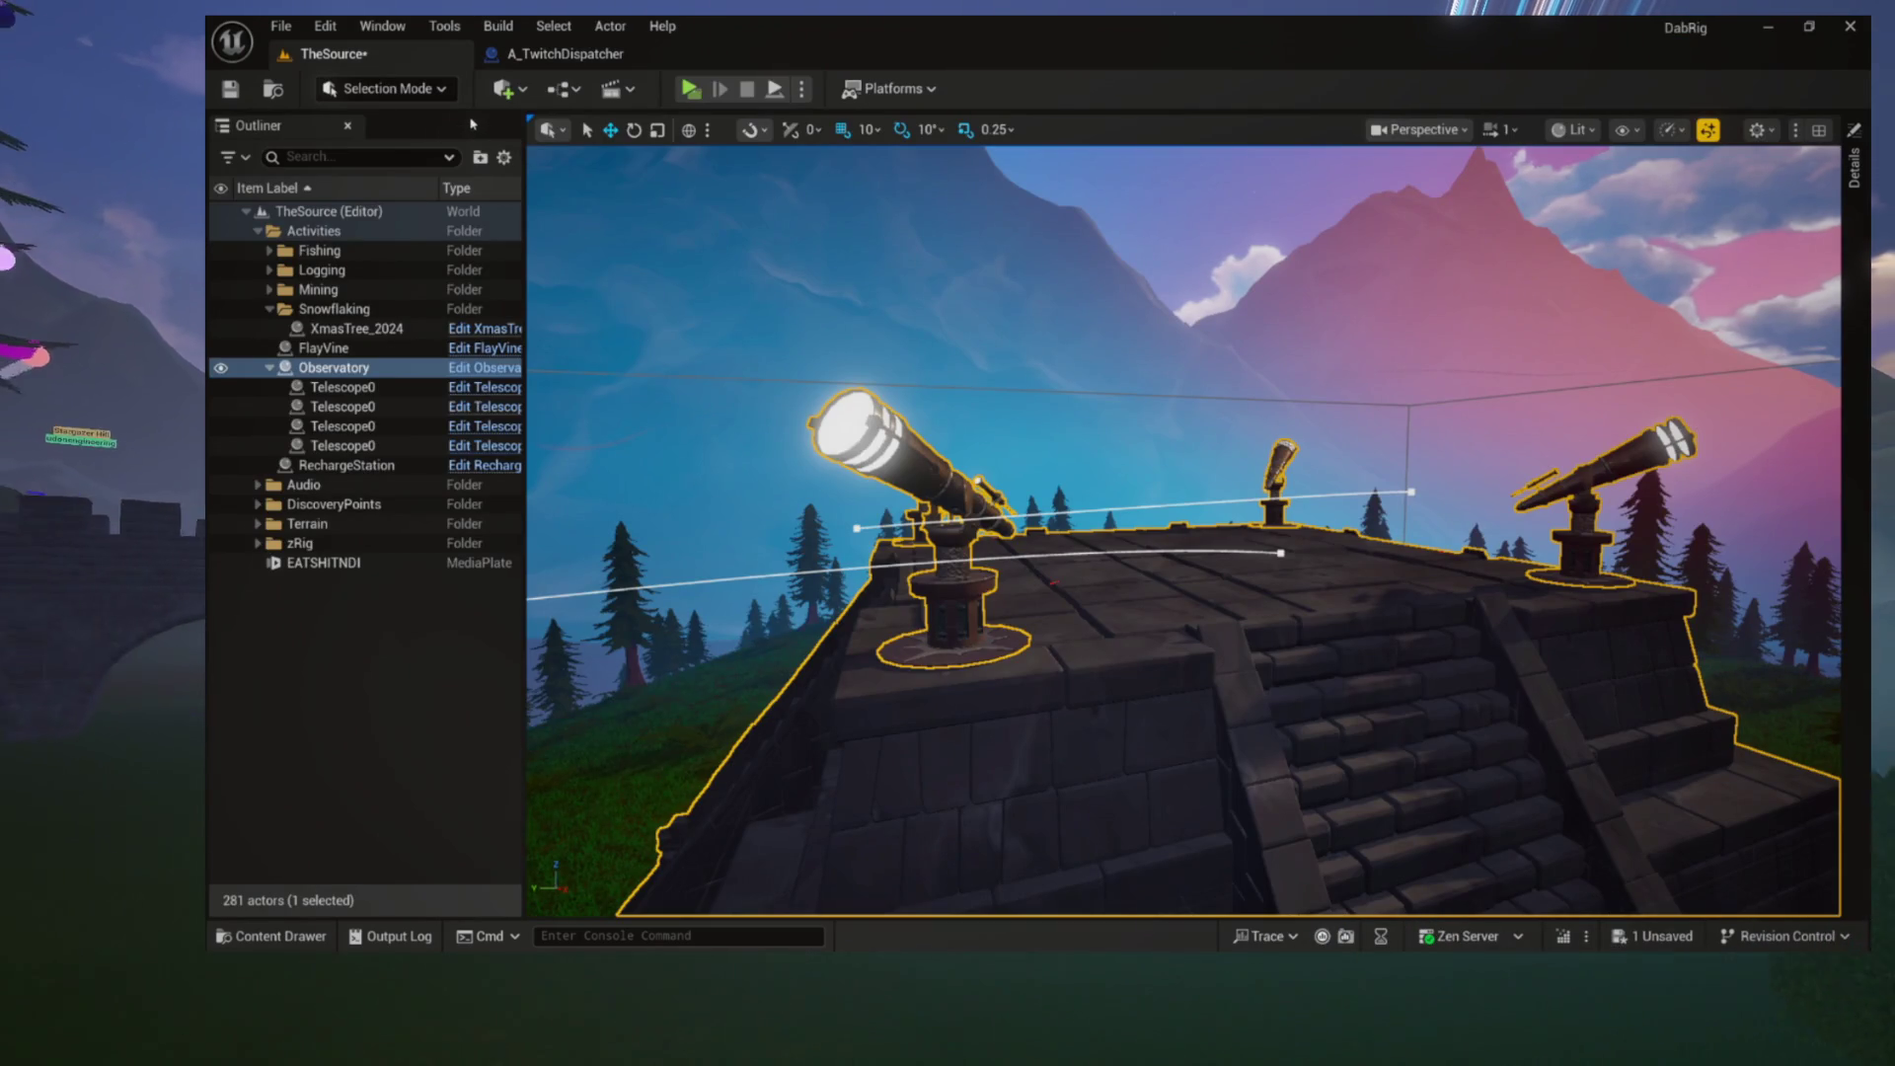
Return to A_TwitchDispatcher and hide the My Blueprint functions and variables list
{"action": "left_click", "coordinate": [564, 53]}
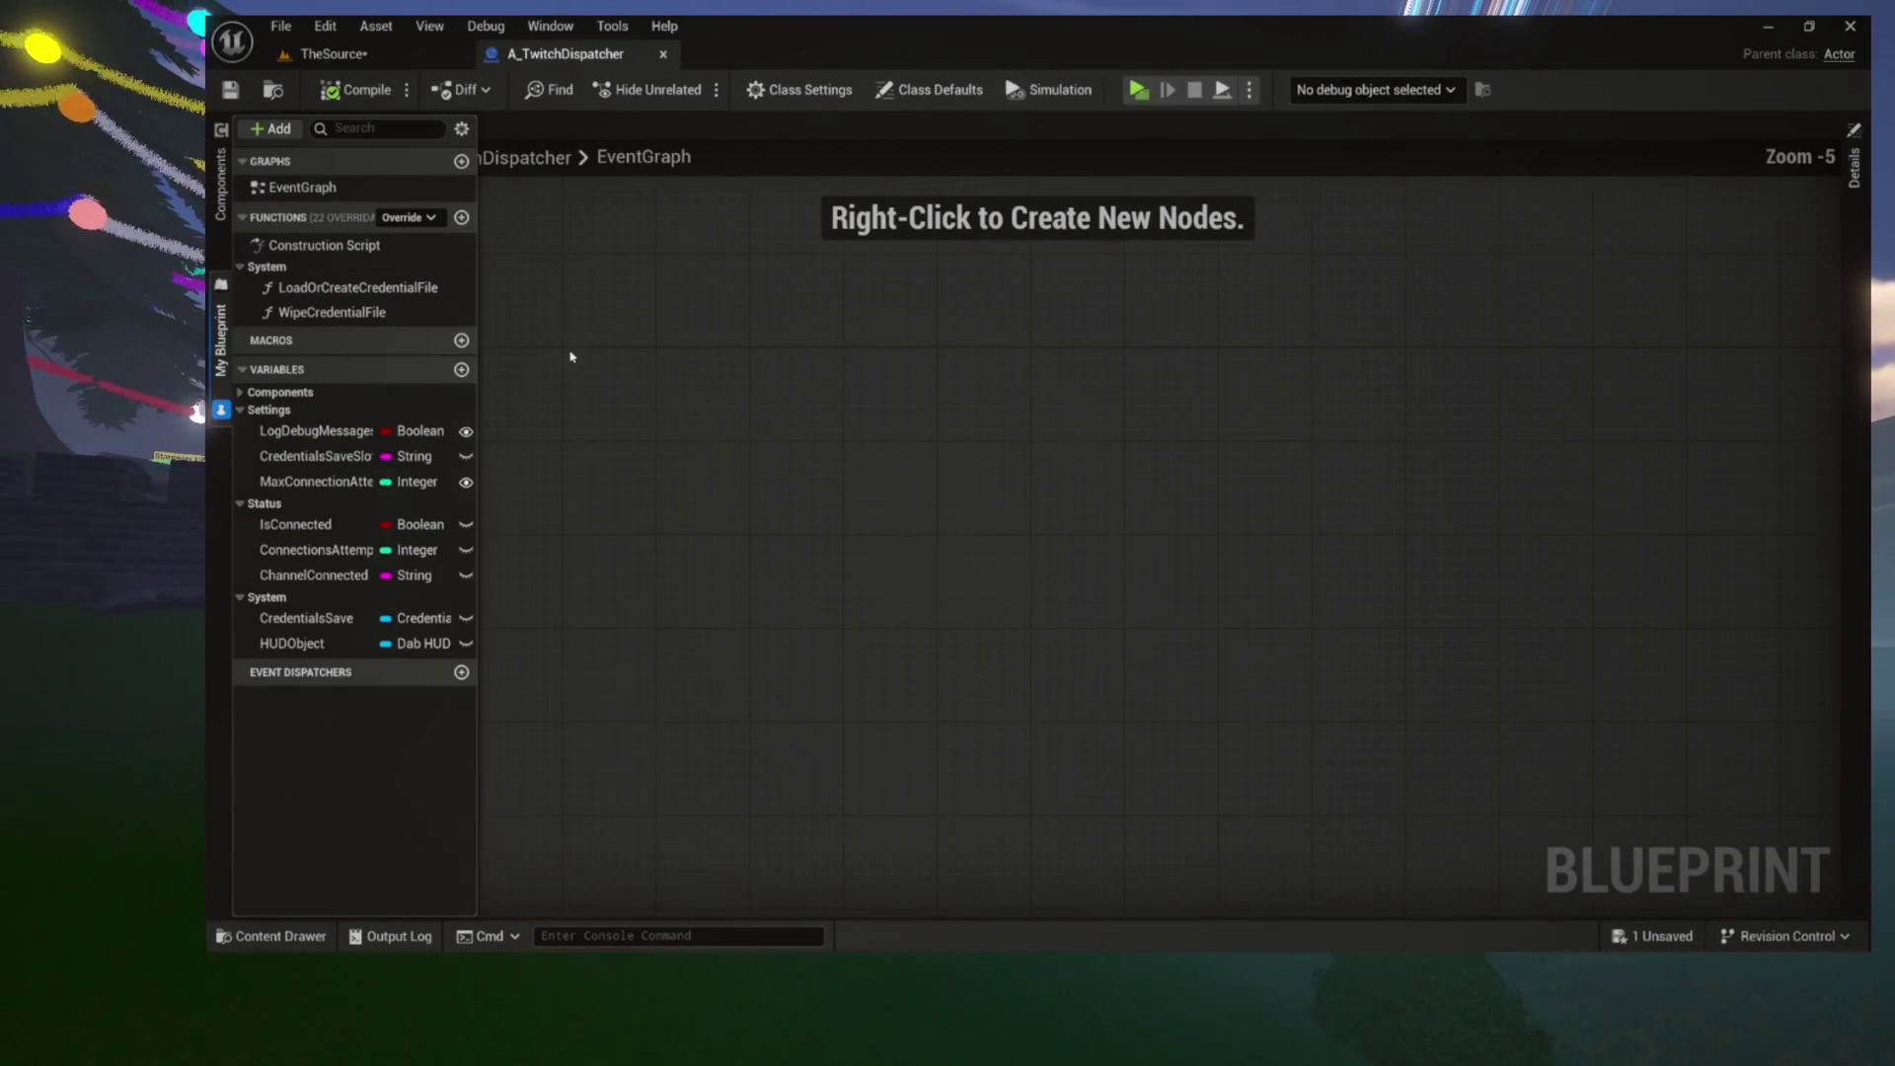
{"action": "scroll", "coordinate": [570, 356], "scroll_direction": "down", "scroll_amount": 7}
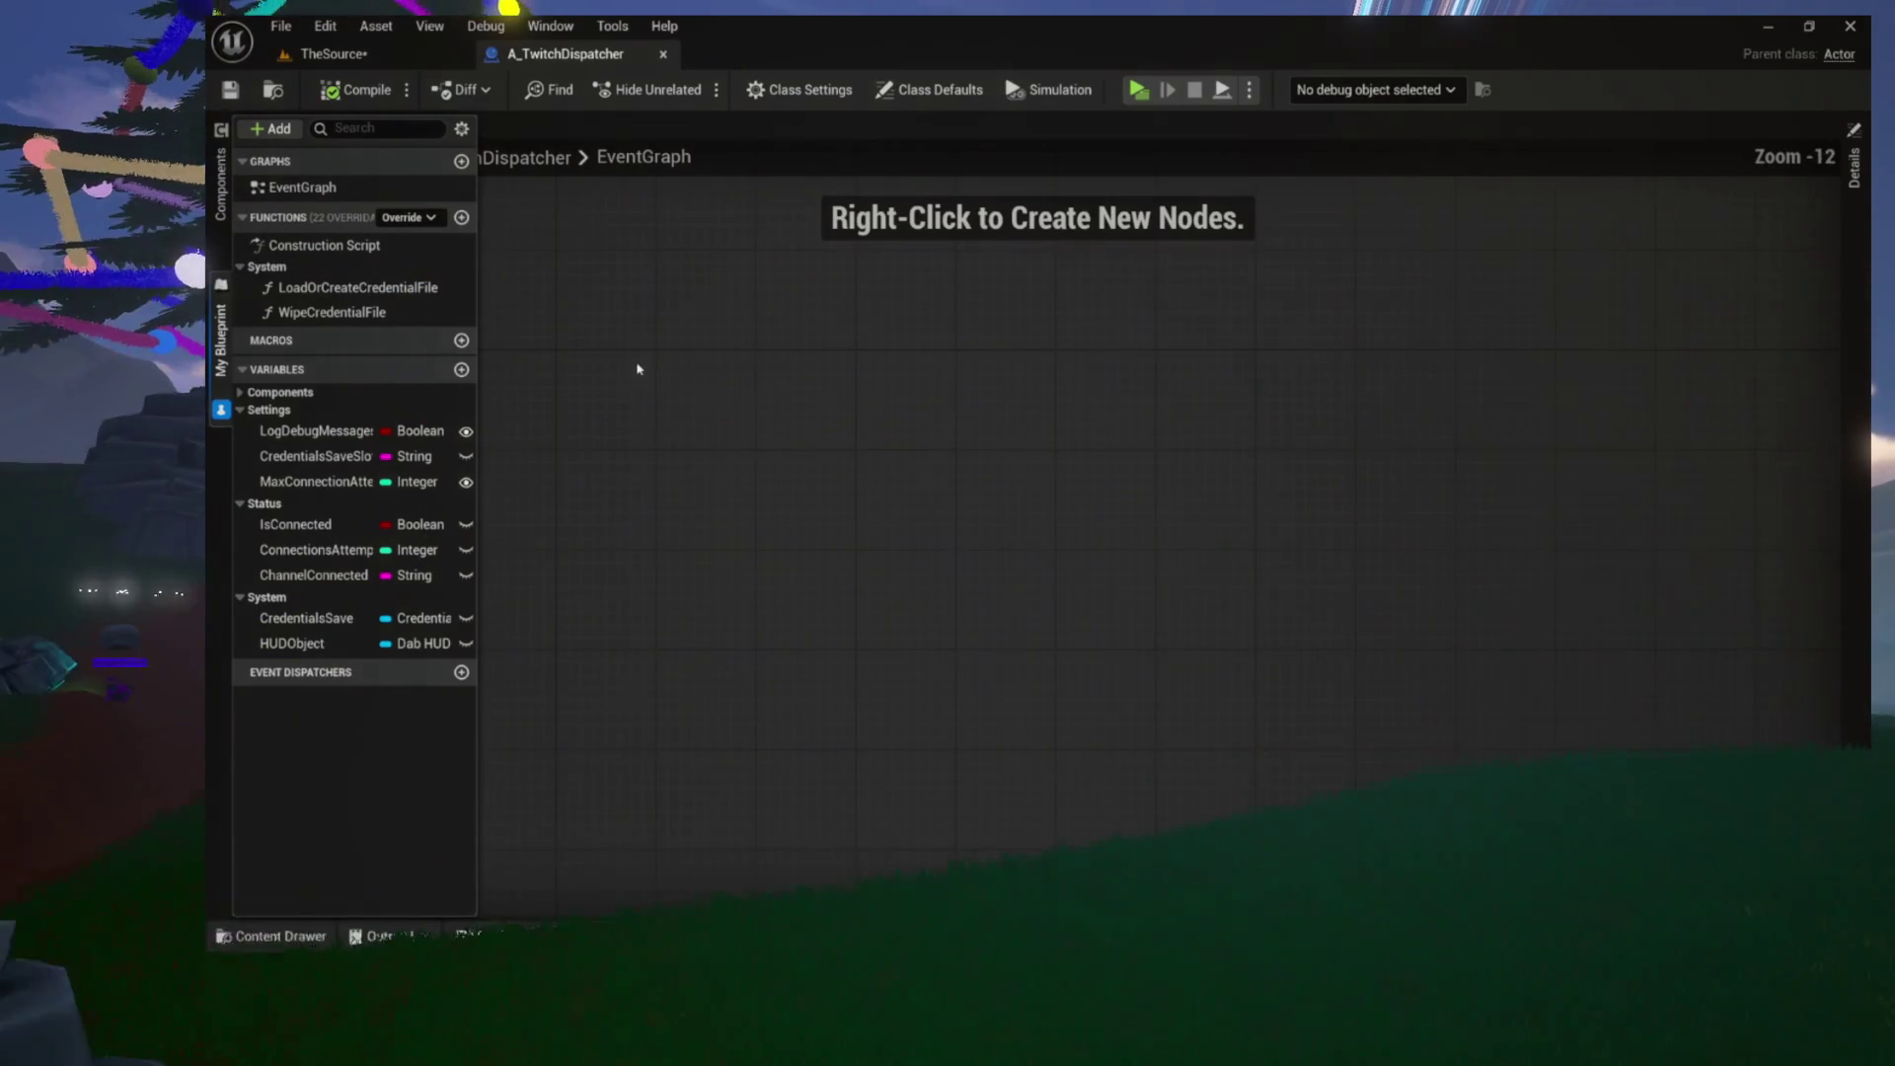
{"action": "scroll", "coordinate": [638, 369], "scroll_direction": "up", "scroll_amount": 5}
{"action": "scroll", "coordinate": [638, 369], "scroll_direction": "up", "scroll_amount": 4}
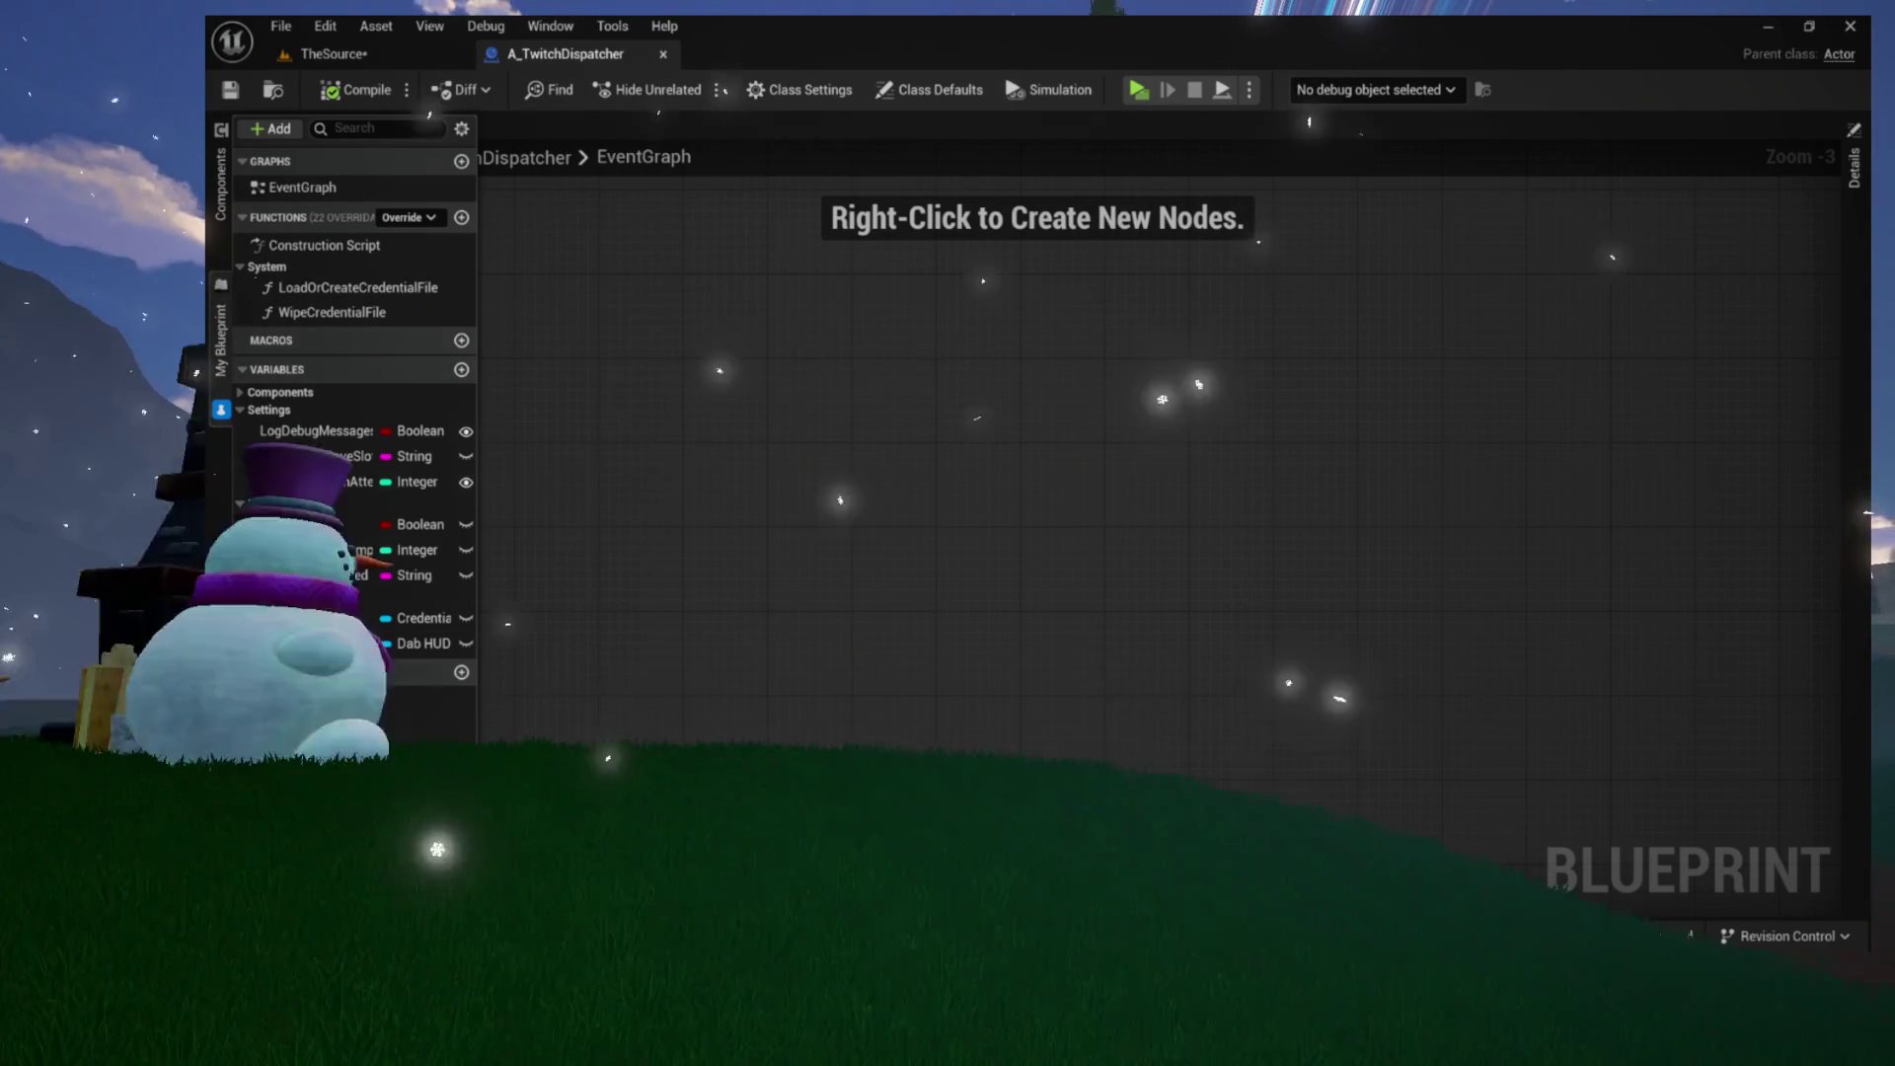
{"action": "left_click", "coordinate": [749, 460]}
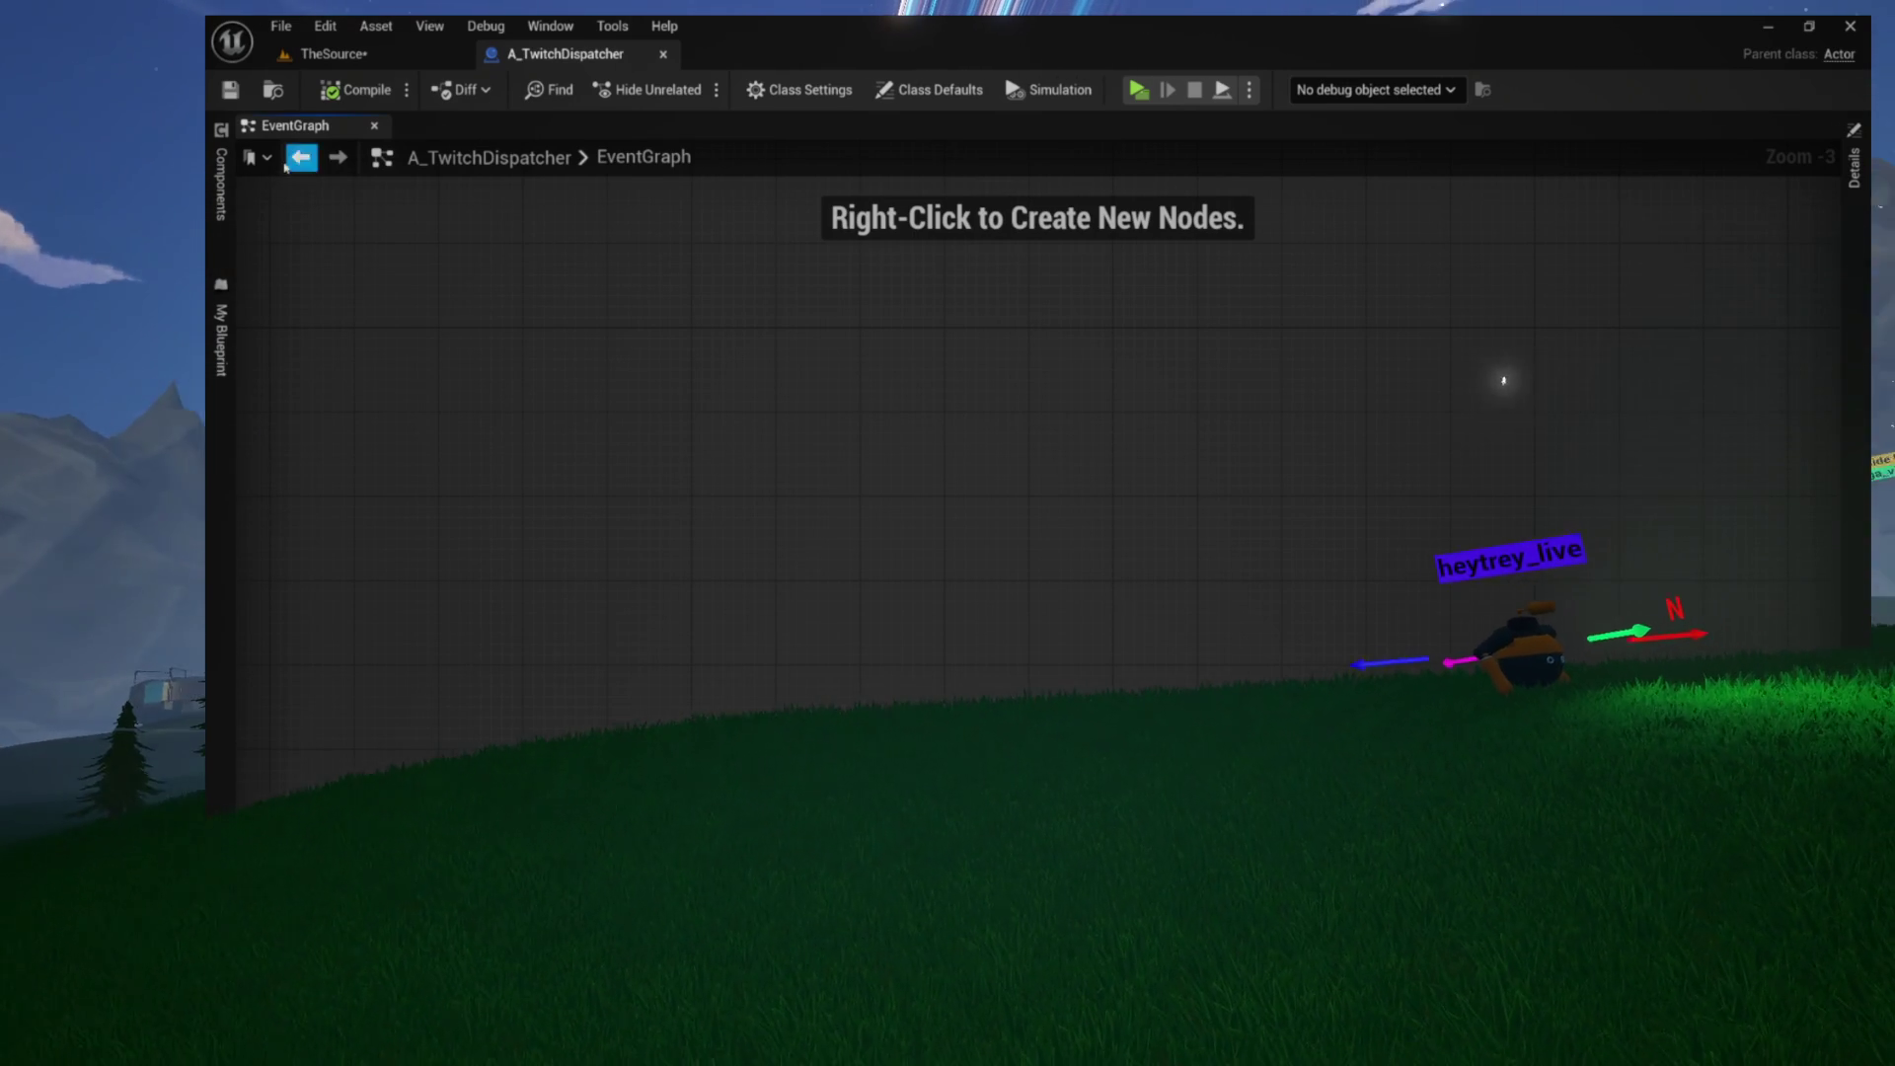
Open the All Actions for this Blueprint menu on the empty EventGraph canvas
{"action": "scroll", "coordinate": [525, 305], "scroll_direction": "down", "scroll_amount": 1}
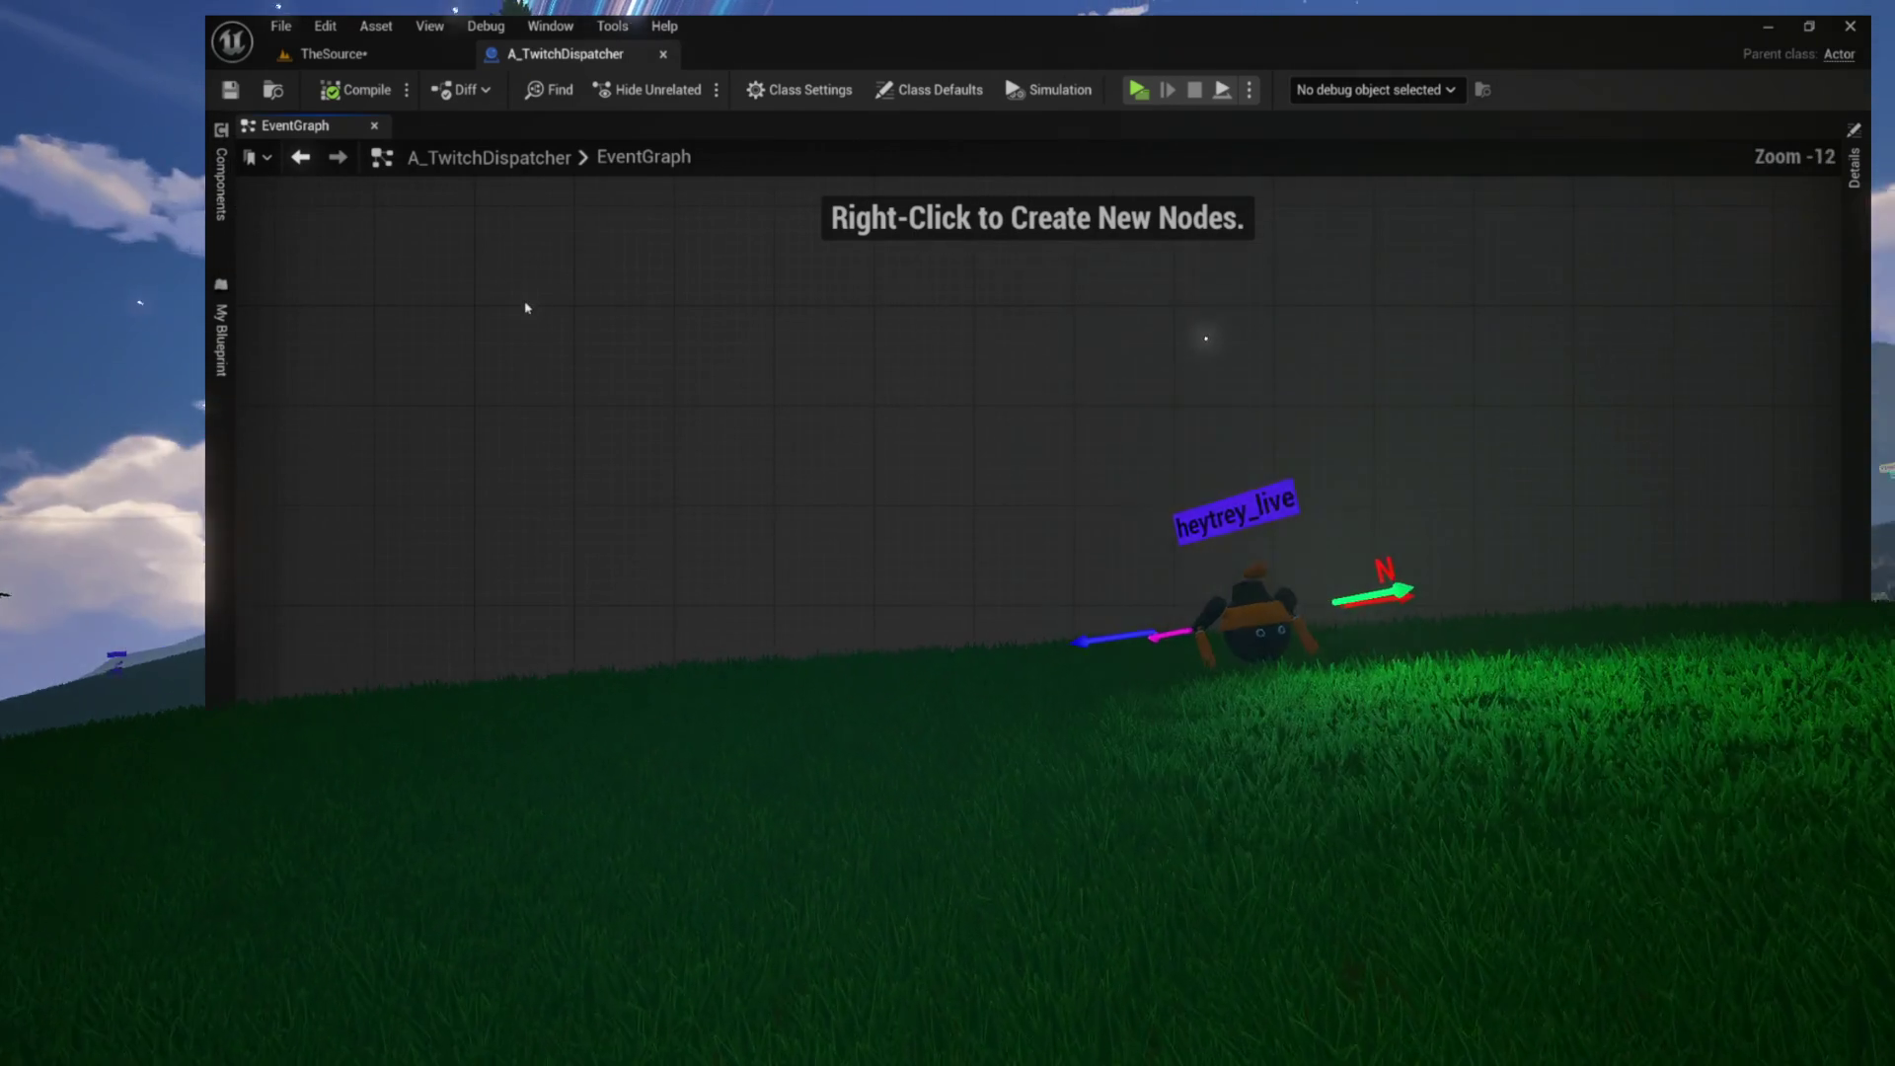
{"action": "scroll", "coordinate": [592, 455], "scroll_direction": "up", "scroll_amount": 4}
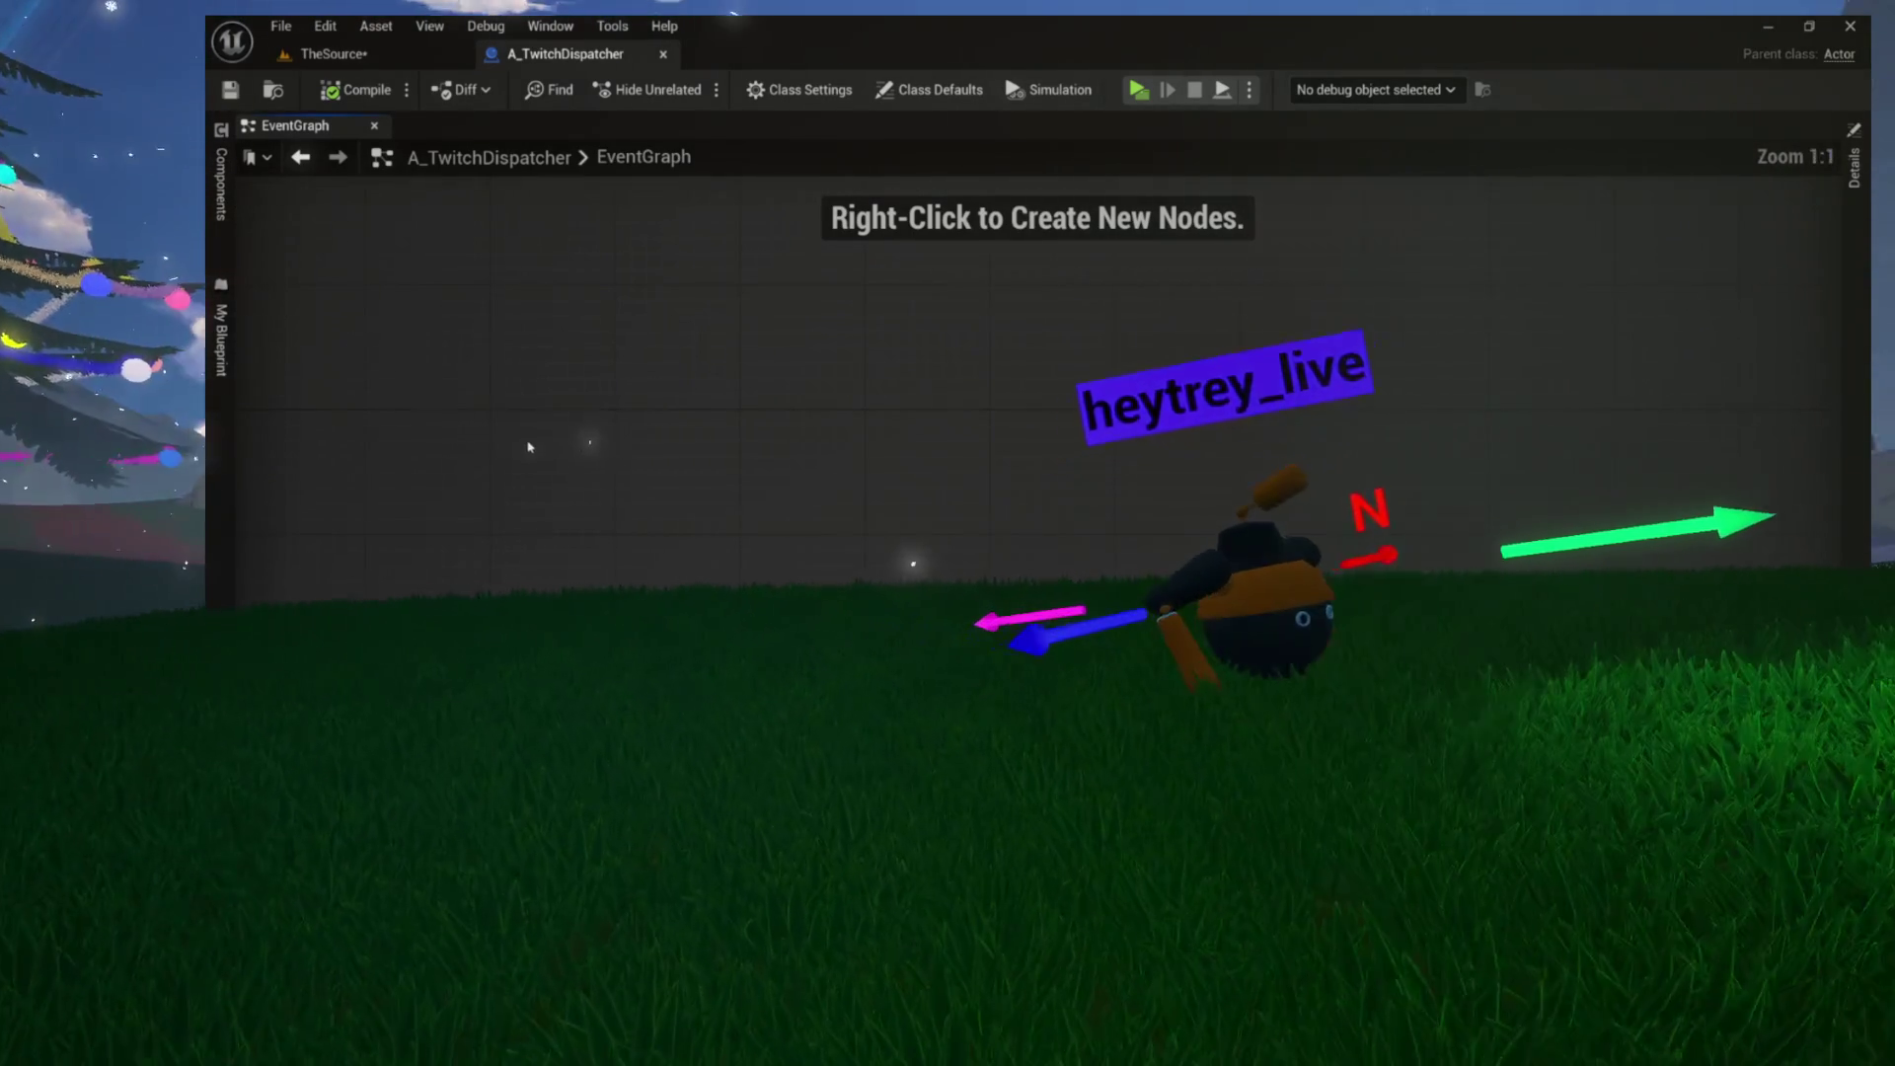
{"action": "right_click", "coordinate": [494, 419]}
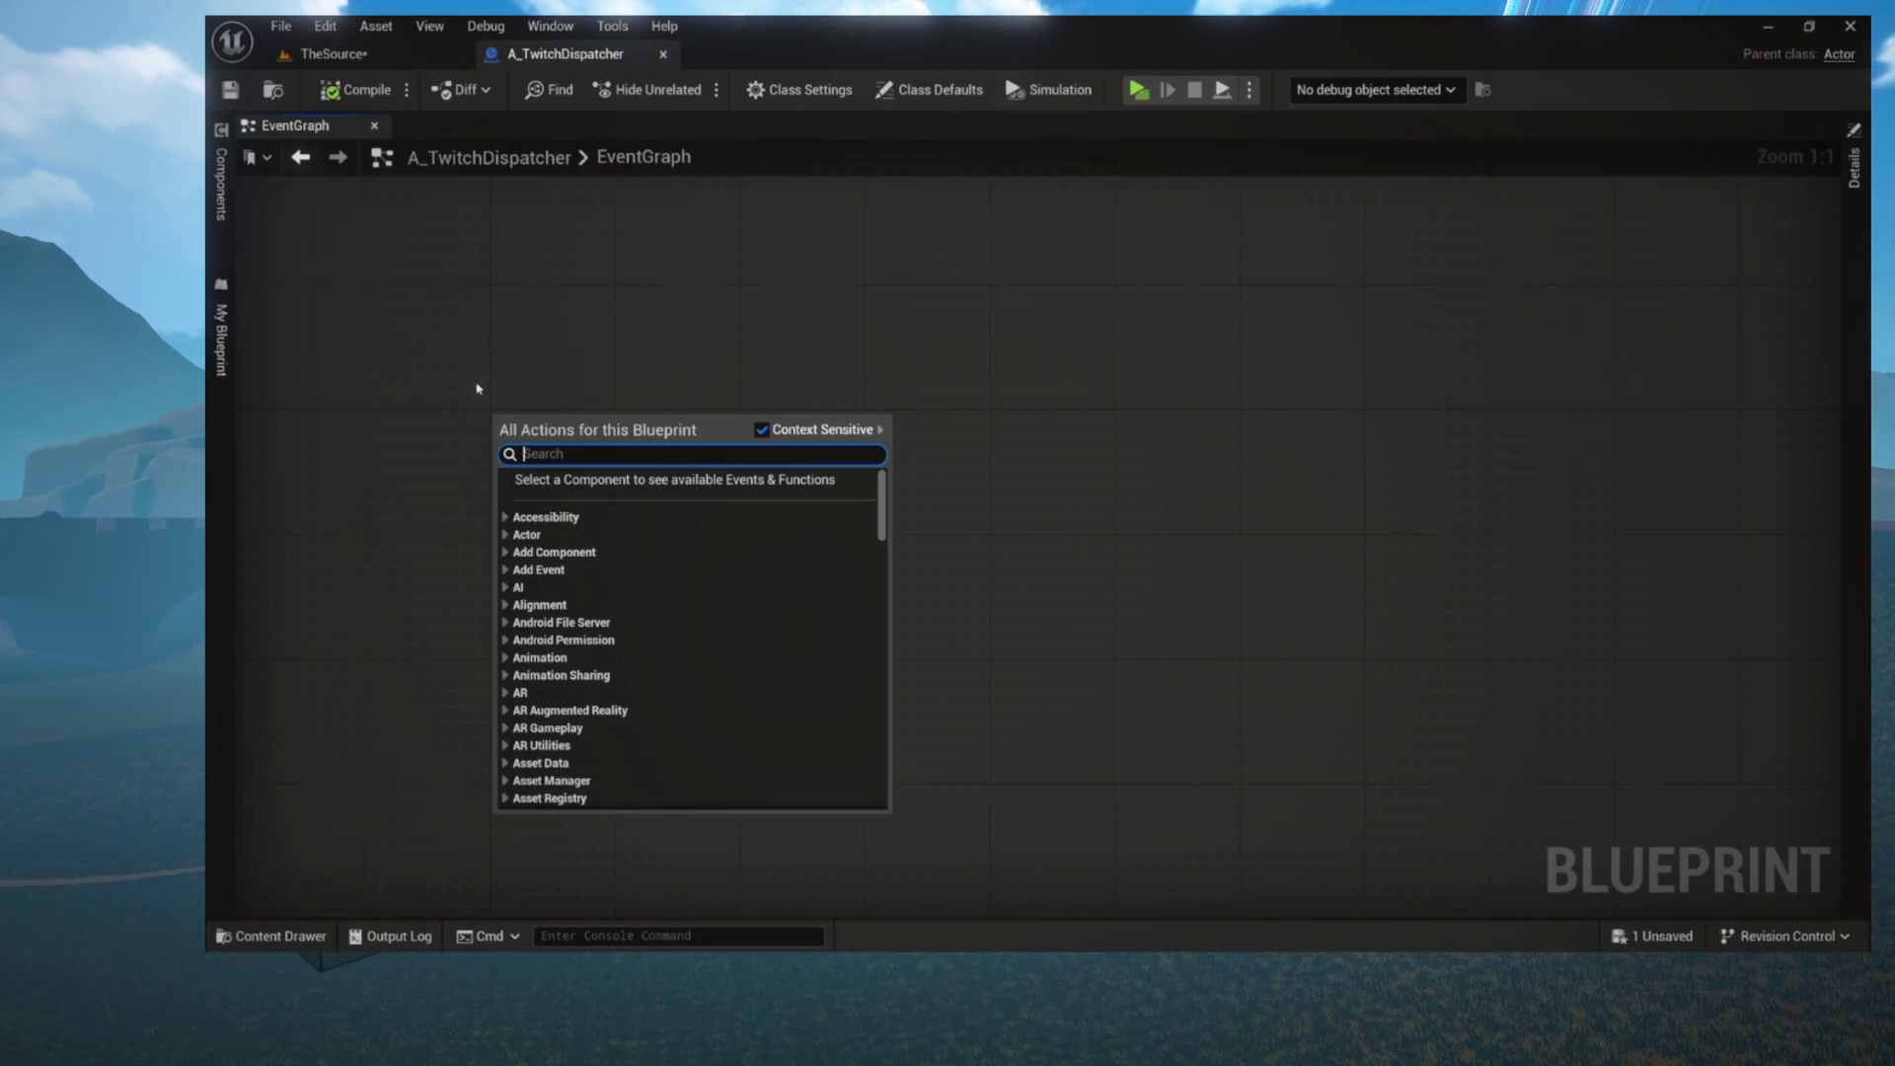
Close the All Actions menu without adding a node and go back to A_TwitchDispatcher's EventGraph
{"action": "left_click", "coordinate": [512, 233]}
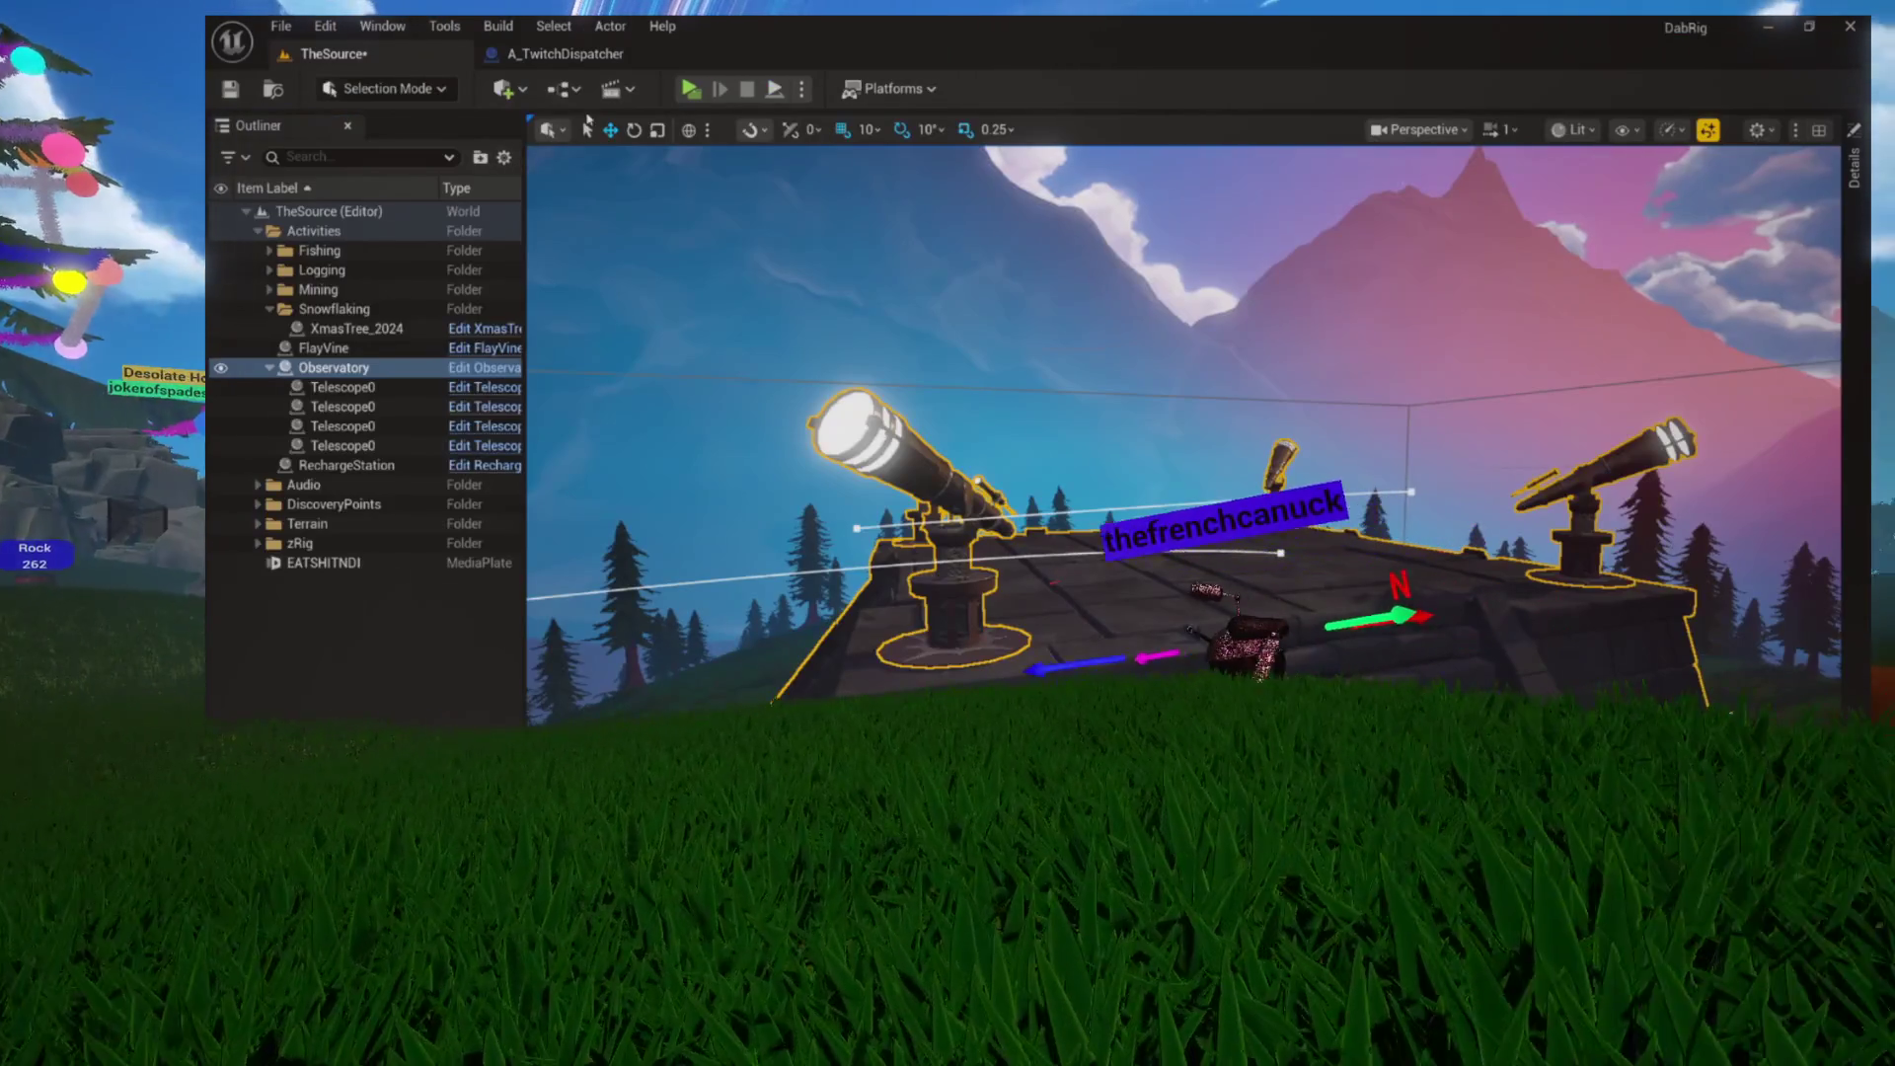
{"action": "left_click", "coordinate": [564, 53]}
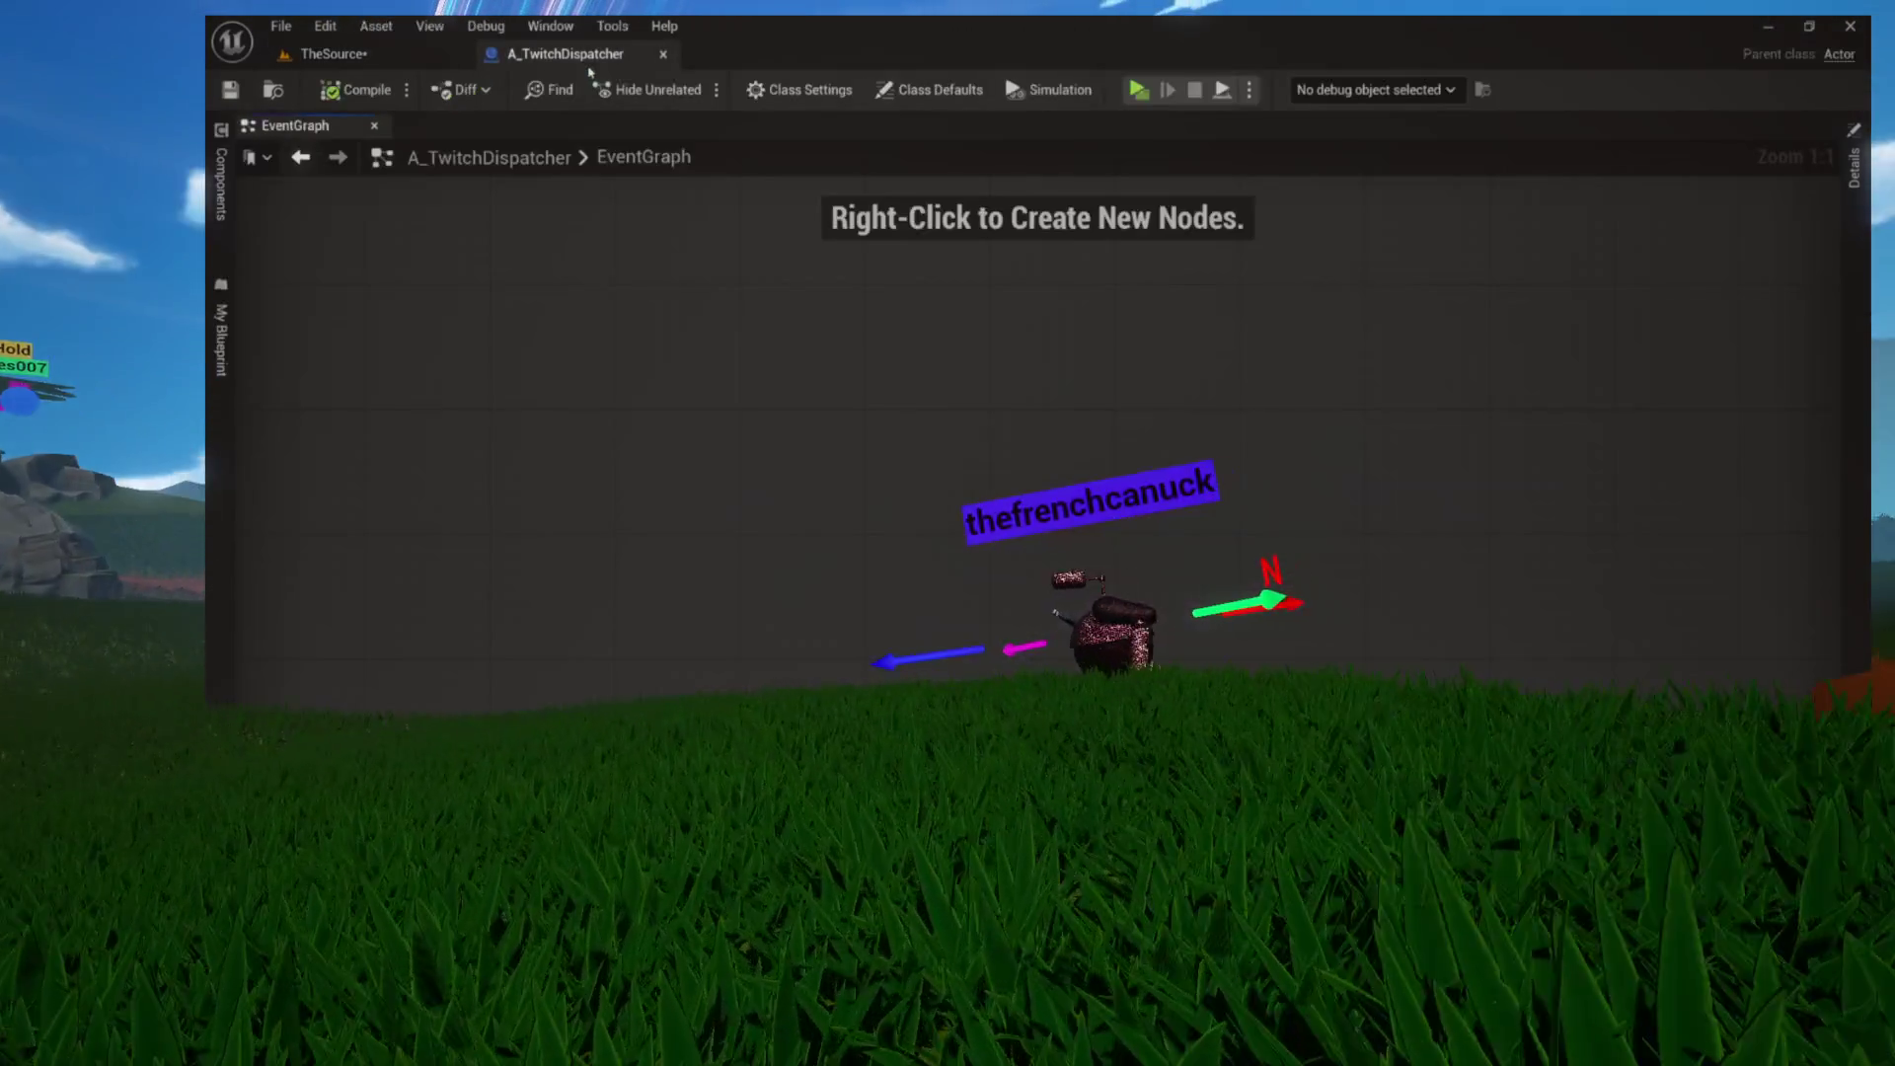
Place an Event BeginPlay node by searching 'beginplay' in the action list
{"action": "scroll", "coordinate": [370, 325], "scroll_direction": "down", "scroll_amount": 2}
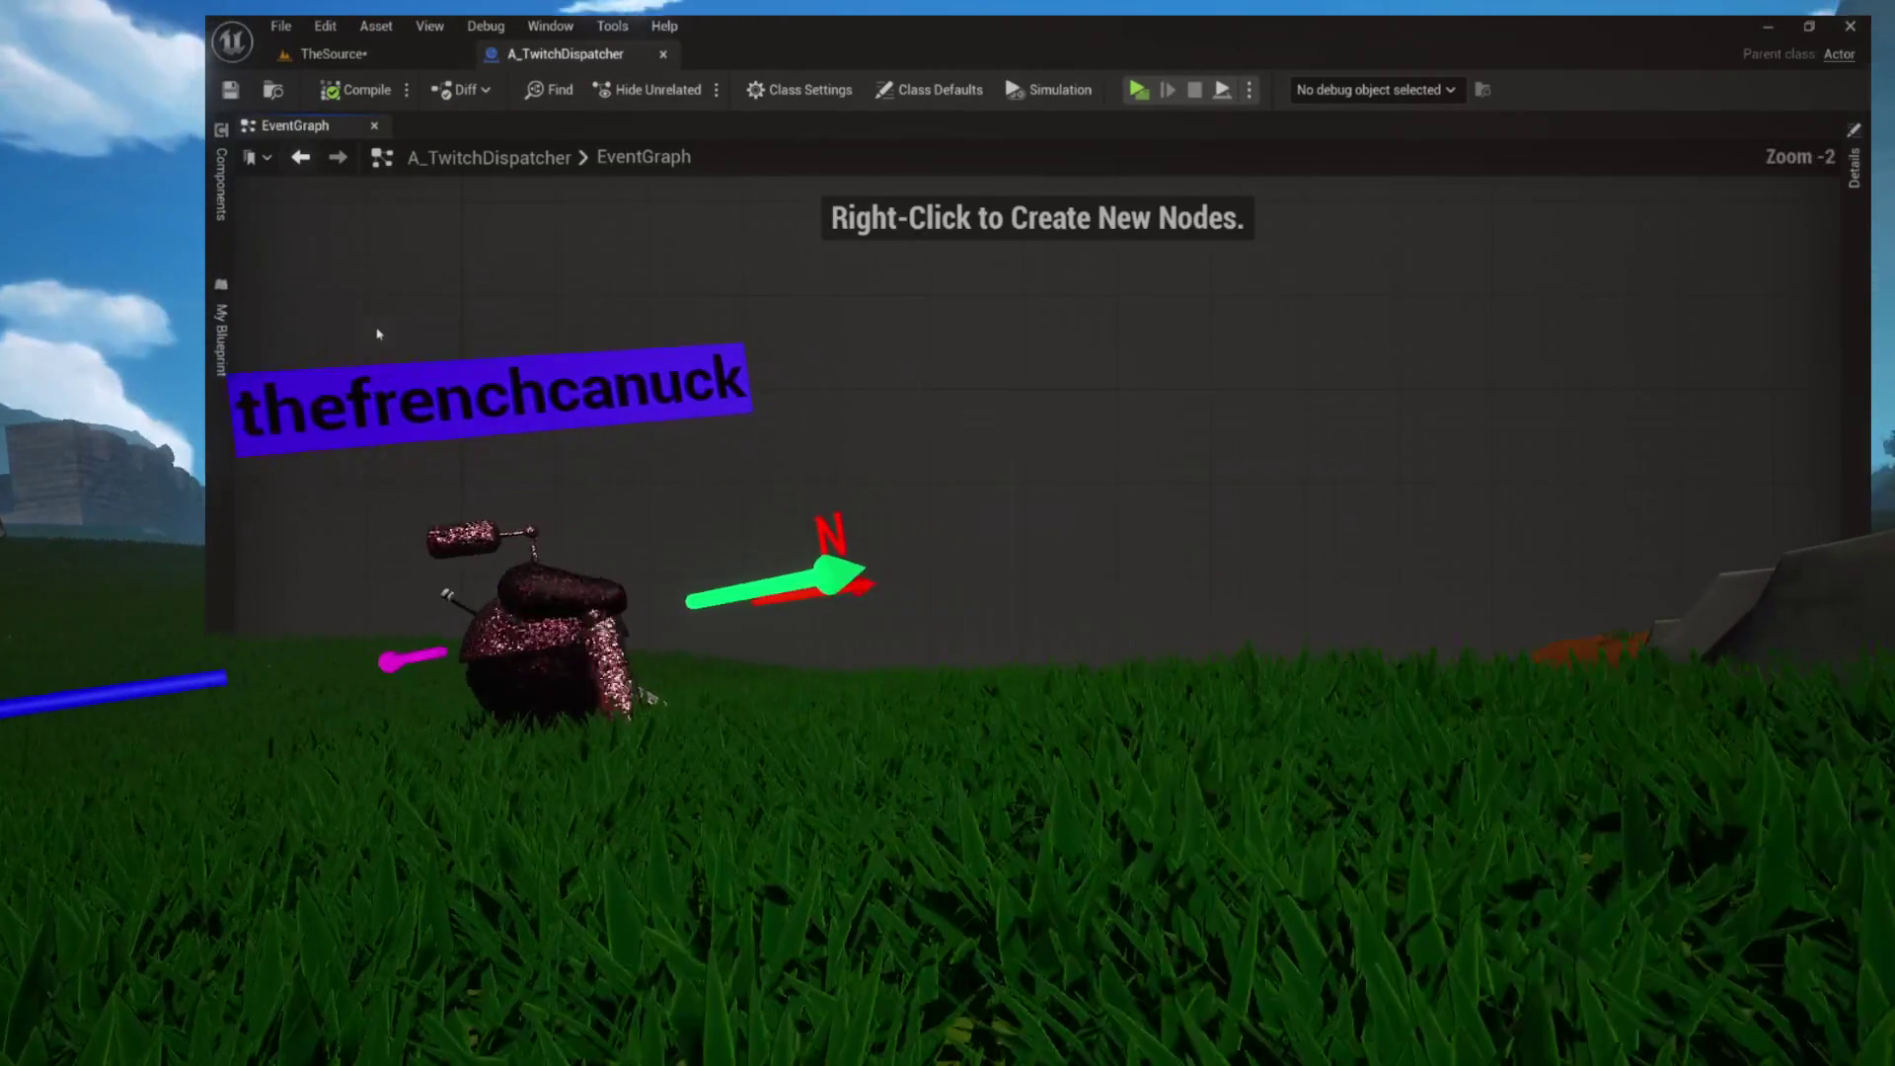
{"action": "right_click", "coordinate": [468, 399]}
{"action": "type", "text": "beginplay"}
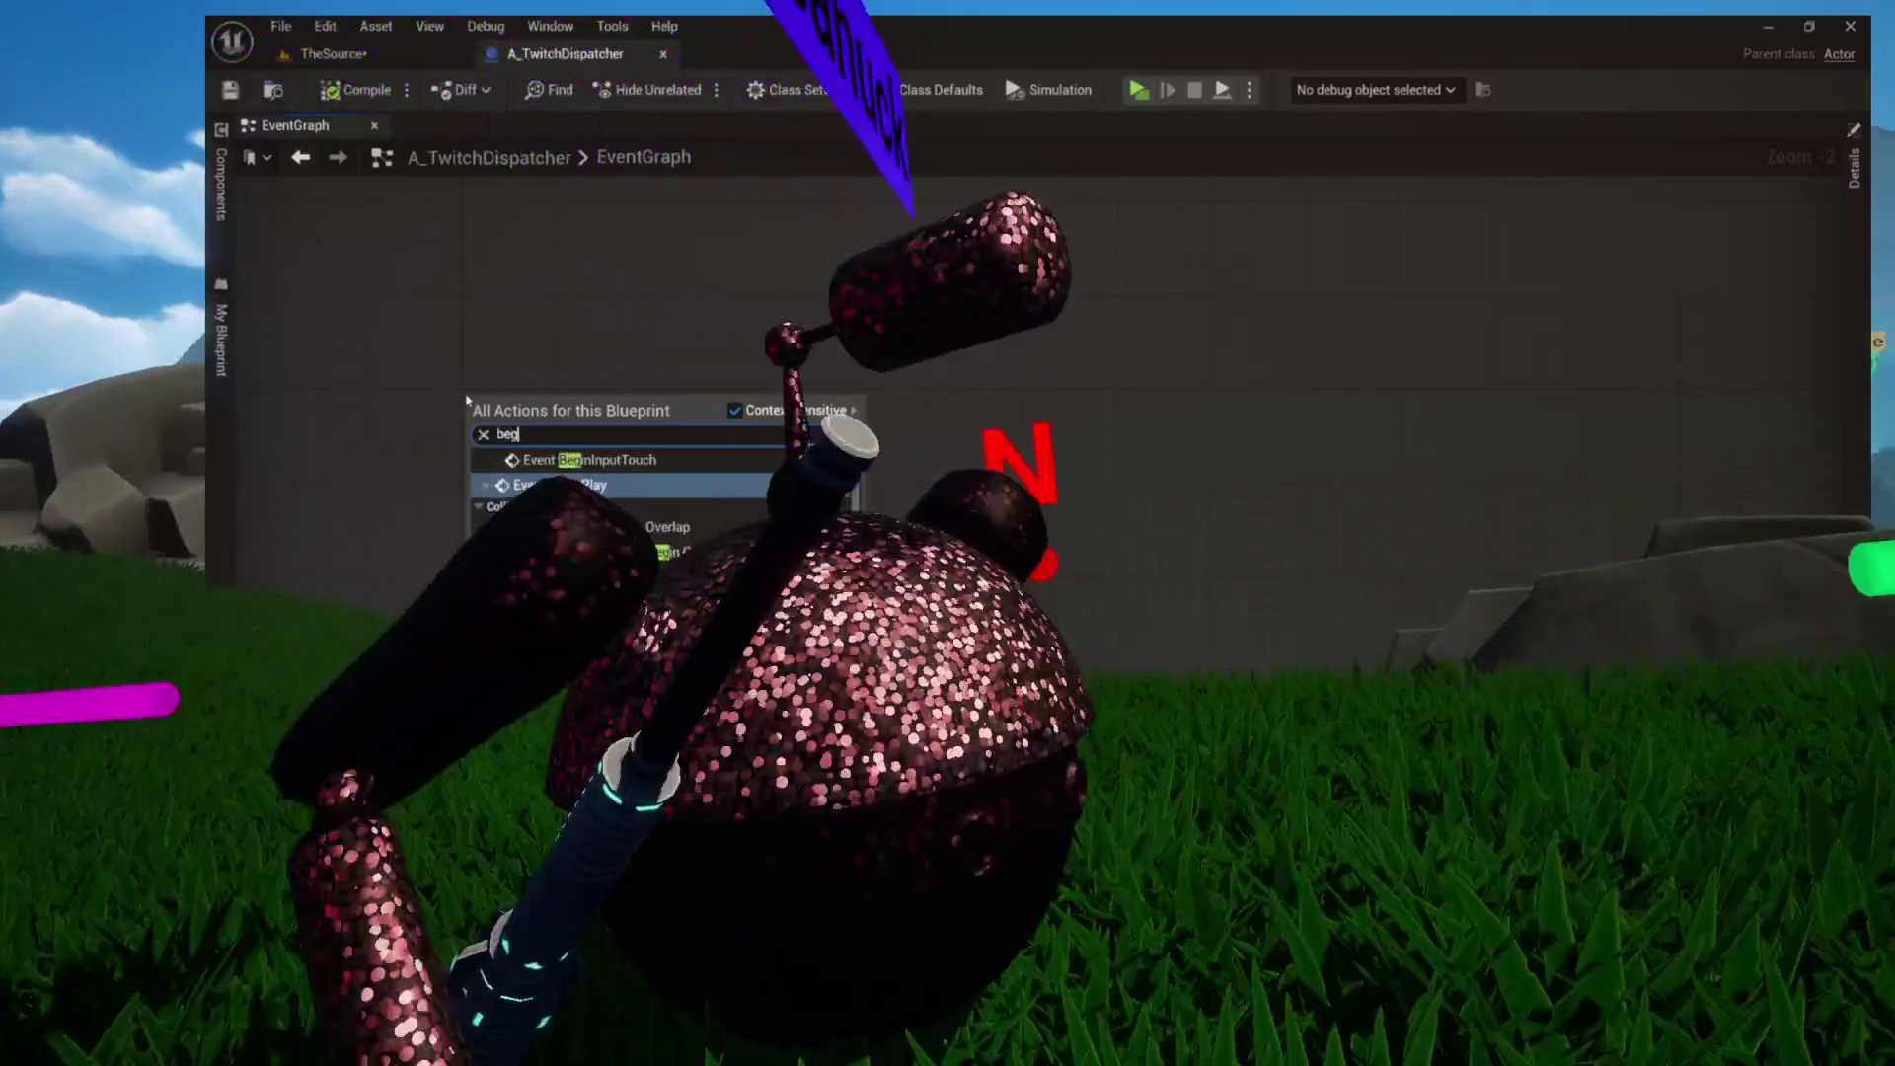
{"action": "key", "text": "Return"}
{"action": "scroll", "coordinate": [468, 397], "scroll_direction": "up", "scroll_amount": 2}
{"action": "mouse_move", "coordinate": [561, 339]}
{"action": "left_mouse_down"}
{"action": "mouse_move", "coordinate": [423, 330]}
{"action": "mouse_move", "coordinate": [563, 303]}
{"action": "left_mouse_up"}
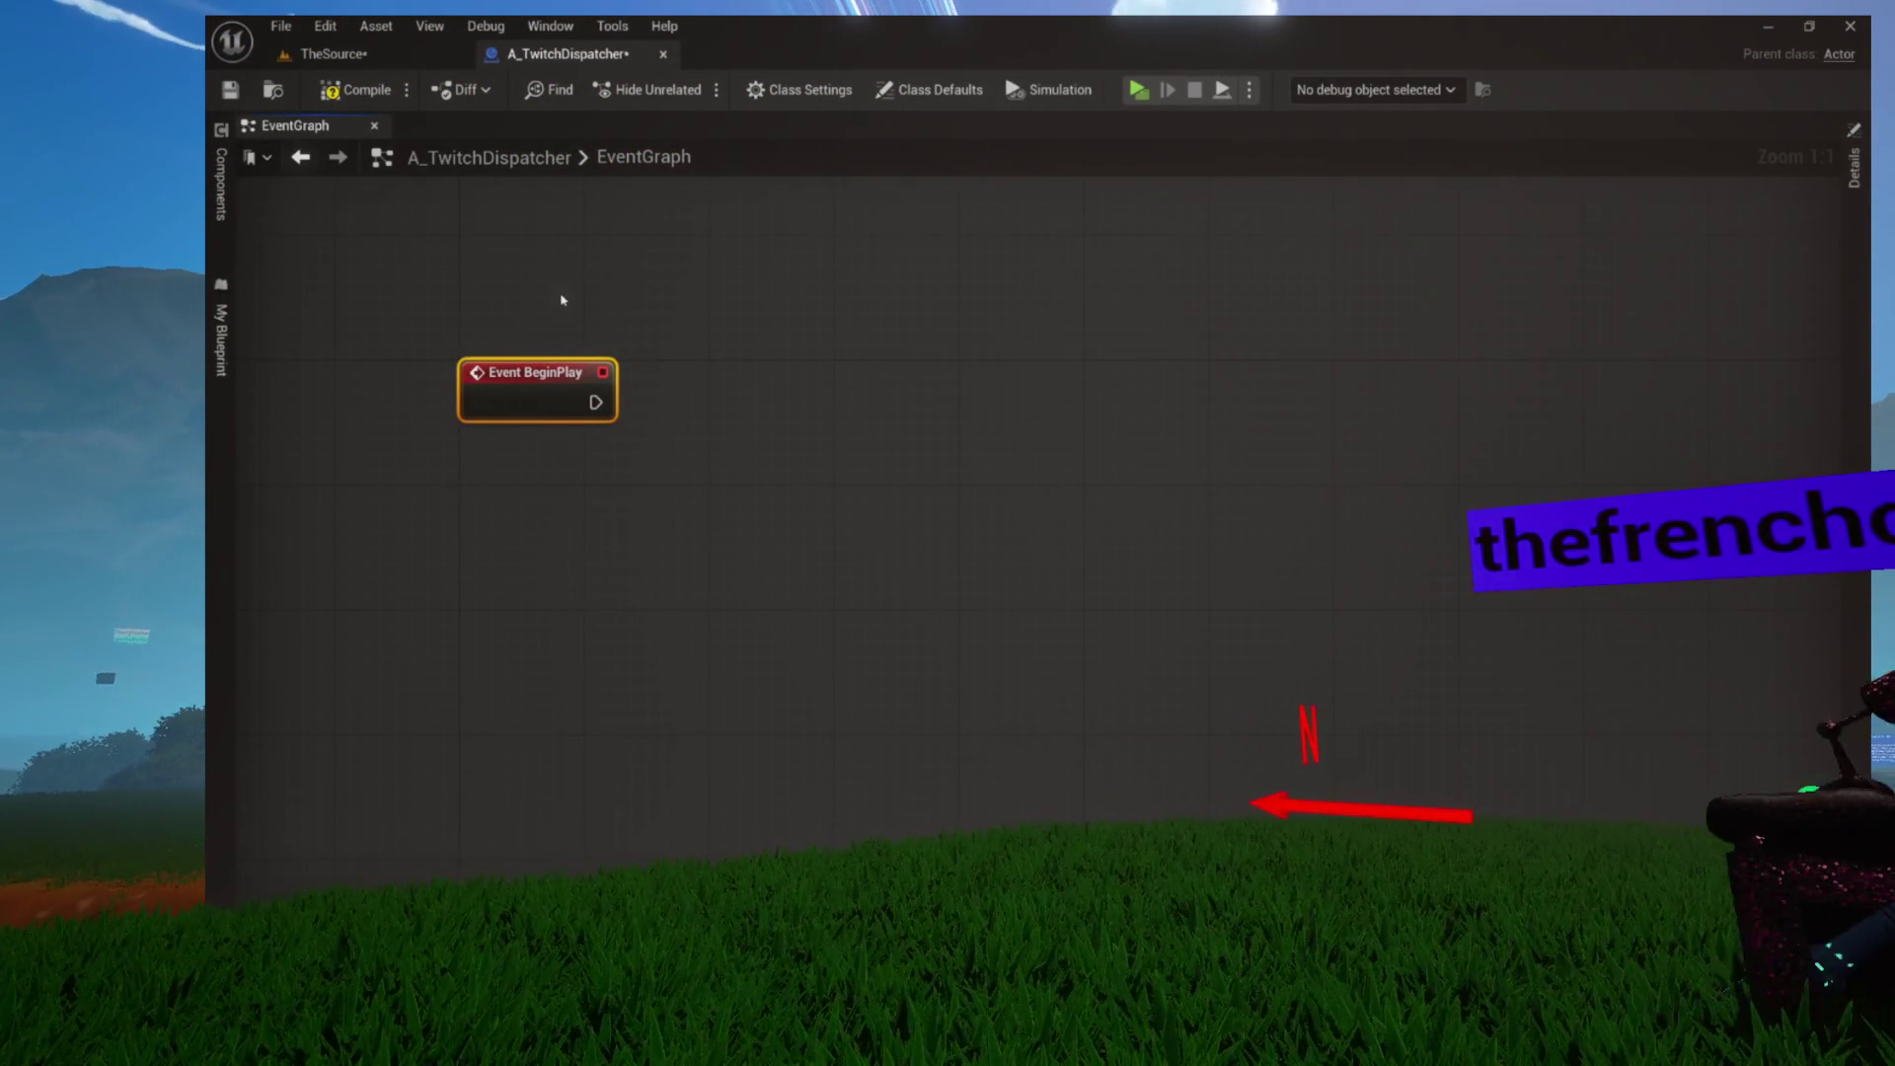
Toggle the blueprint overview drawer and pan so Event BeginPlay sits near the top of the graph
{"action": "left_click", "coordinate": [223, 187]}
{"action": "left_click", "coordinate": [219, 326]}
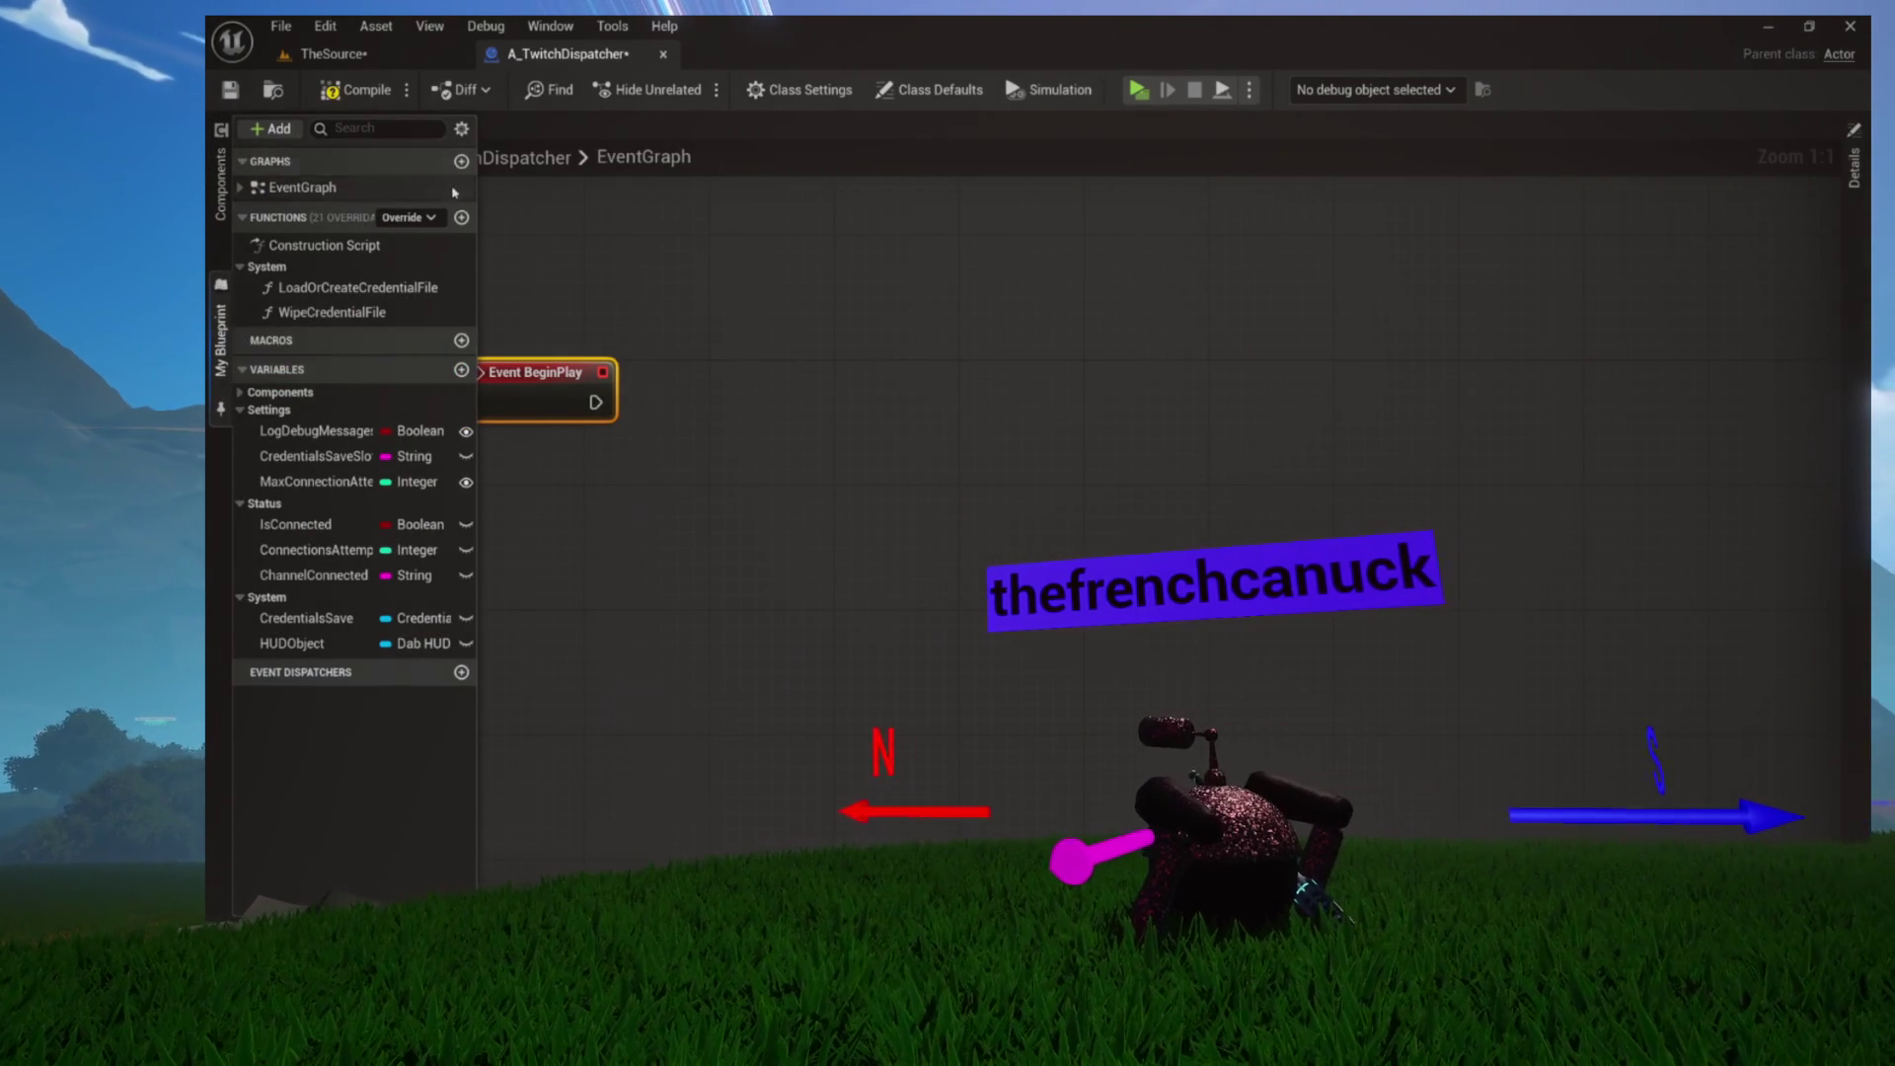
{"action": "left_click", "coordinate": [623, 255]}
{"action": "scroll", "coordinate": [621, 255], "scroll_direction": "down", "scroll_amount": 3}
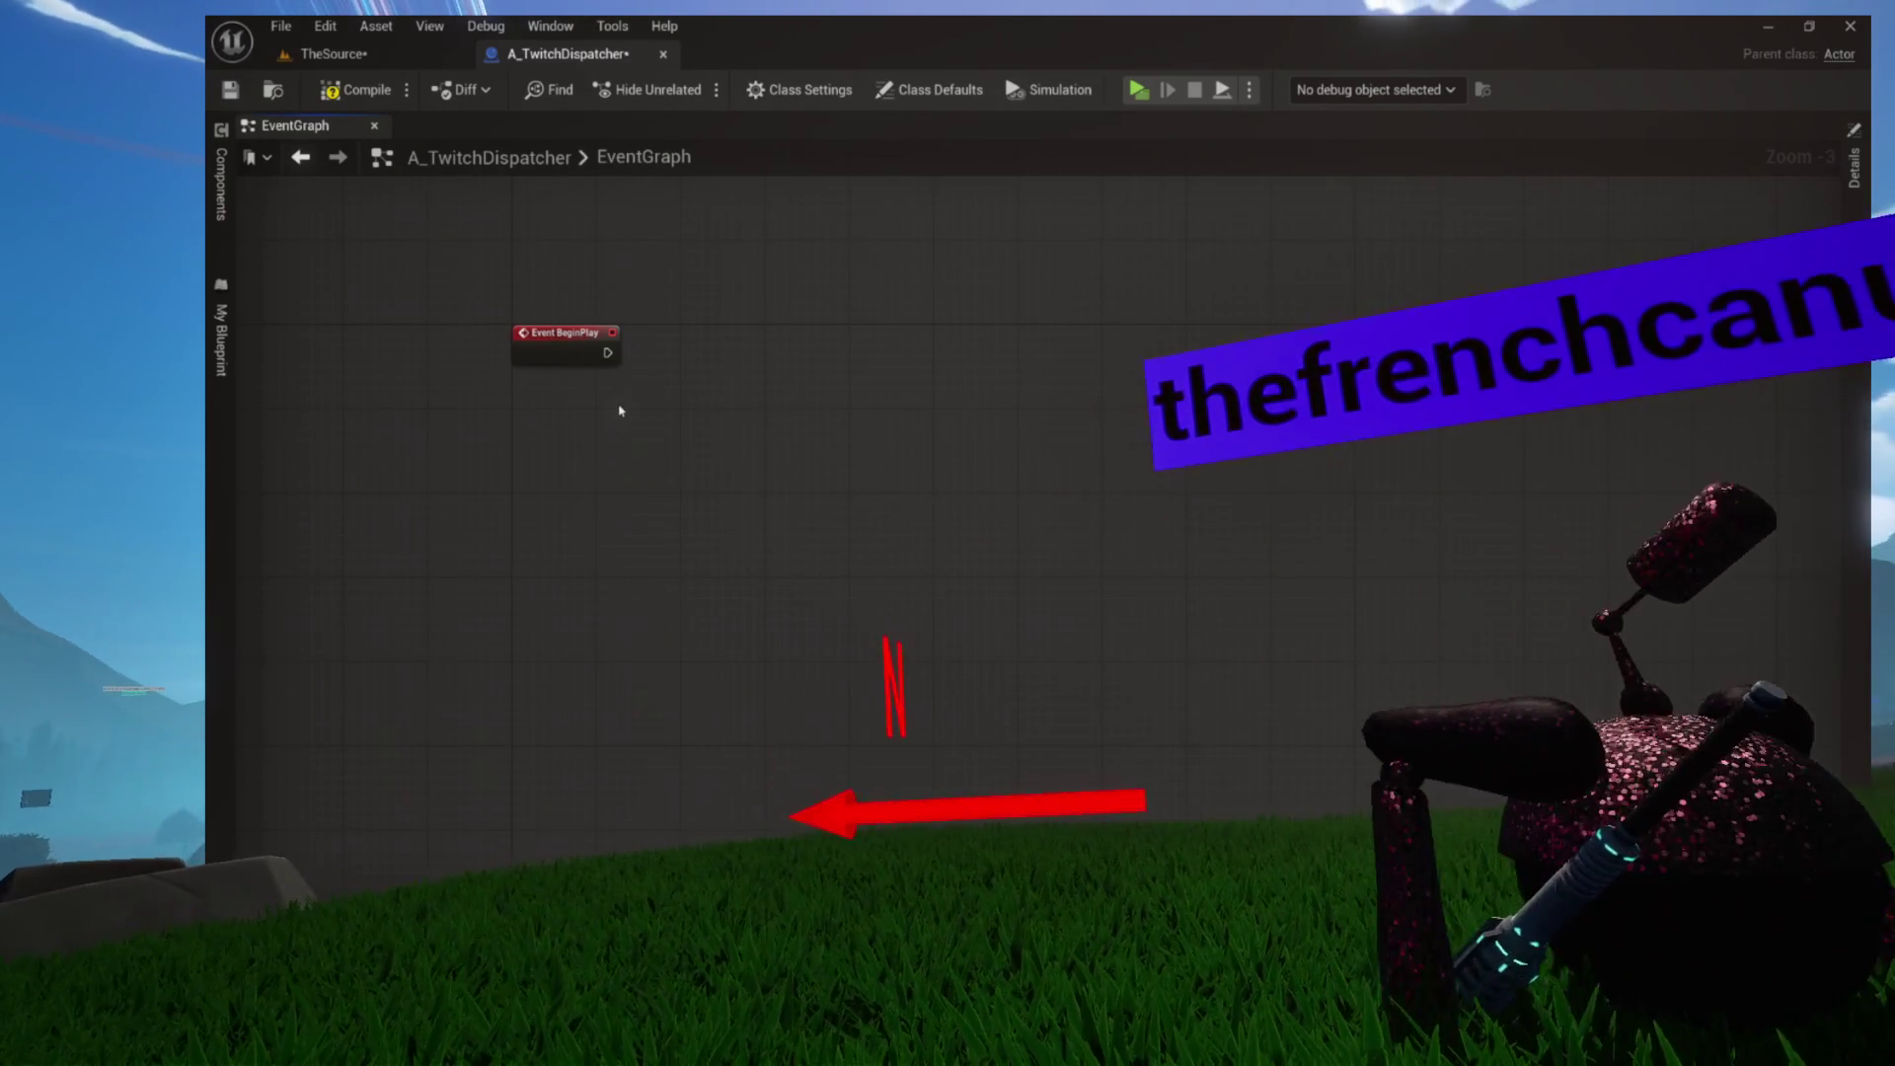
{"action": "scroll", "coordinate": [561, 421], "scroll_direction": "up", "scroll_amount": 3}
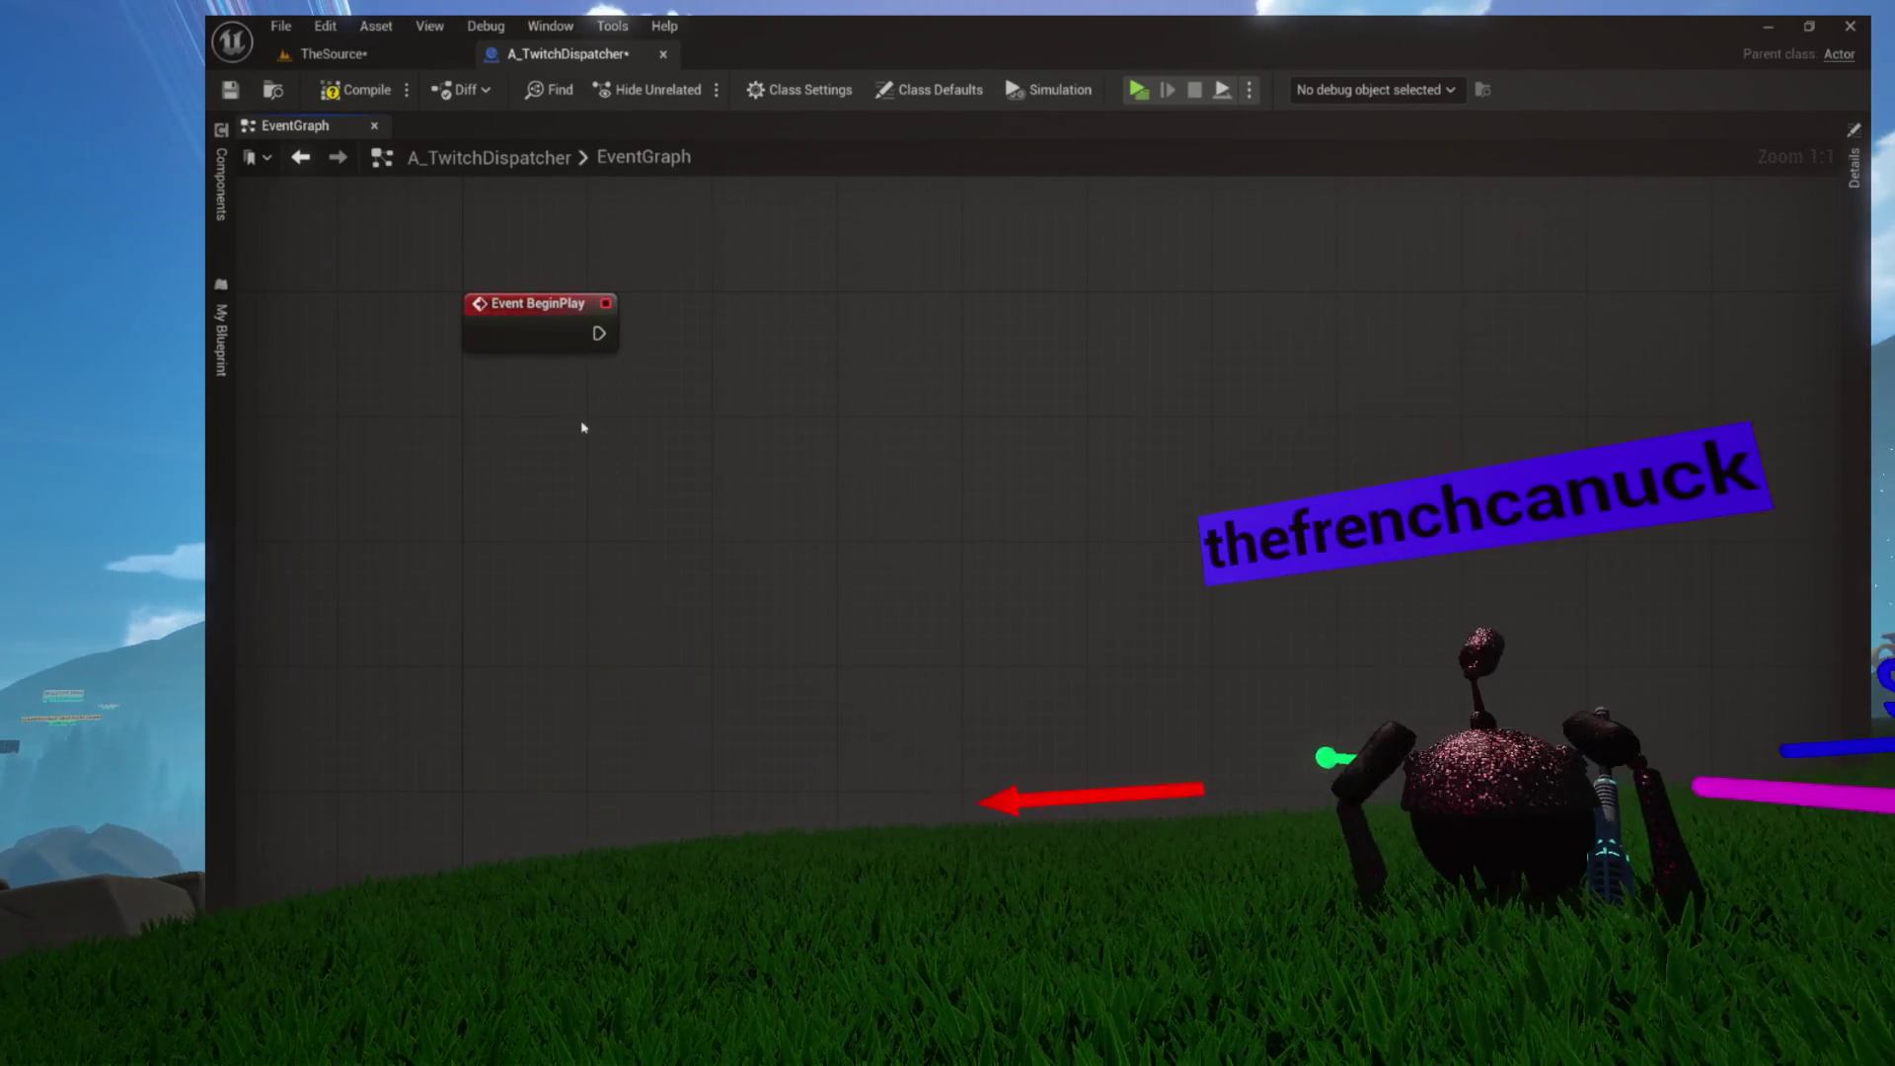
{"action": "left_click_drag", "start_coordinate": [583, 415], "coordinate": [573, 419]}
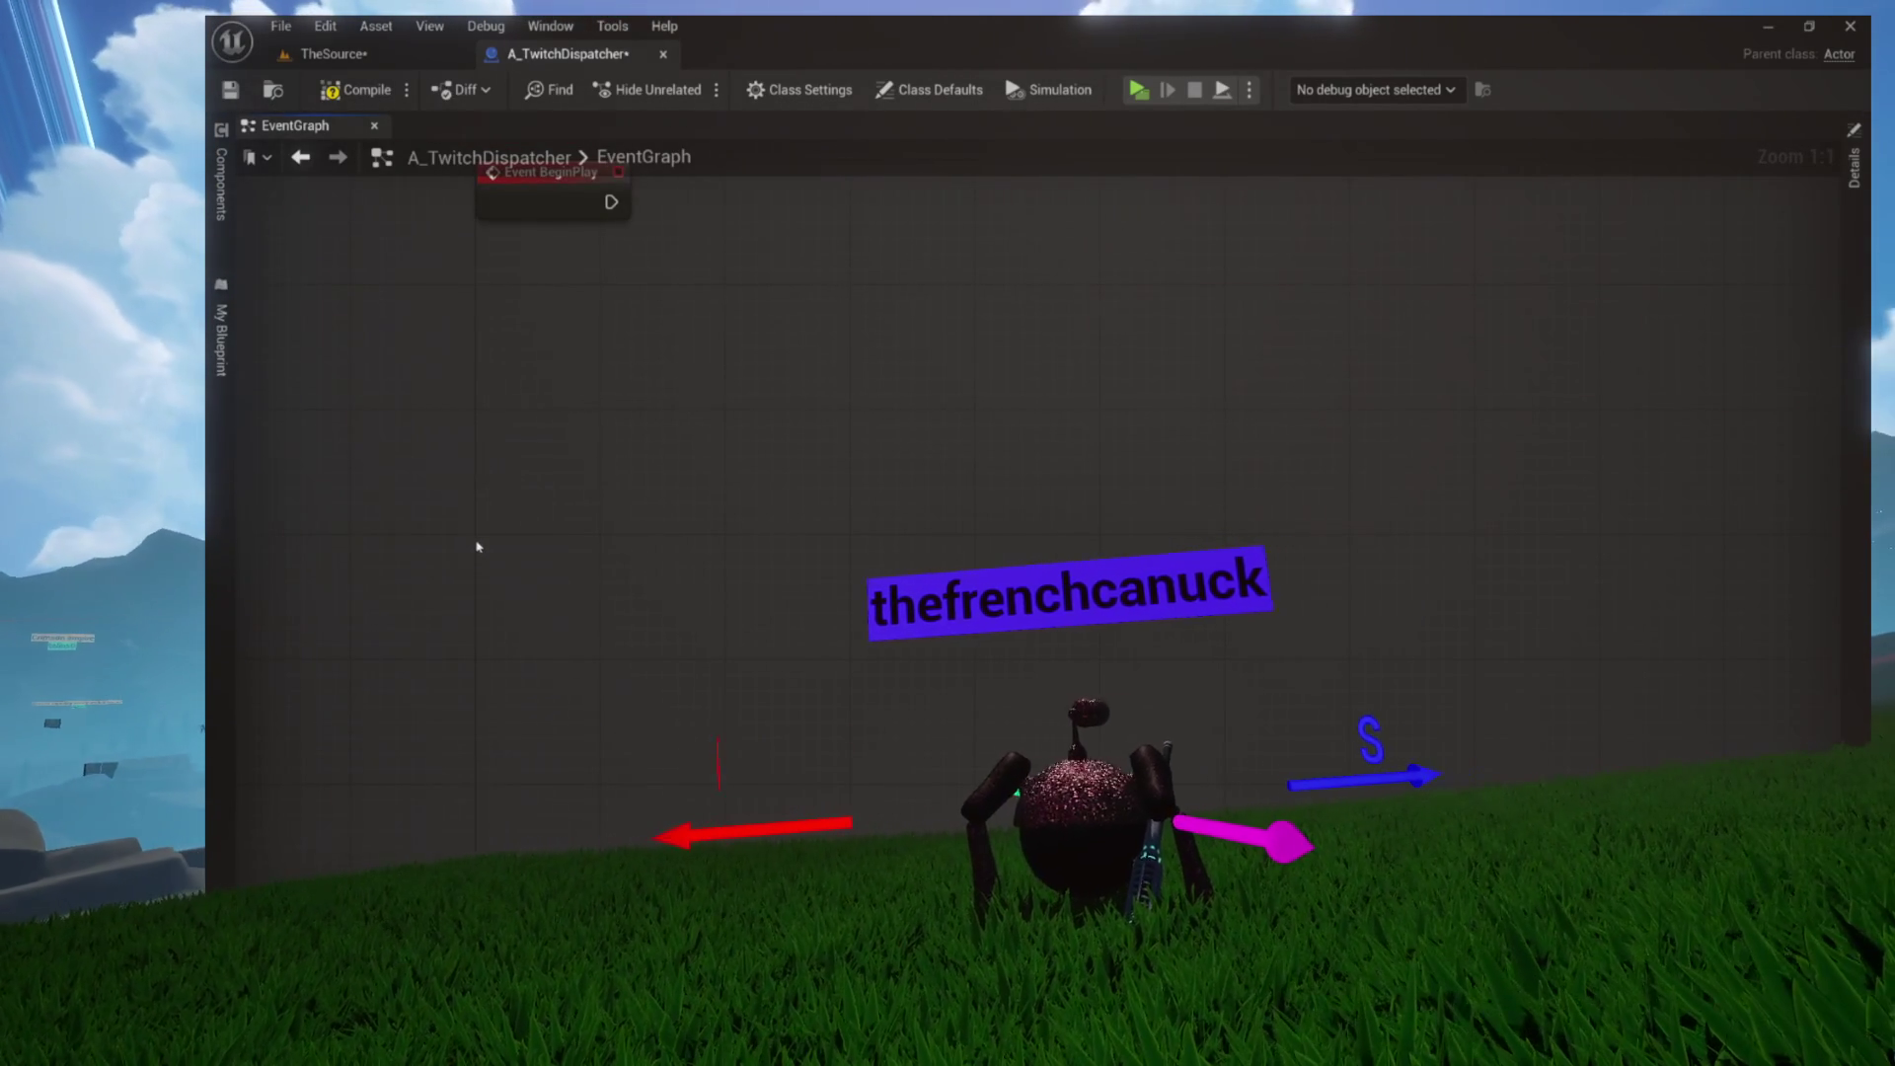
{"action": "right_click", "coordinate": [477, 546]}
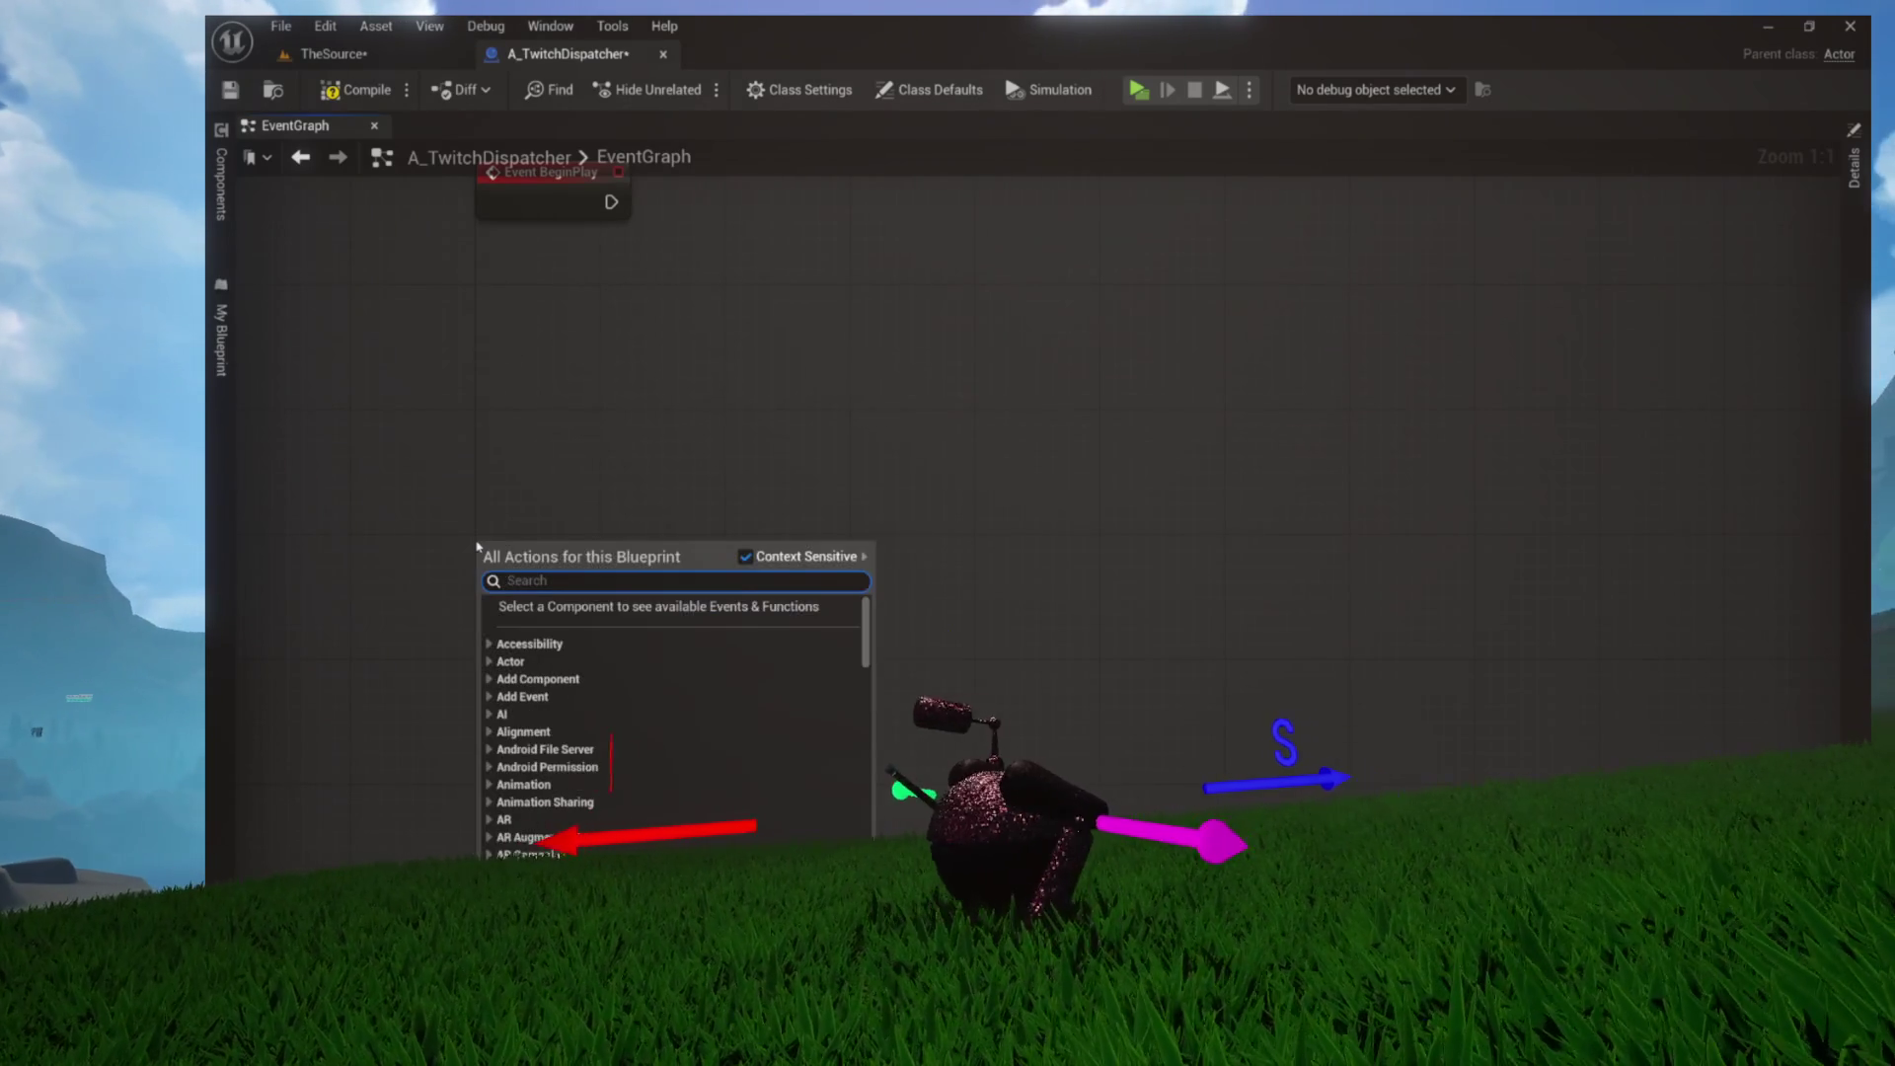
Add a custom event node named InitializeTwitch next to Event BeginPlay
{"action": "type", "text": "custom event"}
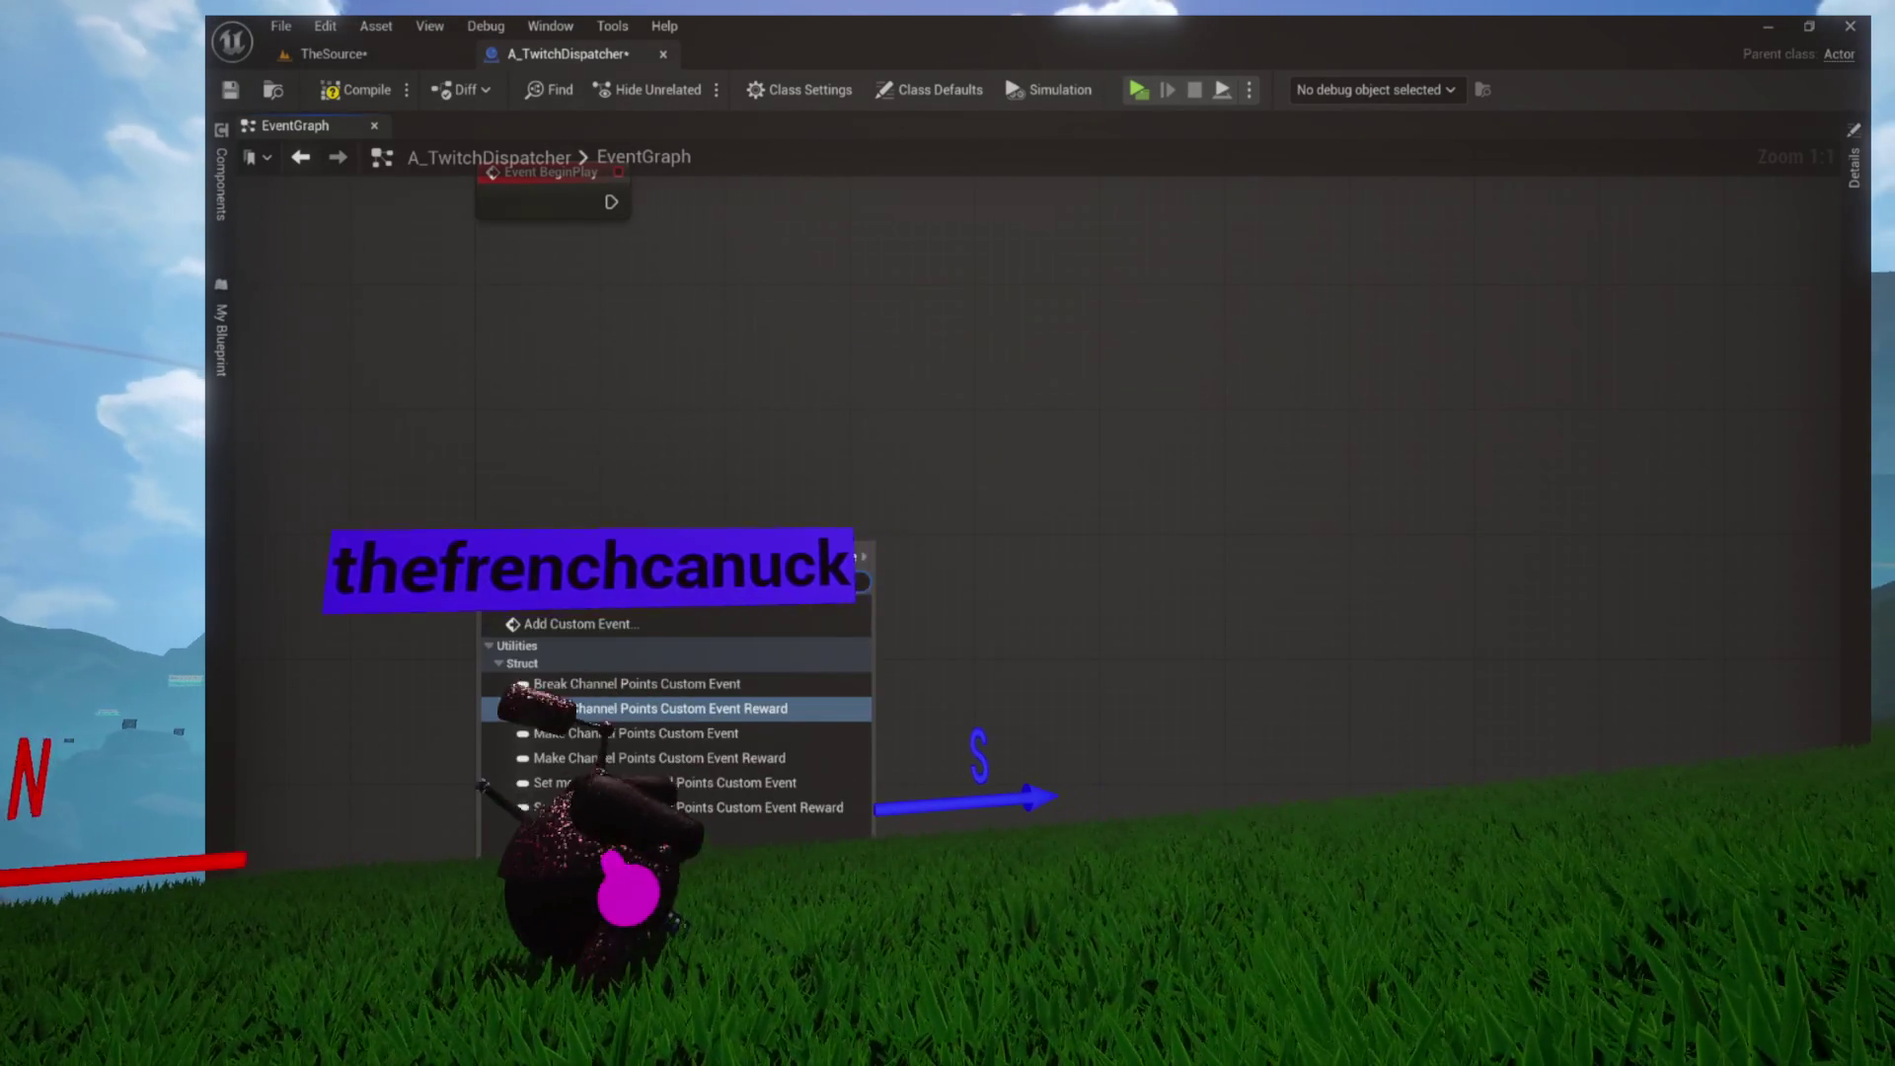
{"action": "left_click", "coordinate": [581, 623]}
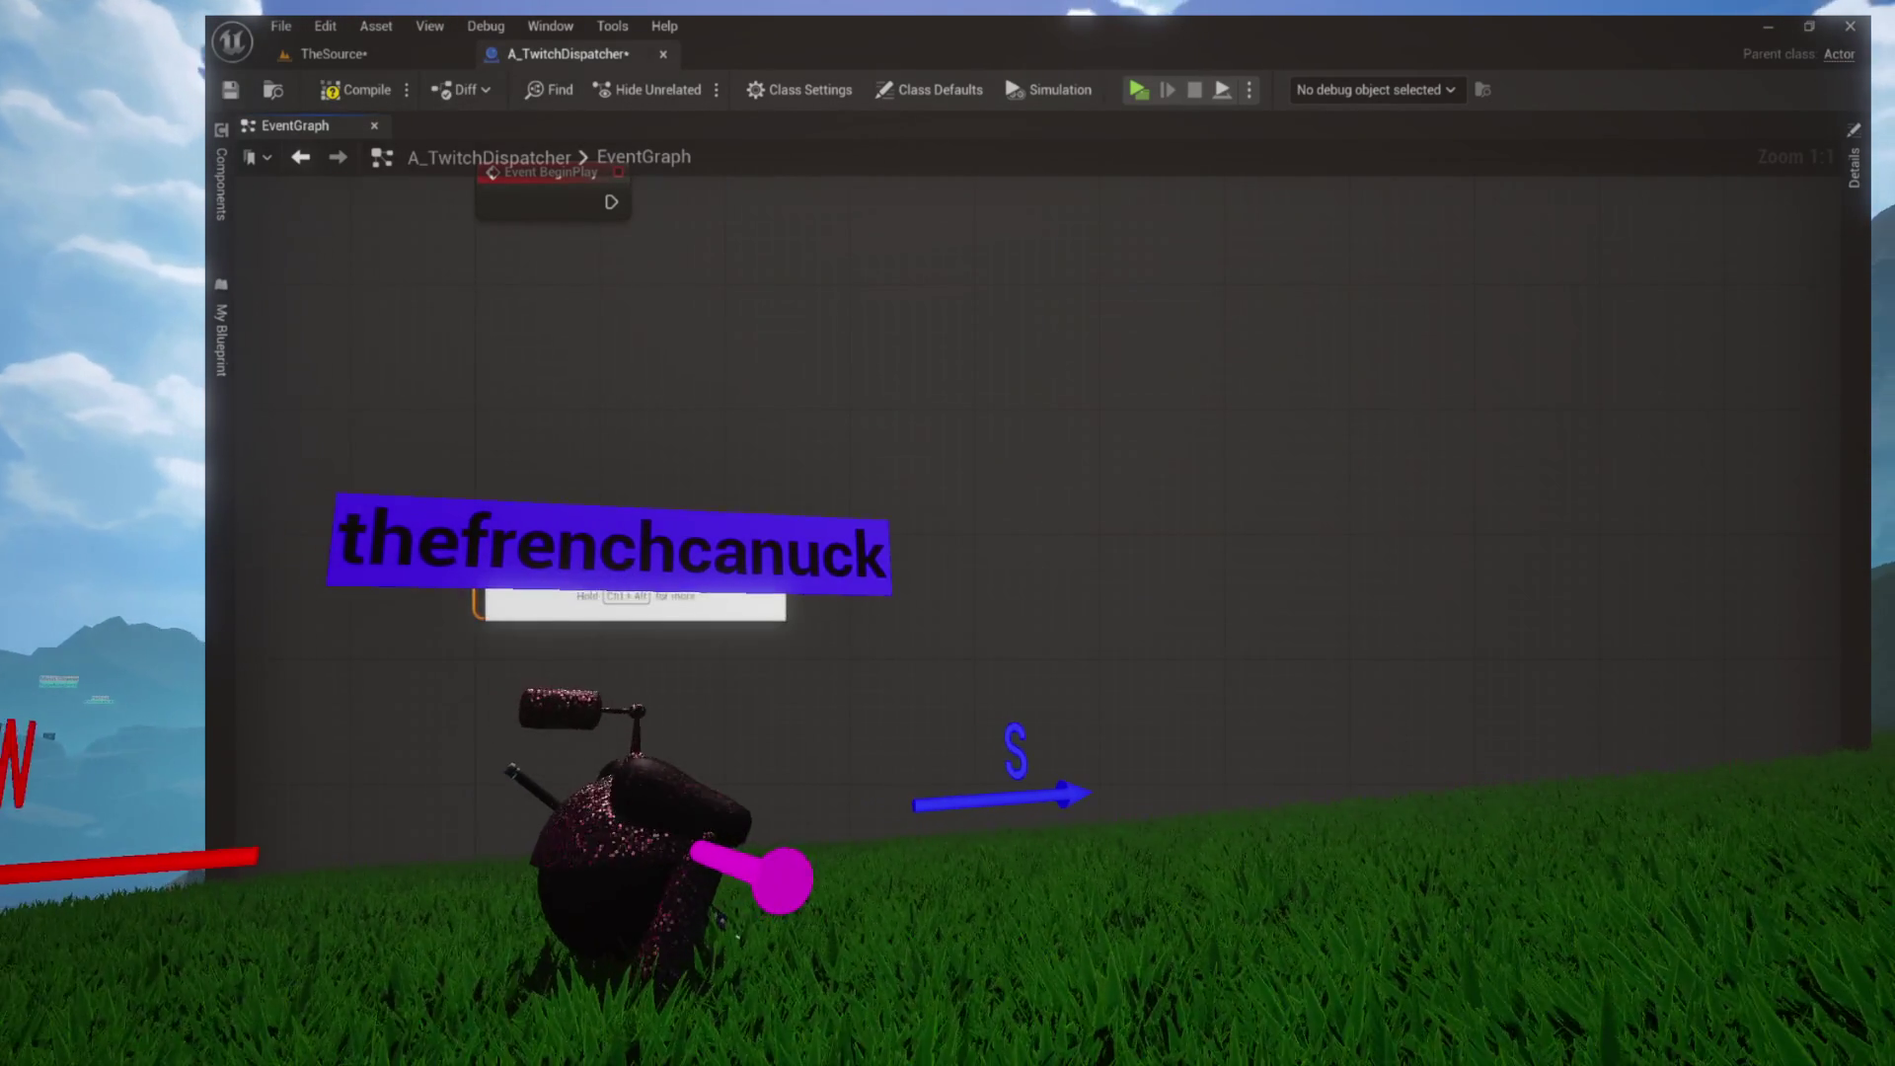
{"action": "type", "text": "I"}
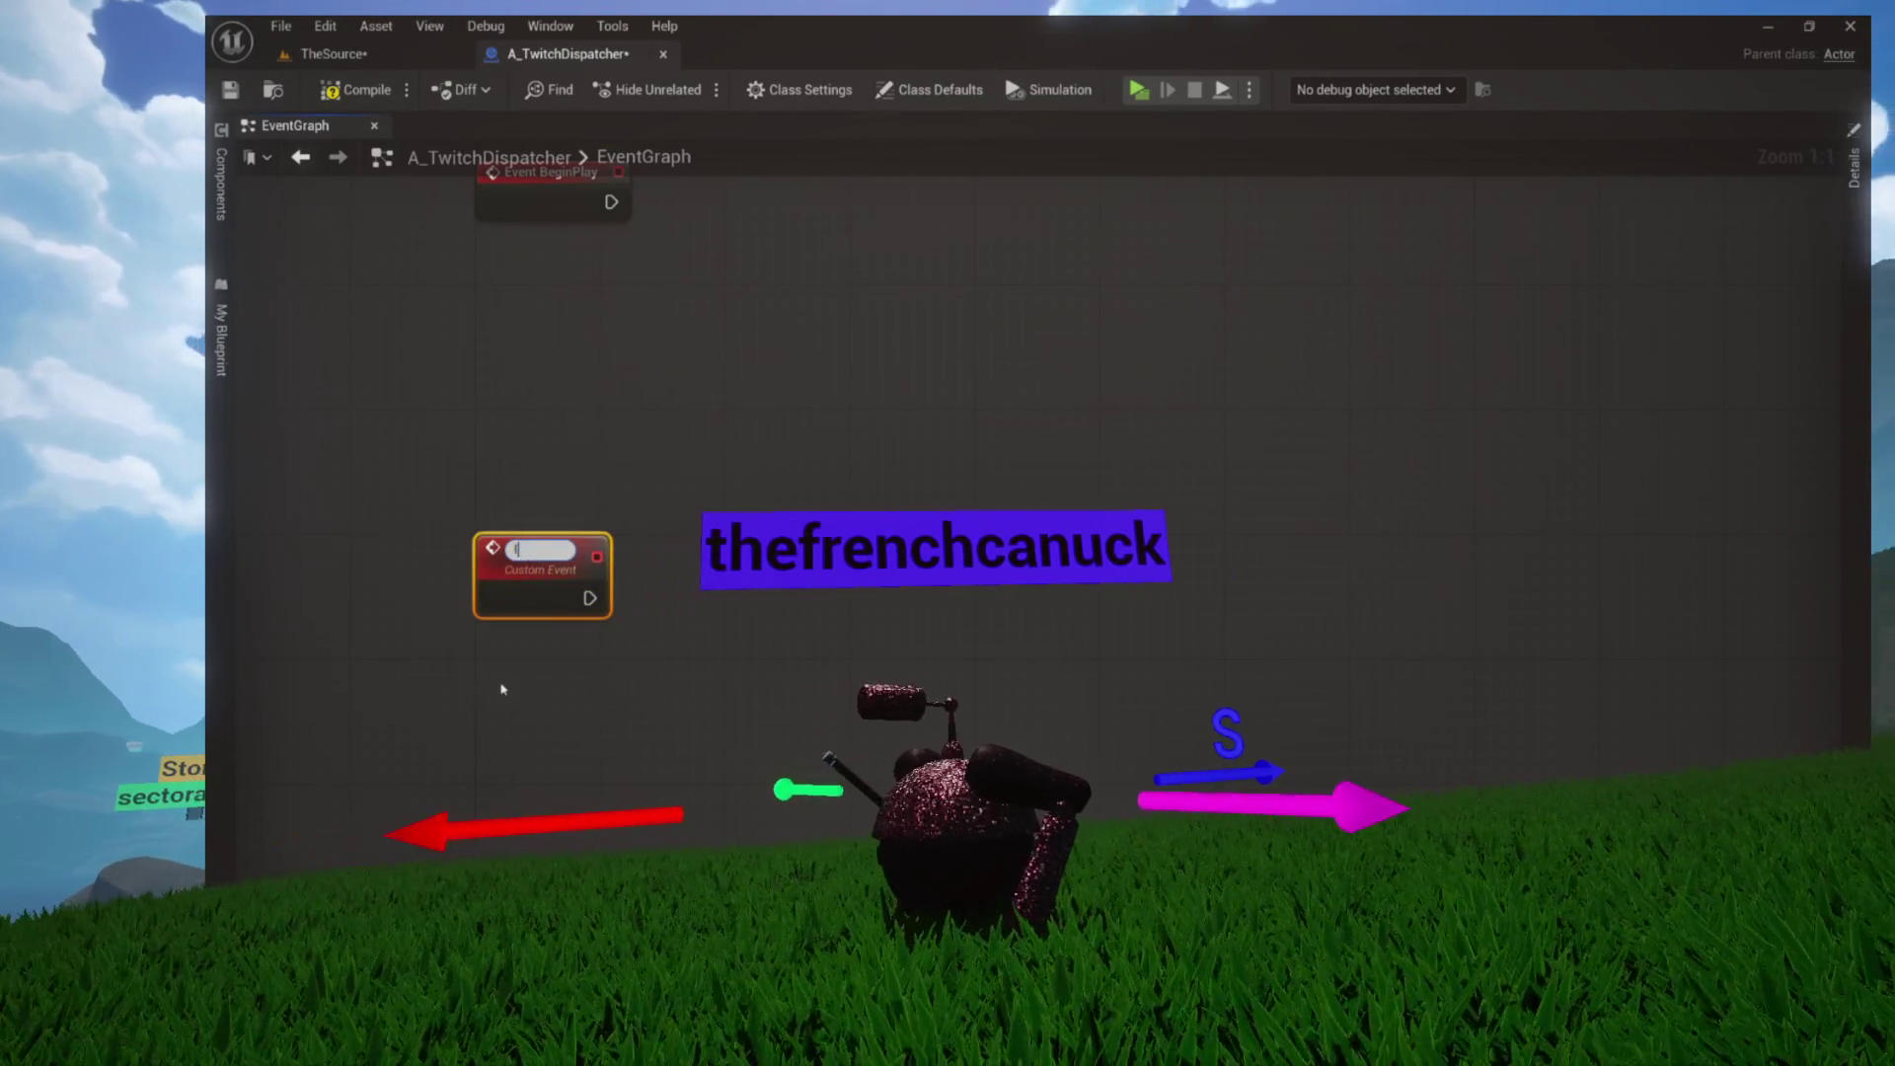
{"action": "type", "text": "nitializeTwitch"}
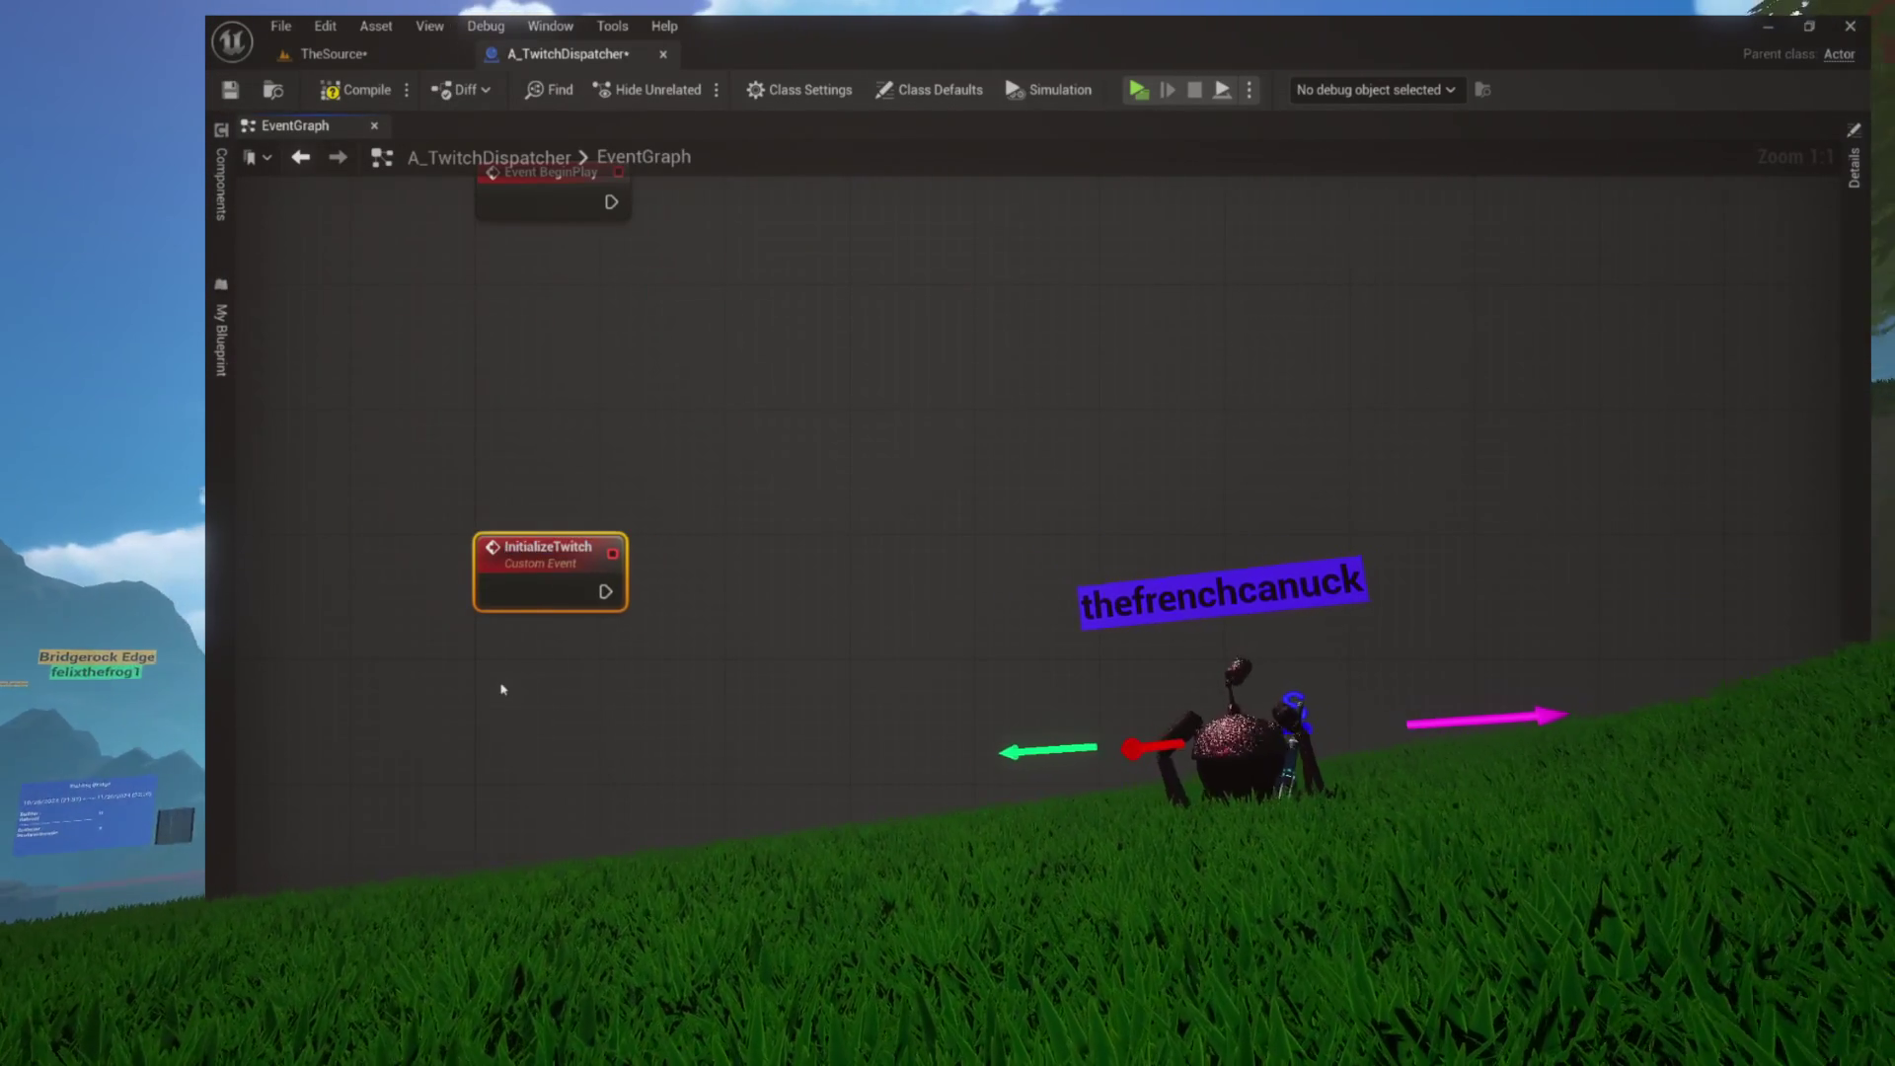
{"action": "left_click_drag", "start_coordinate": [666, 577], "coordinate": [569, 555]}
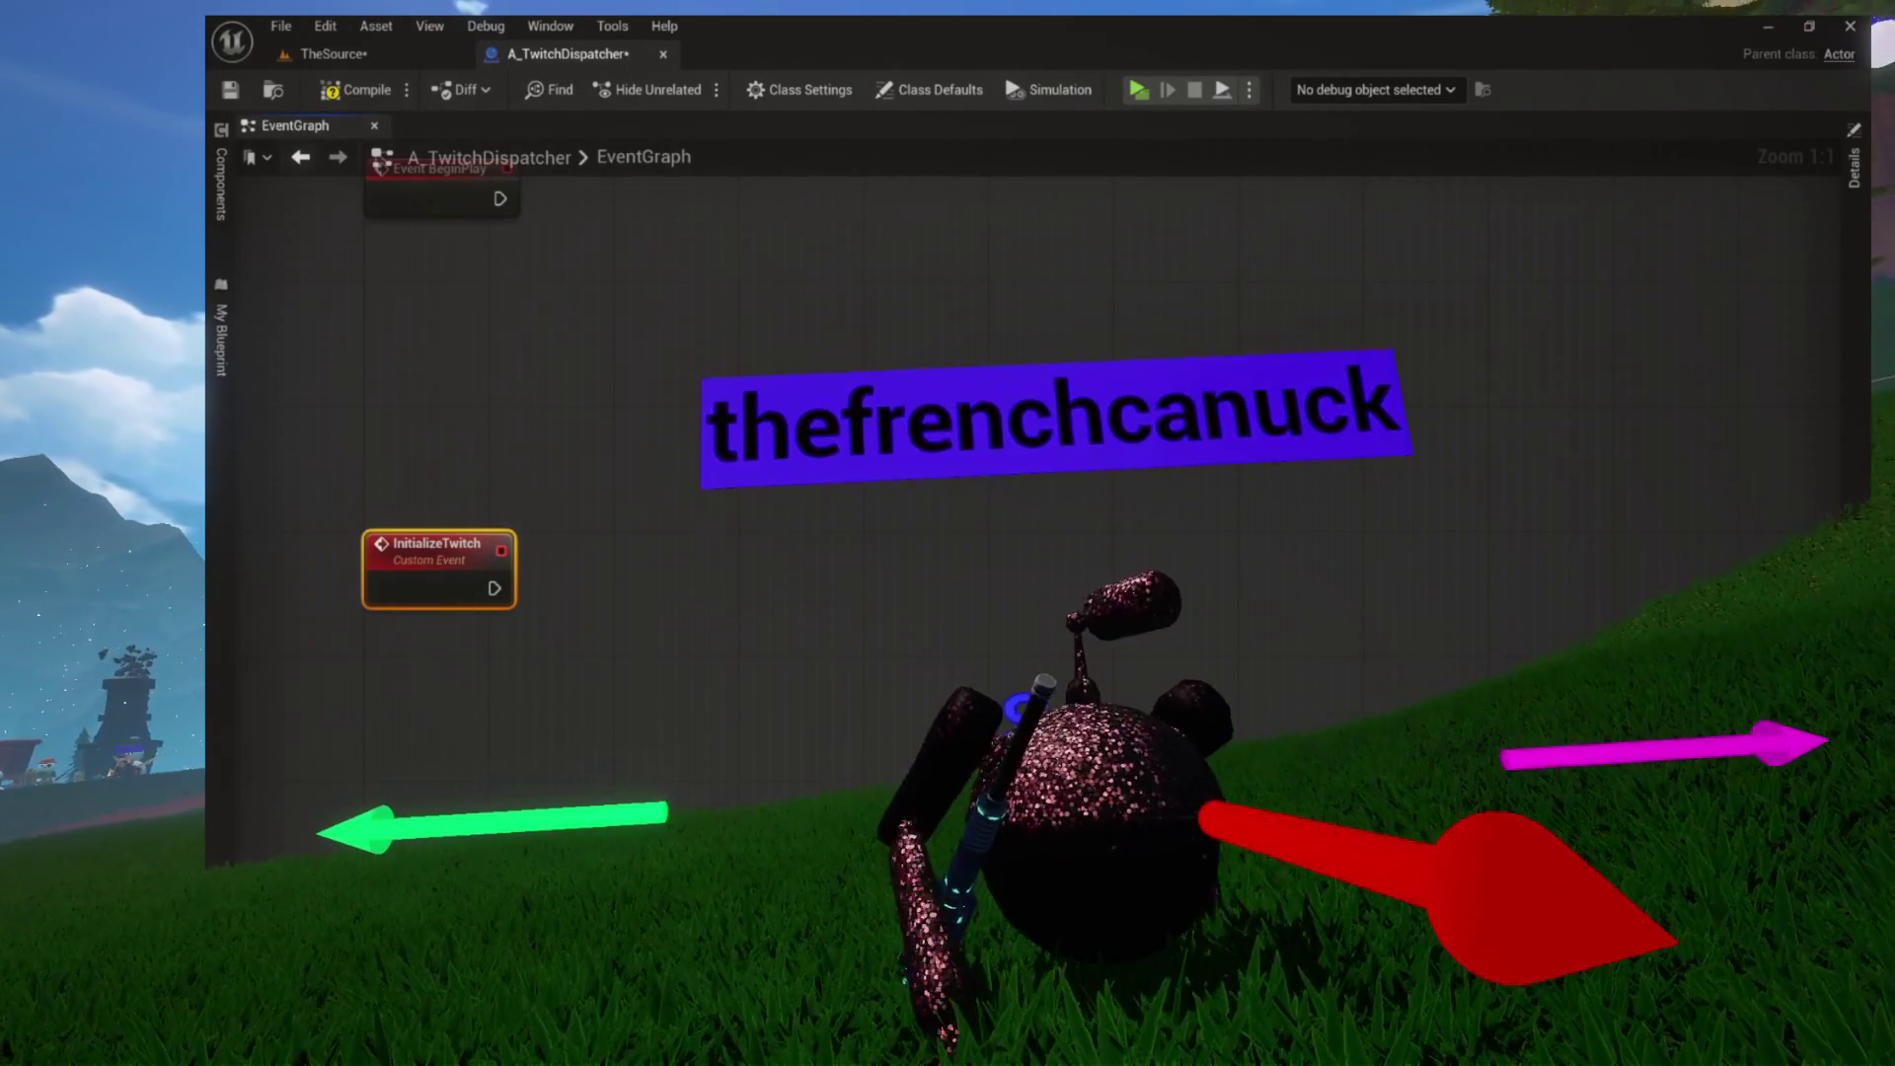
Wire InitializeTwitch into a Twitch IO State Create node returning a TwitchWrapper
{"action": "left_click_drag", "start_coordinate": [494, 588], "coordinate": [590, 594]}
{"action": "type", "text": "create"}
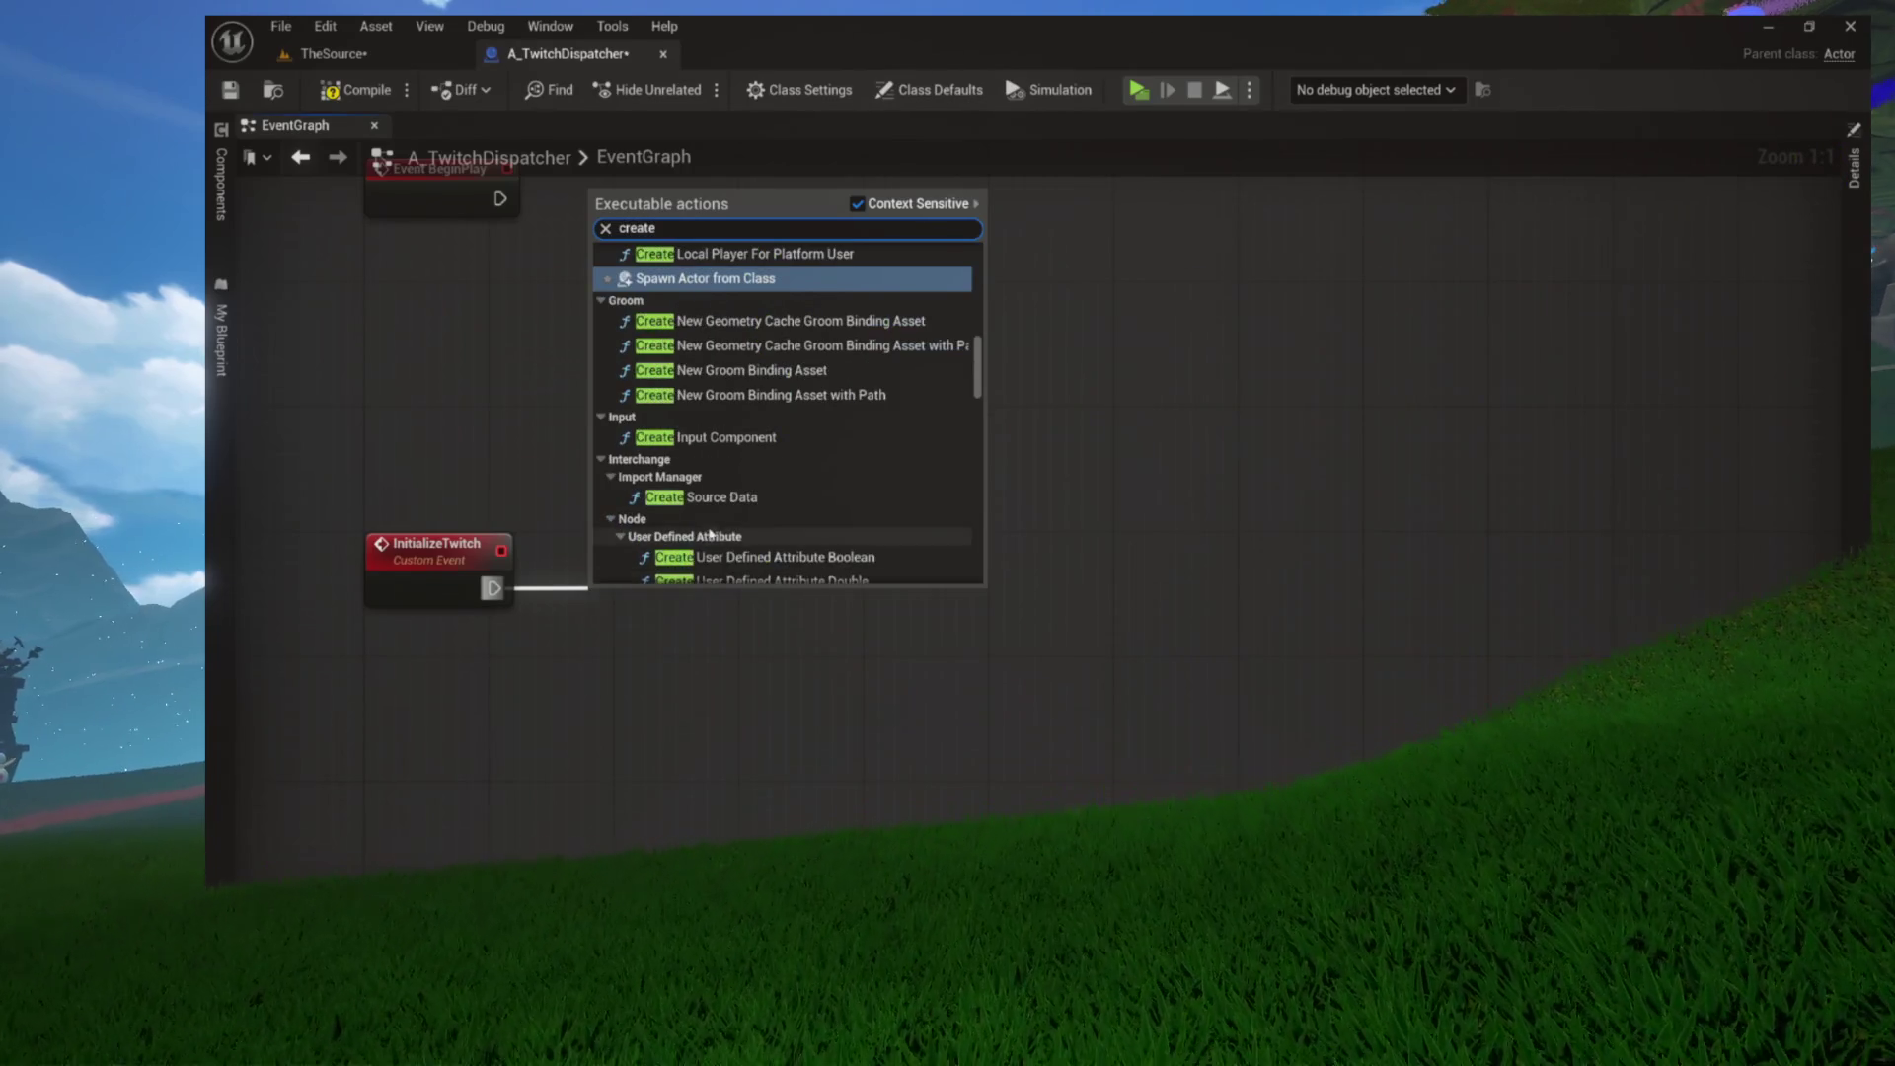
{"action": "scroll", "coordinate": [710, 533], "scroll_direction": "up", "scroll_amount": 10}
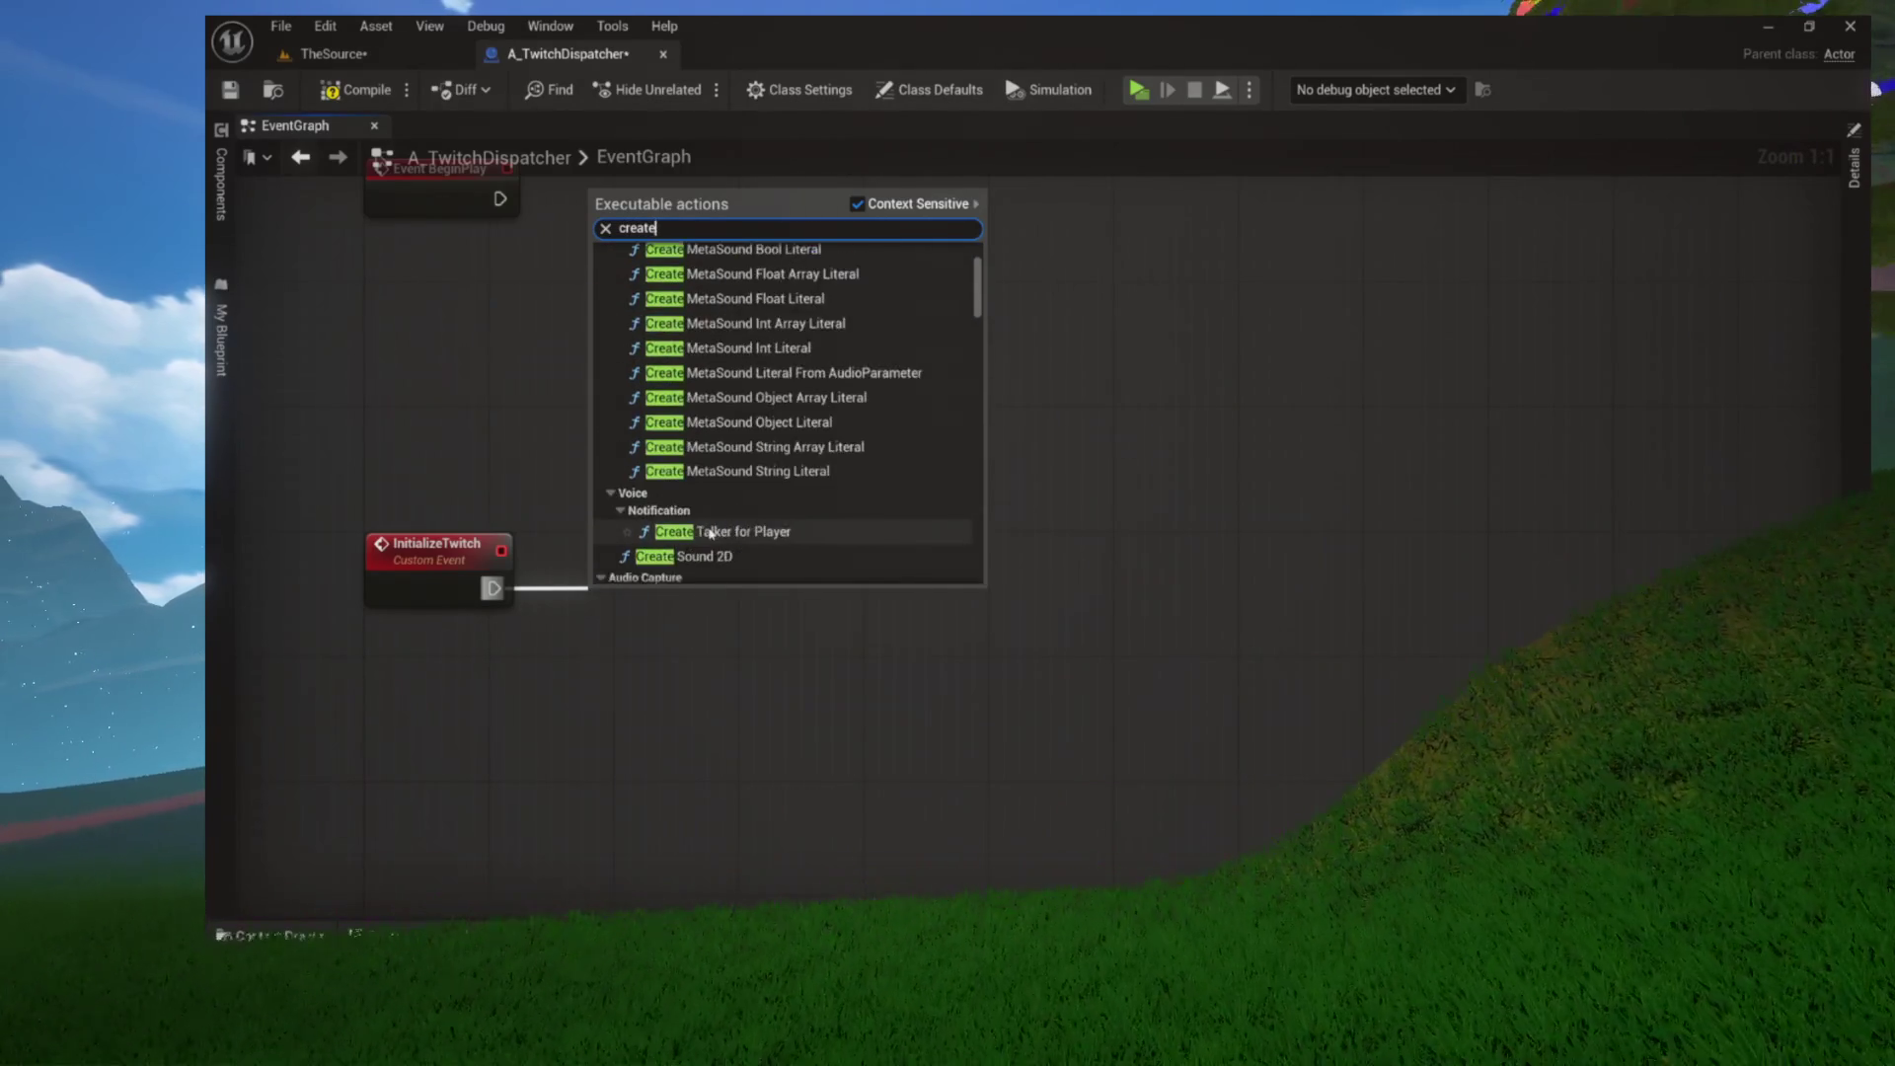
{"action": "scroll", "coordinate": [710, 533], "scroll_direction": "down", "scroll_amount": 5}
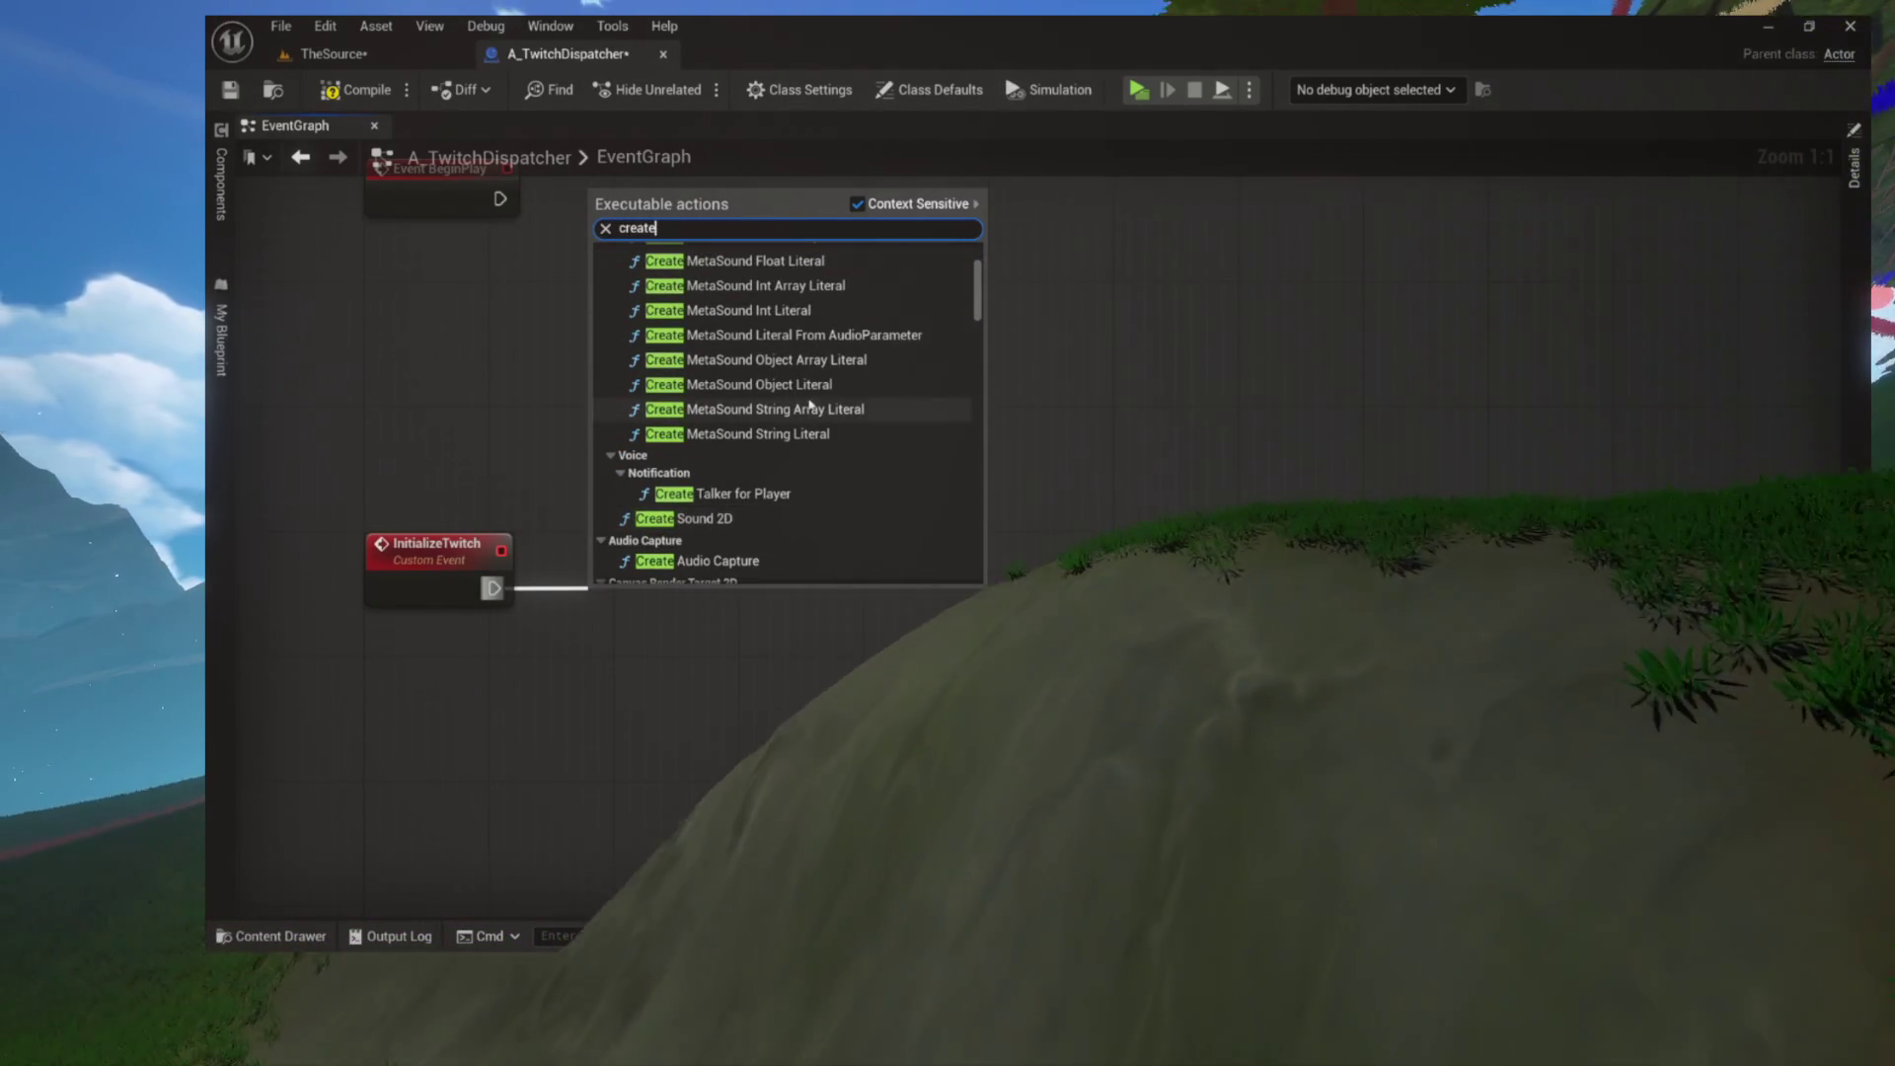
{"action": "scroll", "coordinate": [809, 406], "scroll_direction": "down", "scroll_amount": 10}
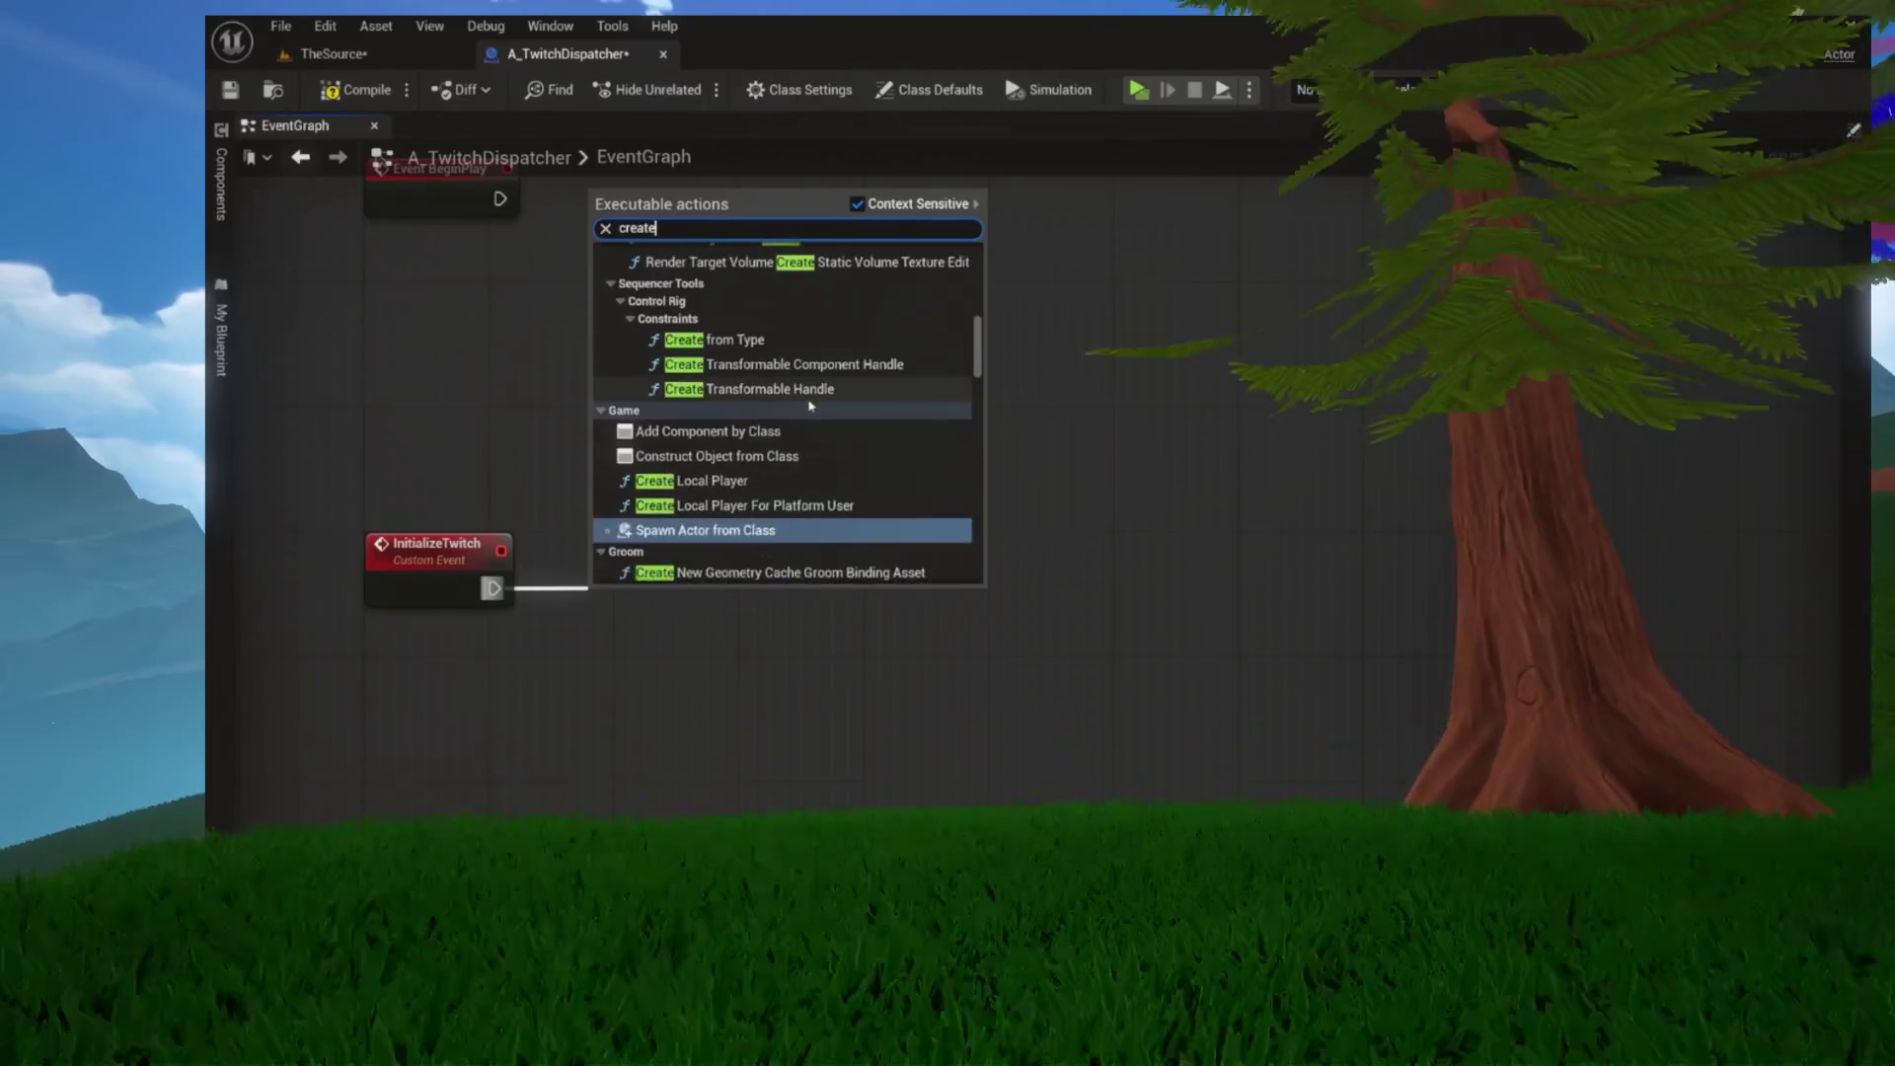
{"action": "scroll", "coordinate": [809, 406], "scroll_direction": "down", "scroll_amount": 6}
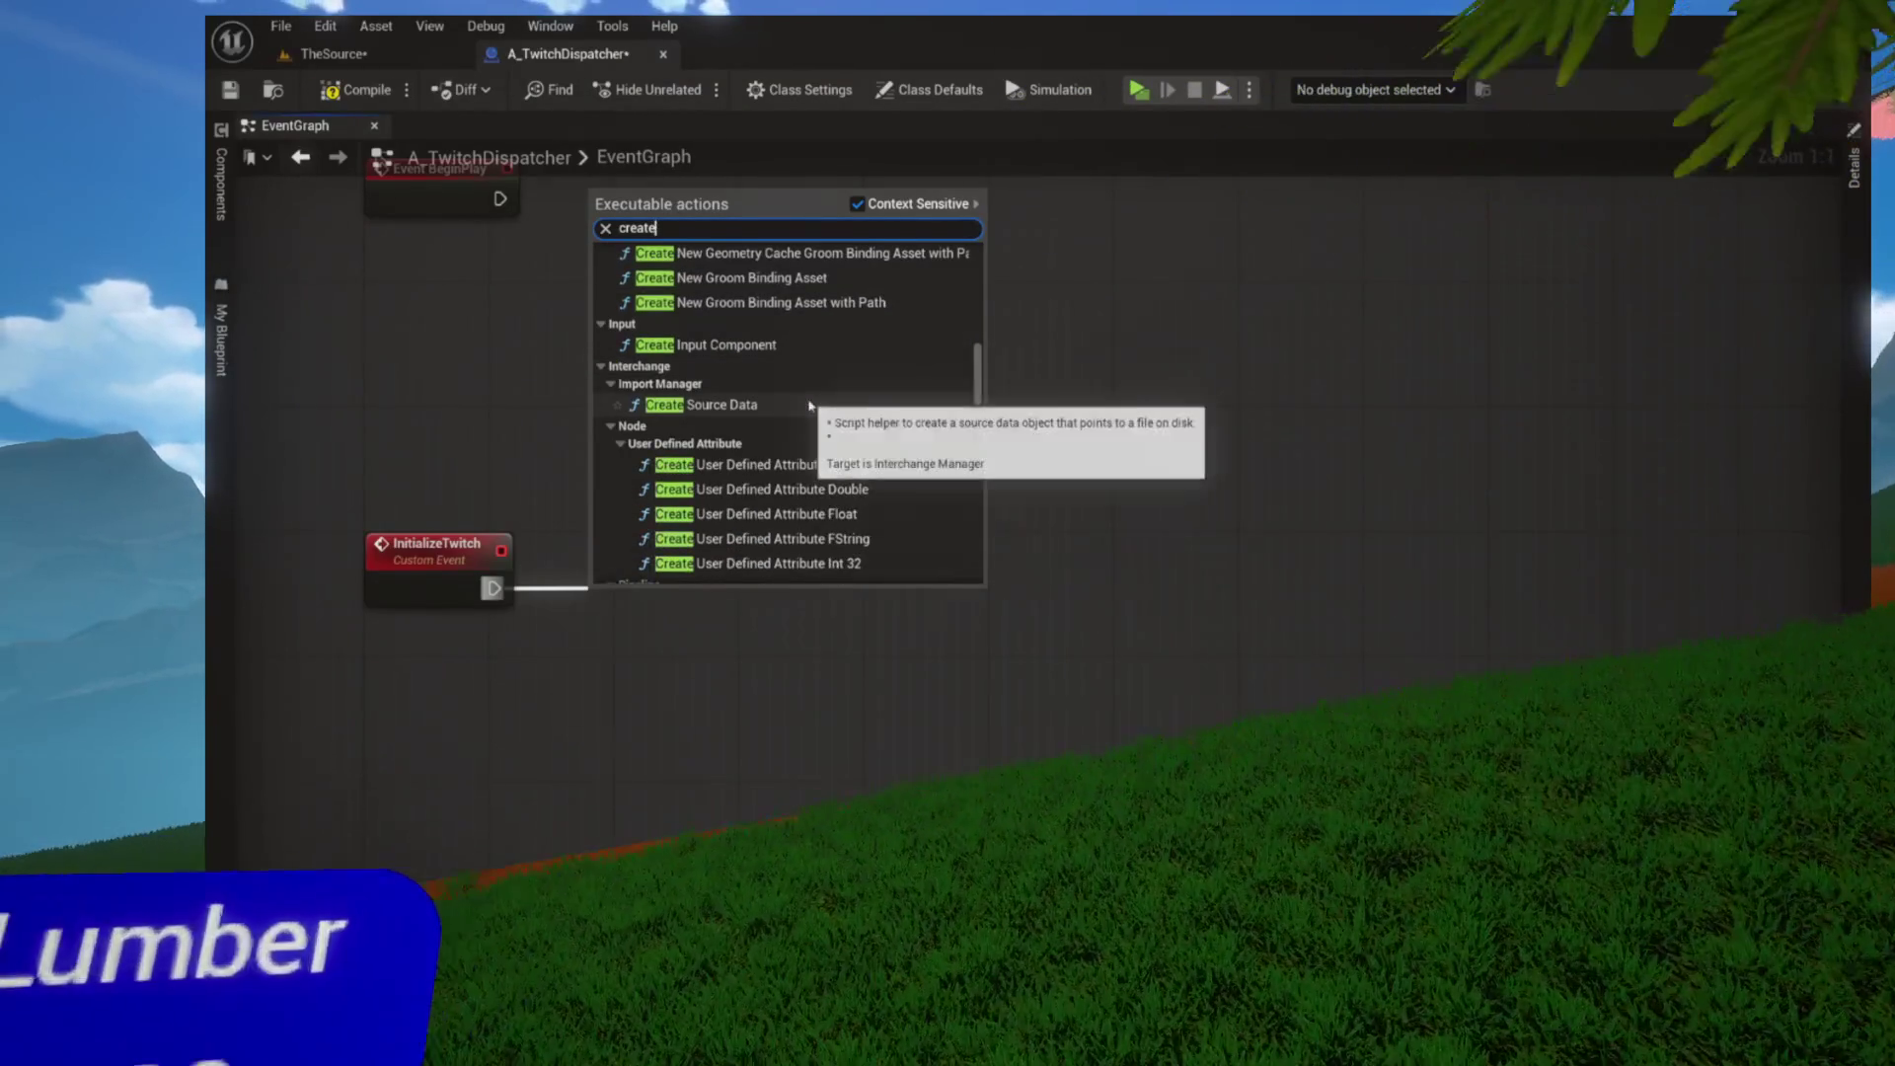
{"action": "scroll", "coordinate": [810, 406], "scroll_direction": "down", "scroll_amount": 4}
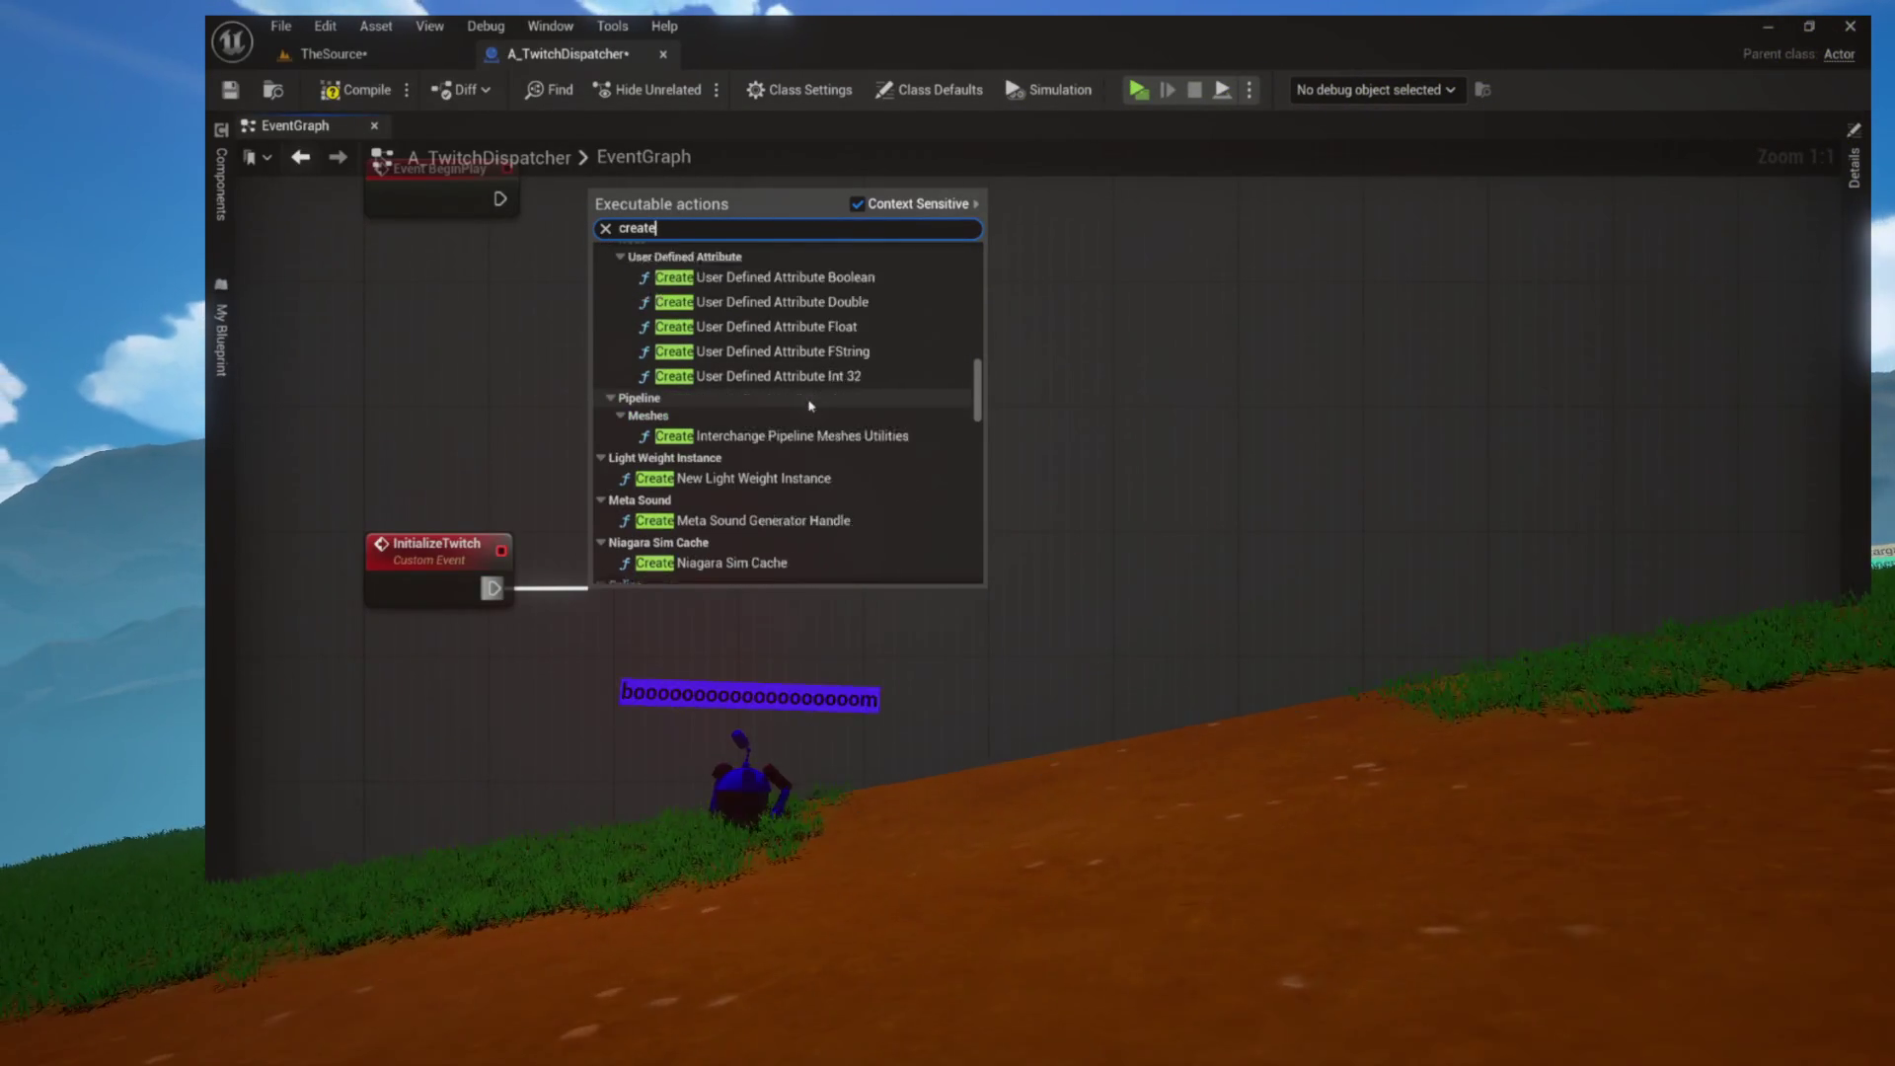
{"action": "scroll", "coordinate": [809, 405], "scroll_direction": "down", "scroll_amount": 5}
{"action": "scroll", "coordinate": [809, 406], "scroll_direction": "down", "scroll_amount": 8}
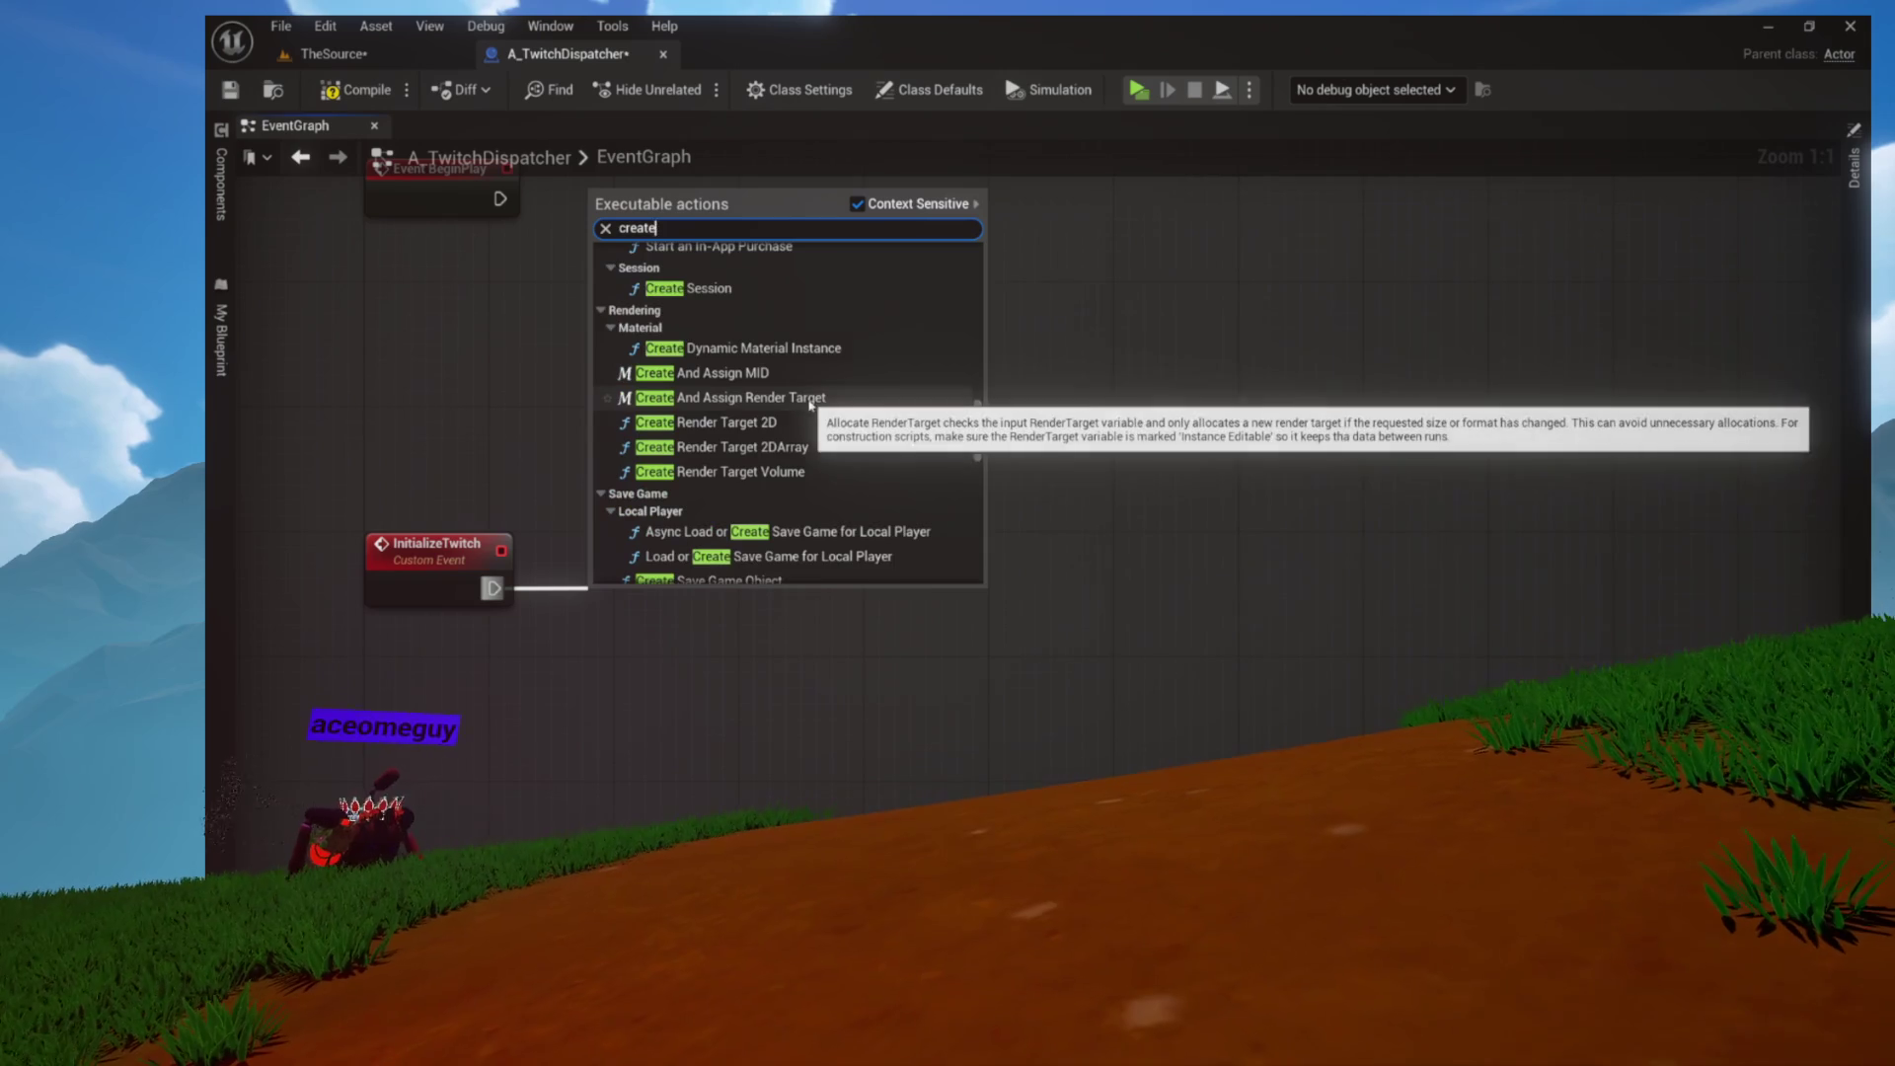
{"action": "scroll", "coordinate": [810, 406], "scroll_direction": "down", "scroll_amount": 5}
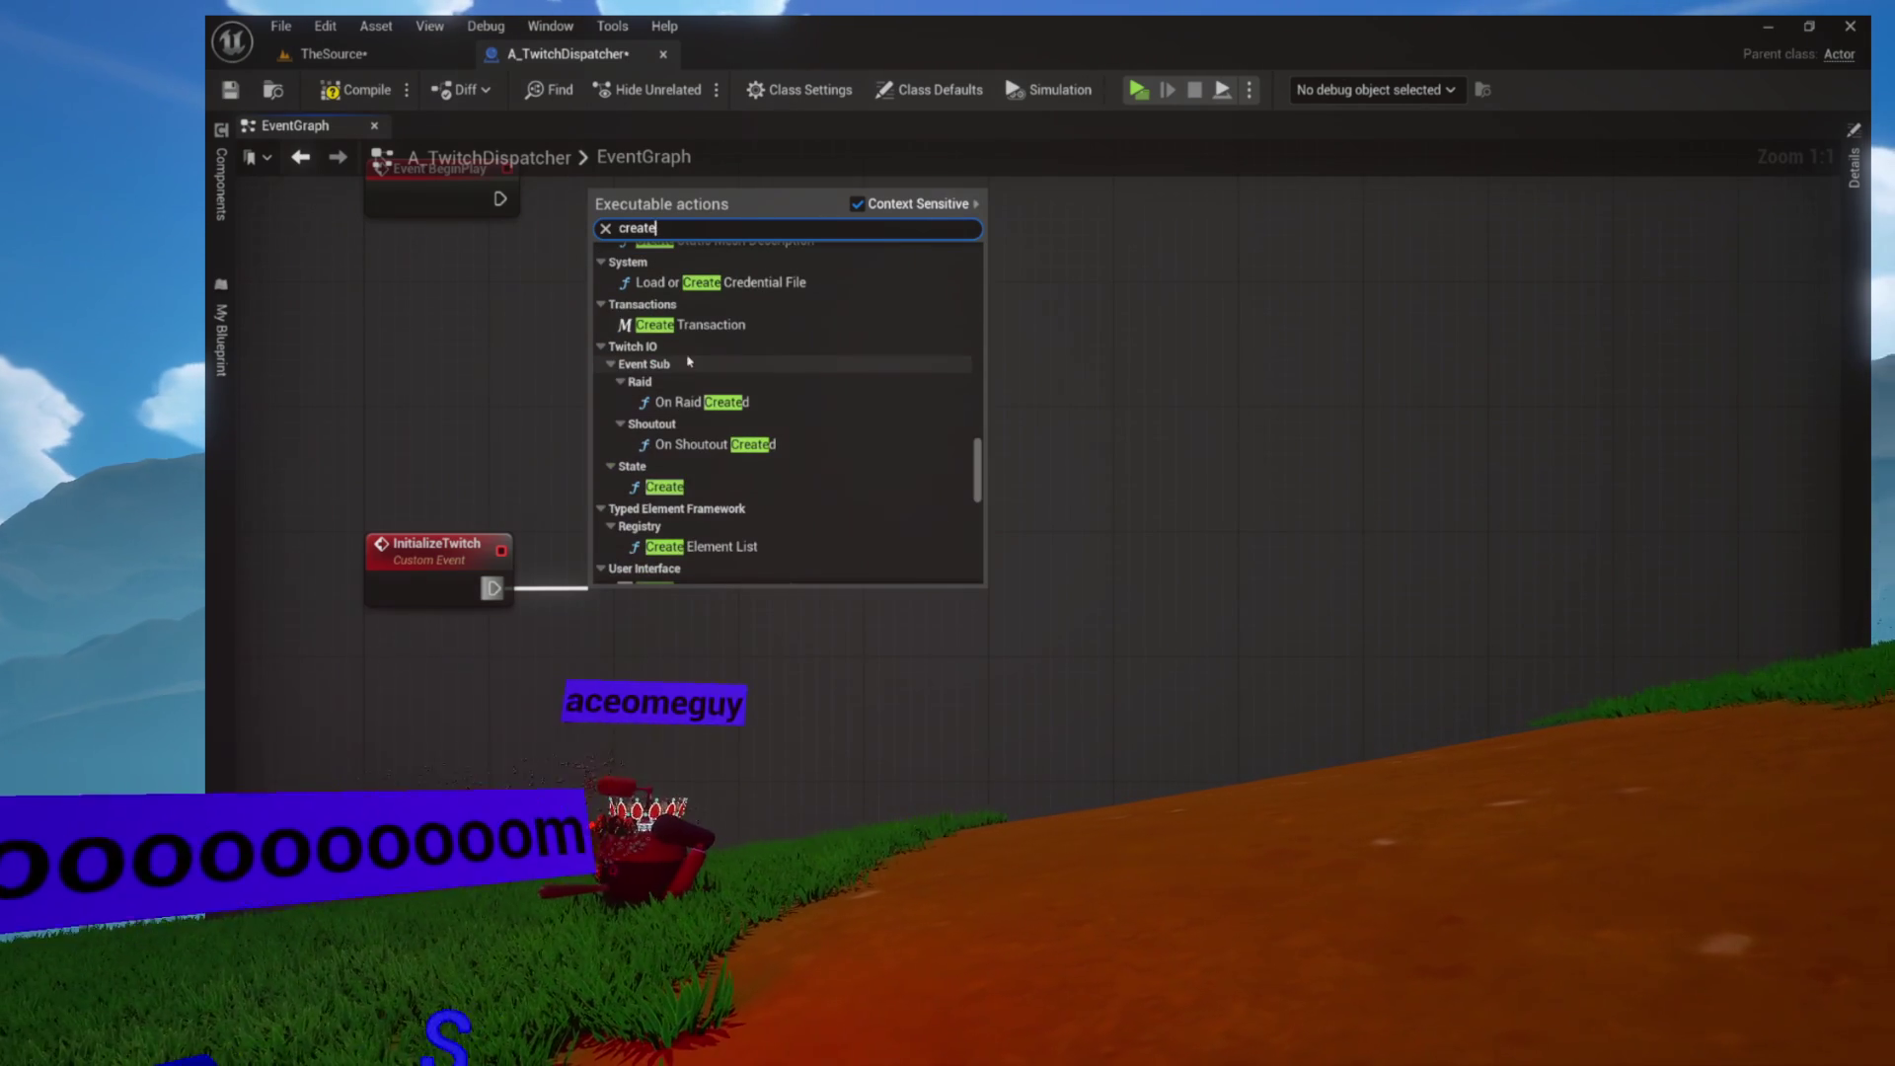
{"action": "scroll", "coordinate": [671, 415], "scroll_direction": "down", "scroll_amount": 1}
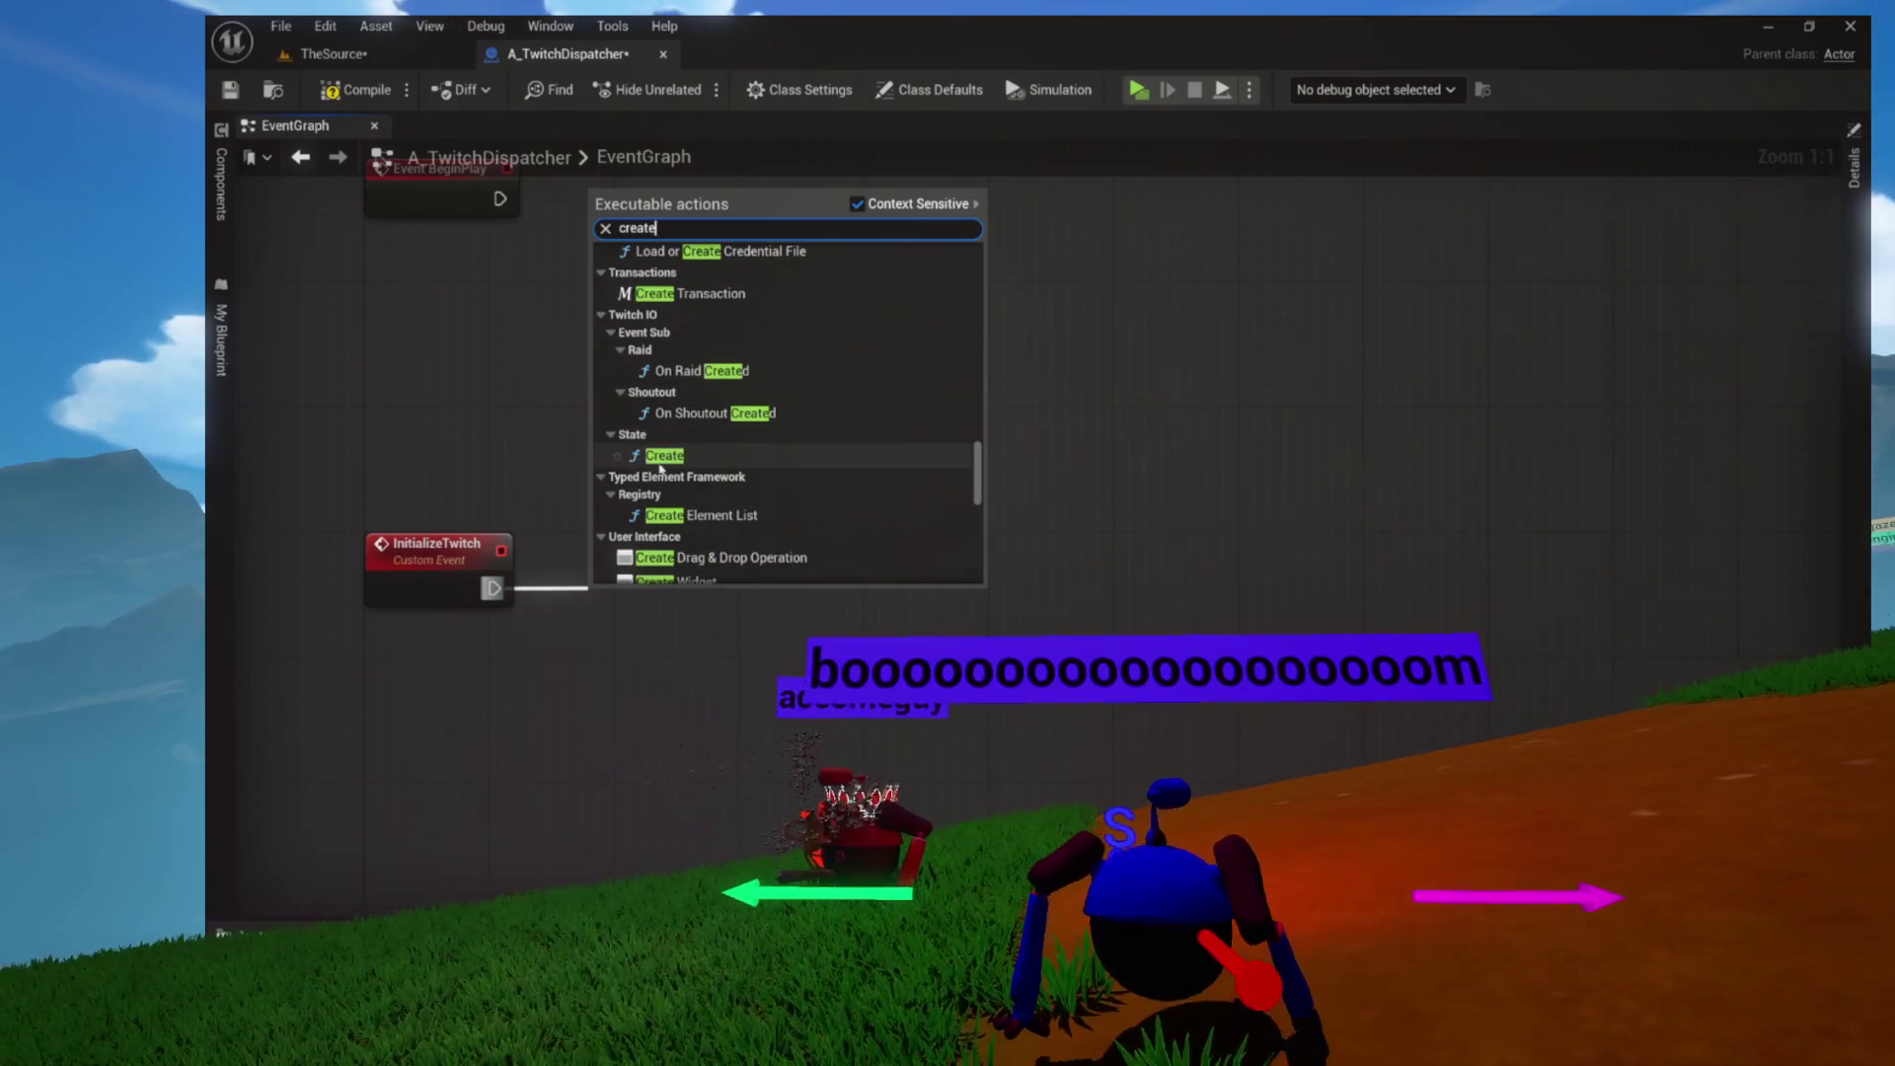
{"action": "left_click", "coordinate": [660, 457]}
{"action": "left_click_drag", "start_coordinate": [654, 592], "coordinate": [676, 578]}
Save the unsaved TheSource level
{"action": "left_click_drag", "start_coordinate": [426, 255], "coordinate": [460, 187]}
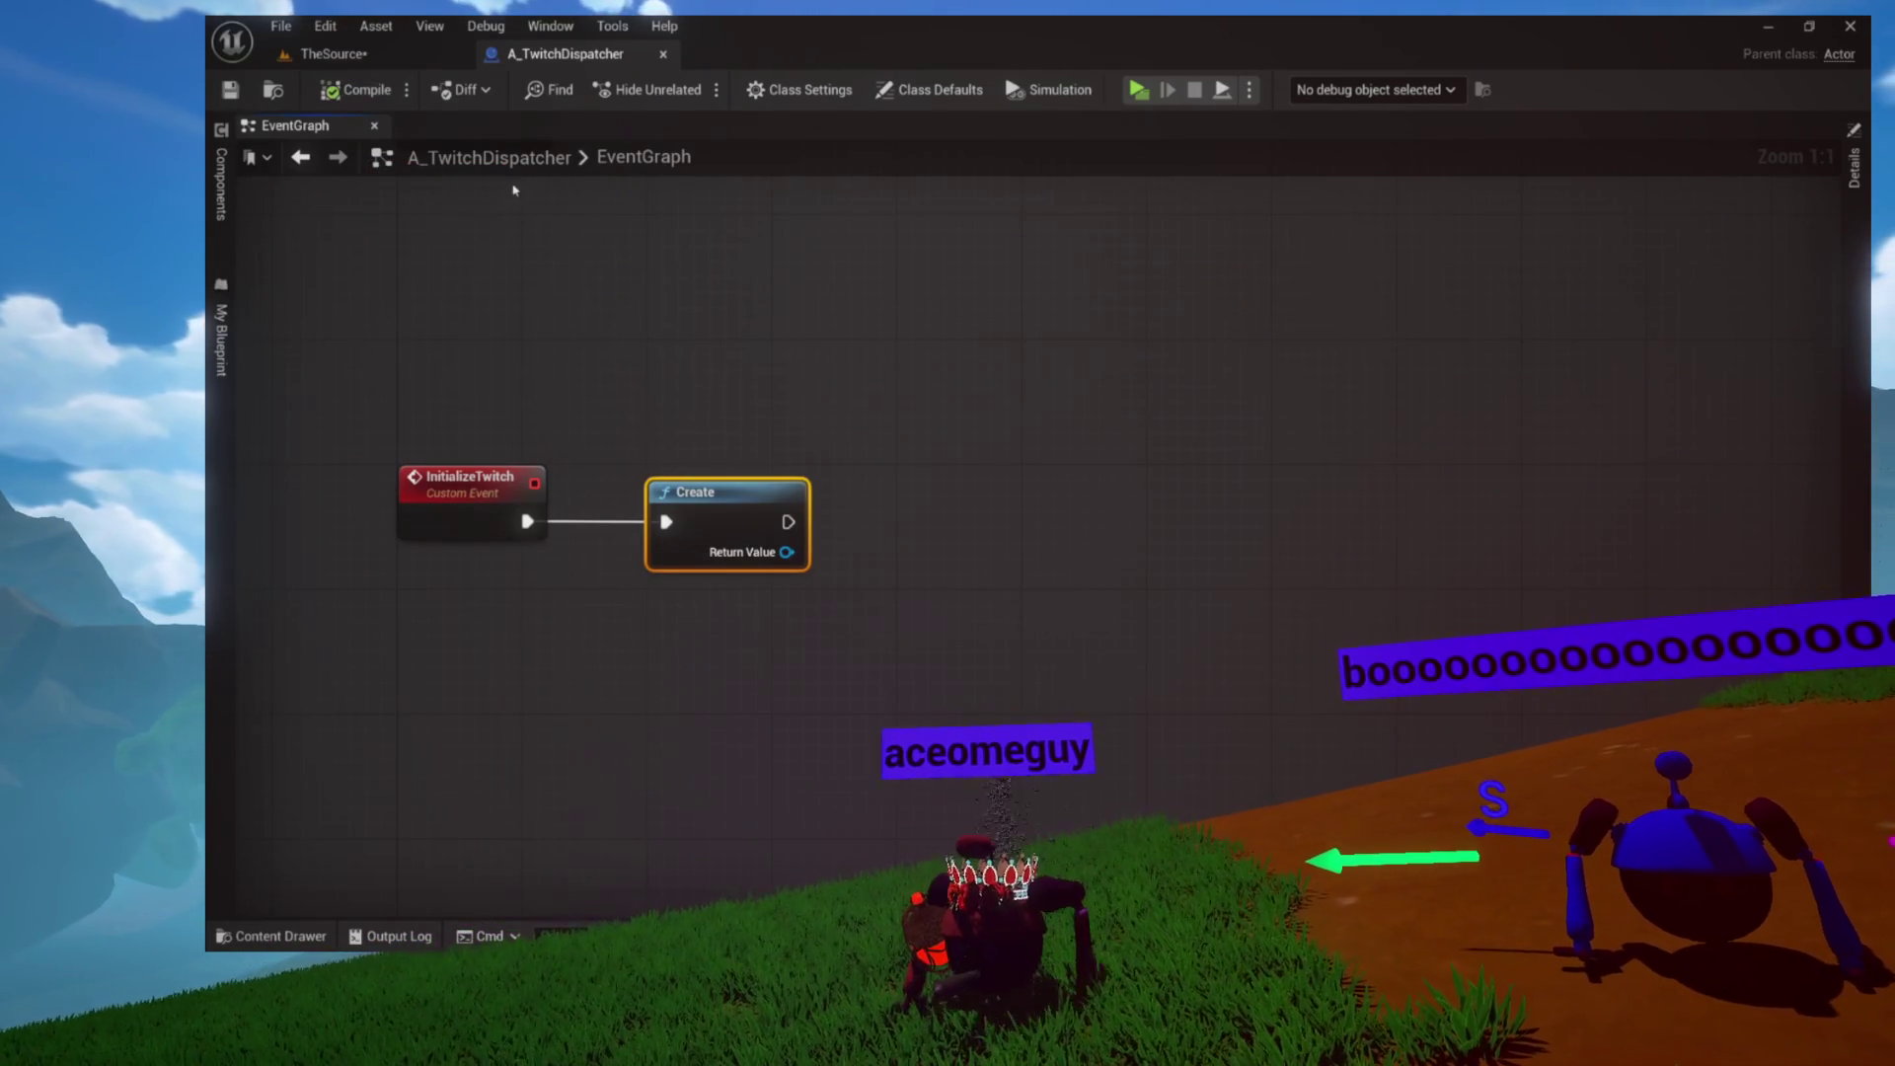
{"action": "left_click_drag", "start_coordinate": [676, 291], "coordinate": [609, 293]}
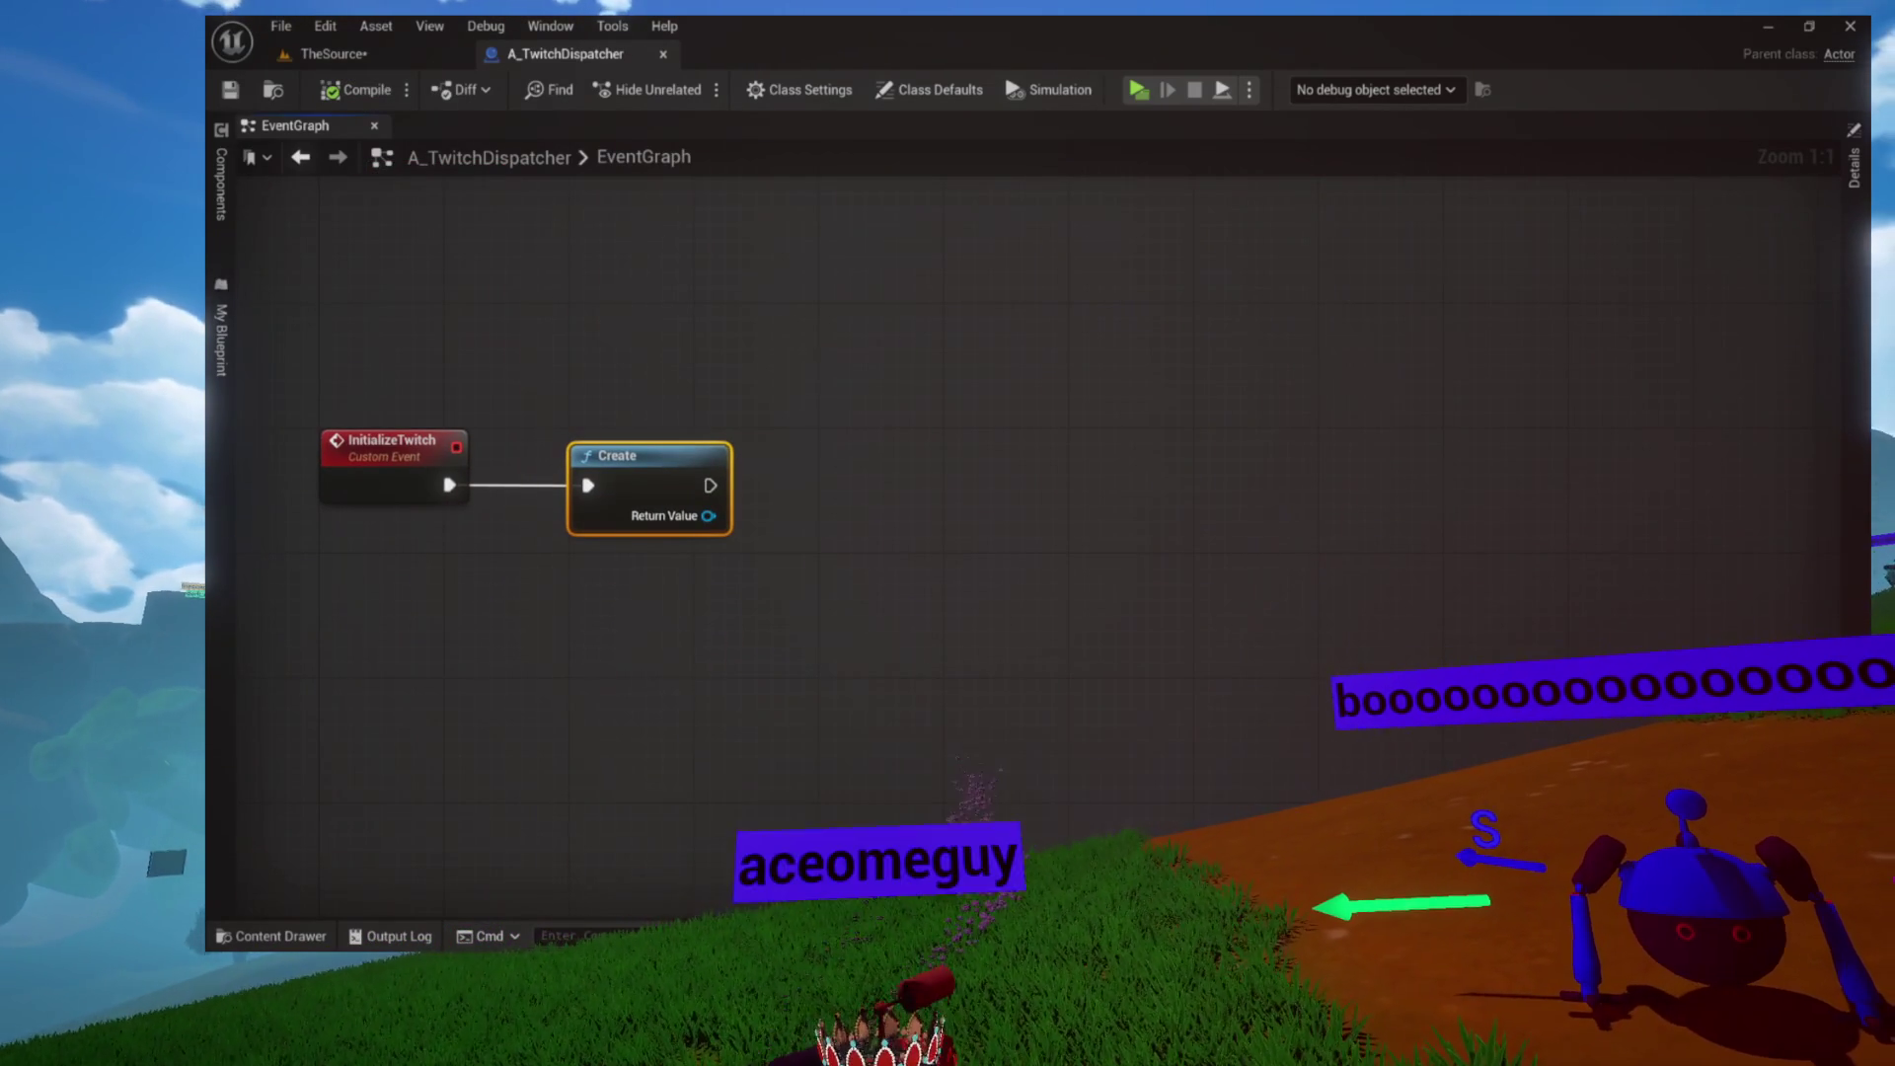
{"action": "key", "text": "ctrl+shift+s"}
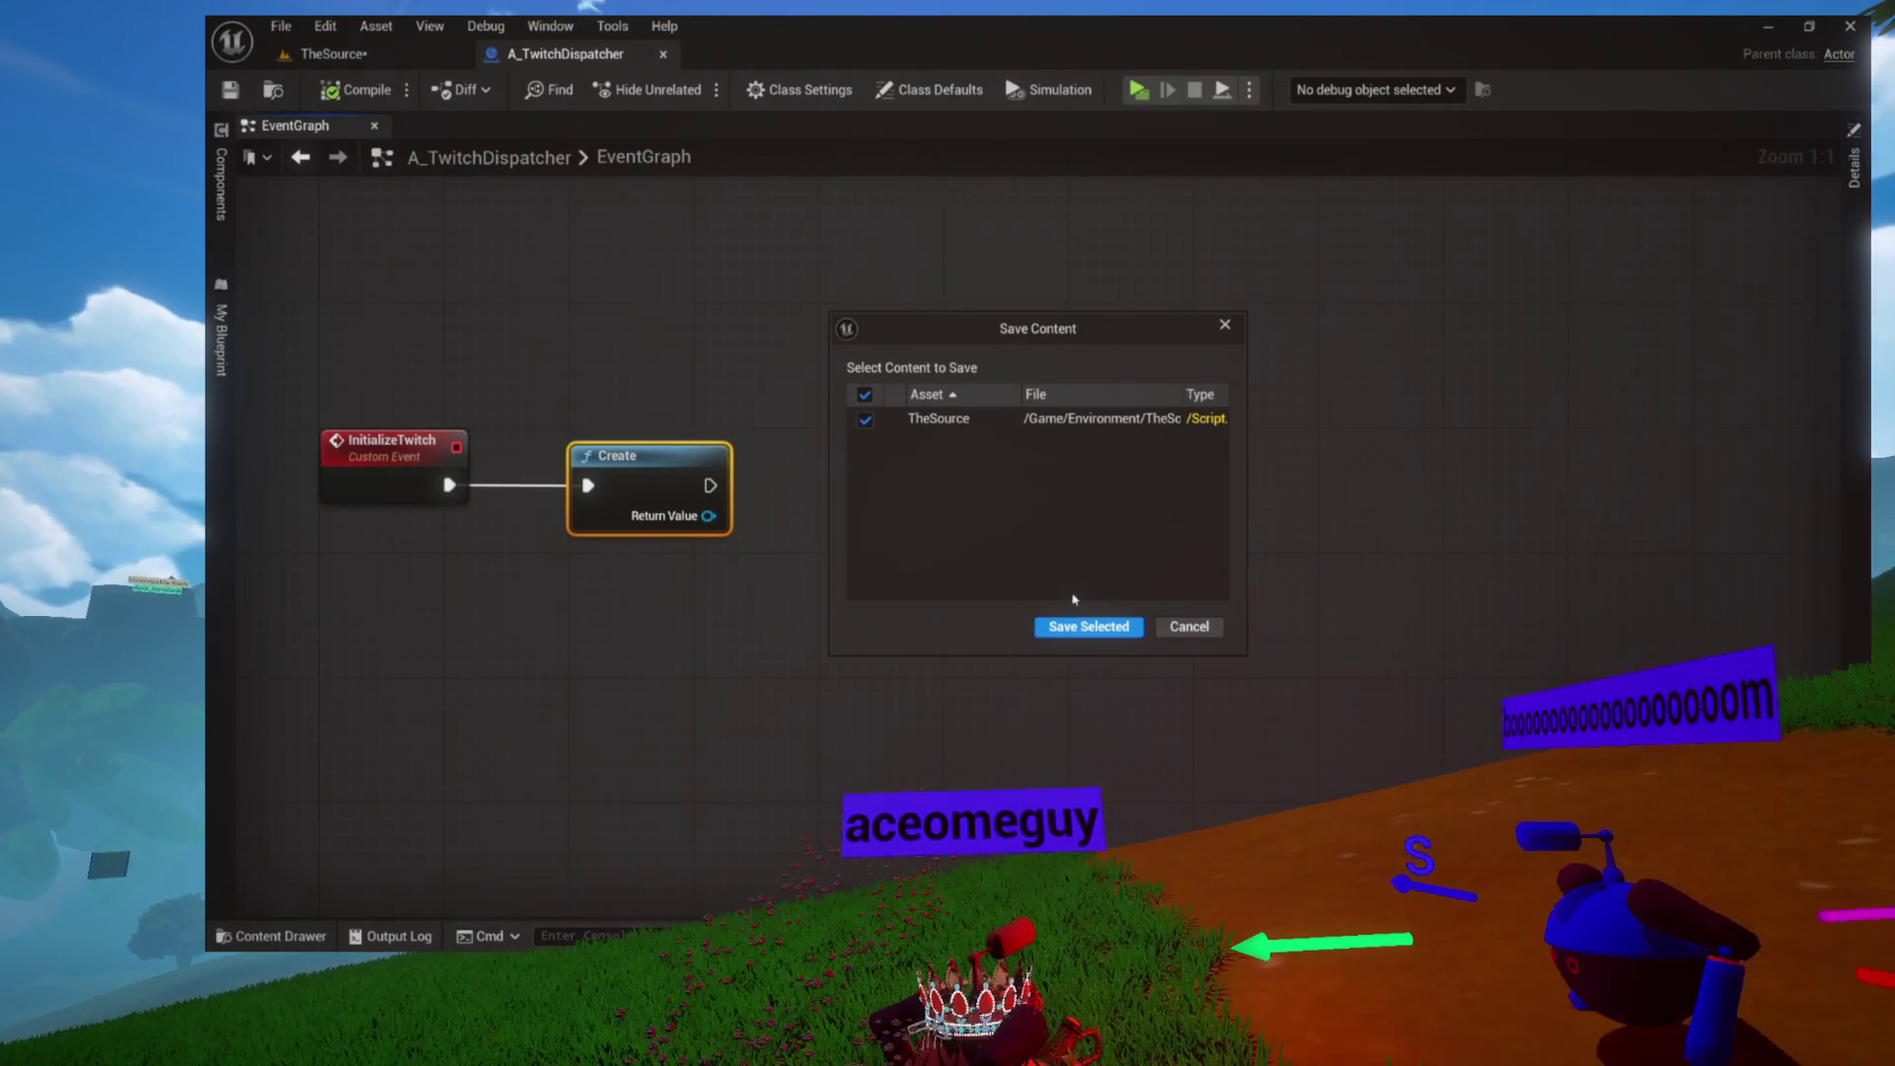
{"action": "left_click", "coordinate": [1070, 628]}
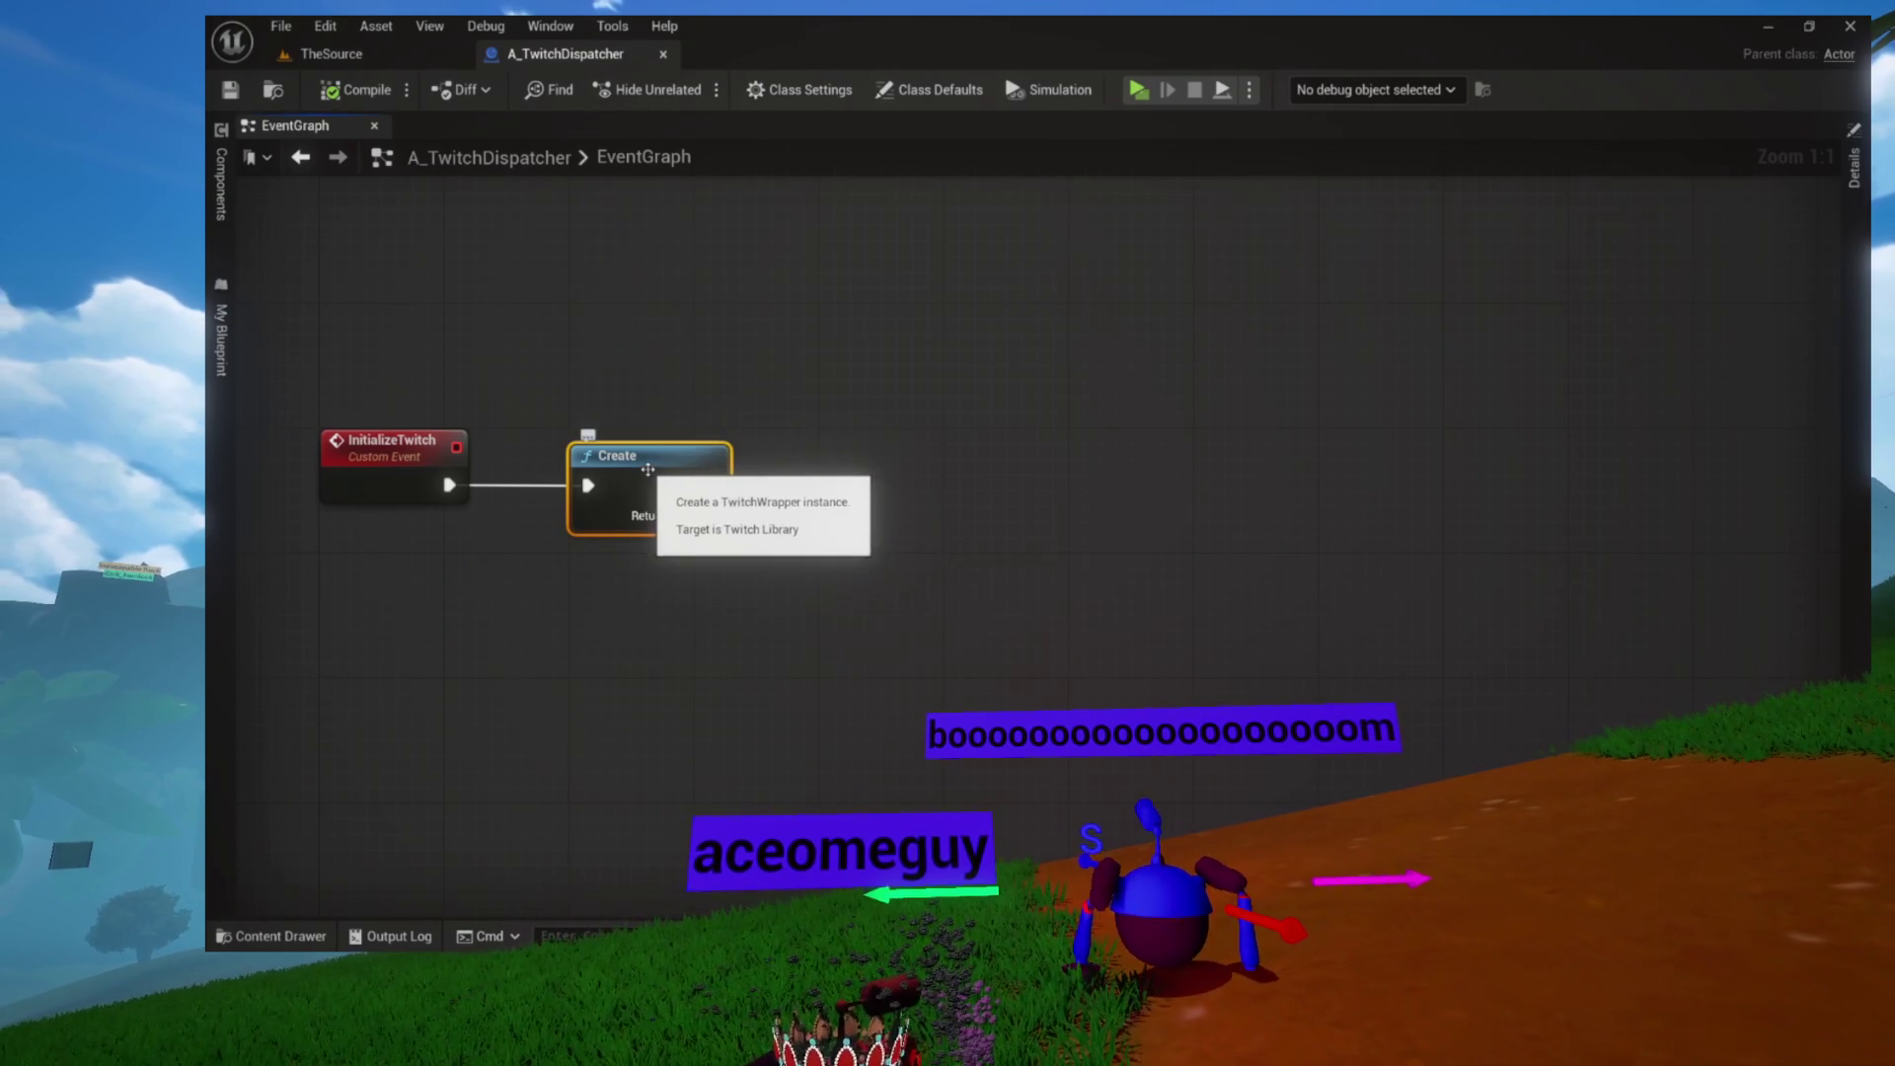
{"action": "left_click_drag", "start_coordinate": [789, 499], "coordinate": [792, 498]}
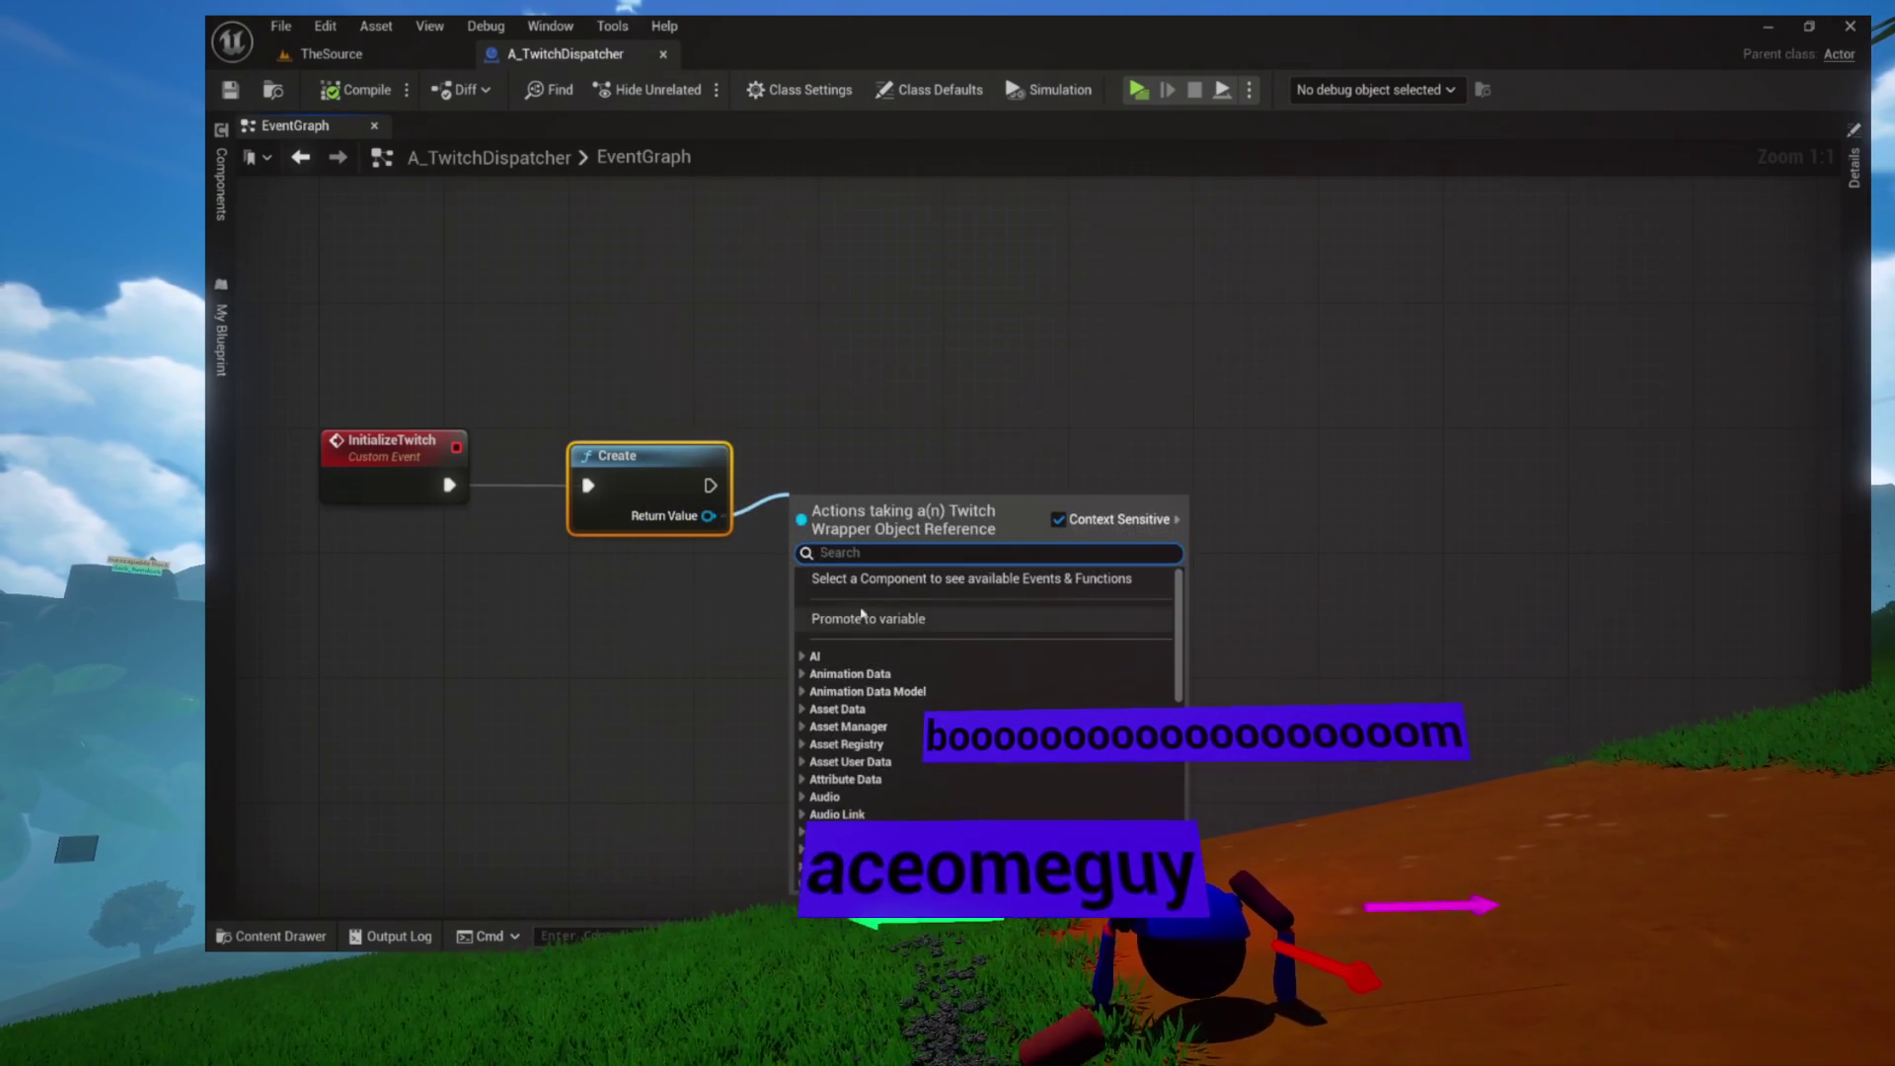
Promote Create's Return Value to a TwitchInstance variable and align the SET node with Create
{"action": "left_click", "coordinate": [884, 622]}
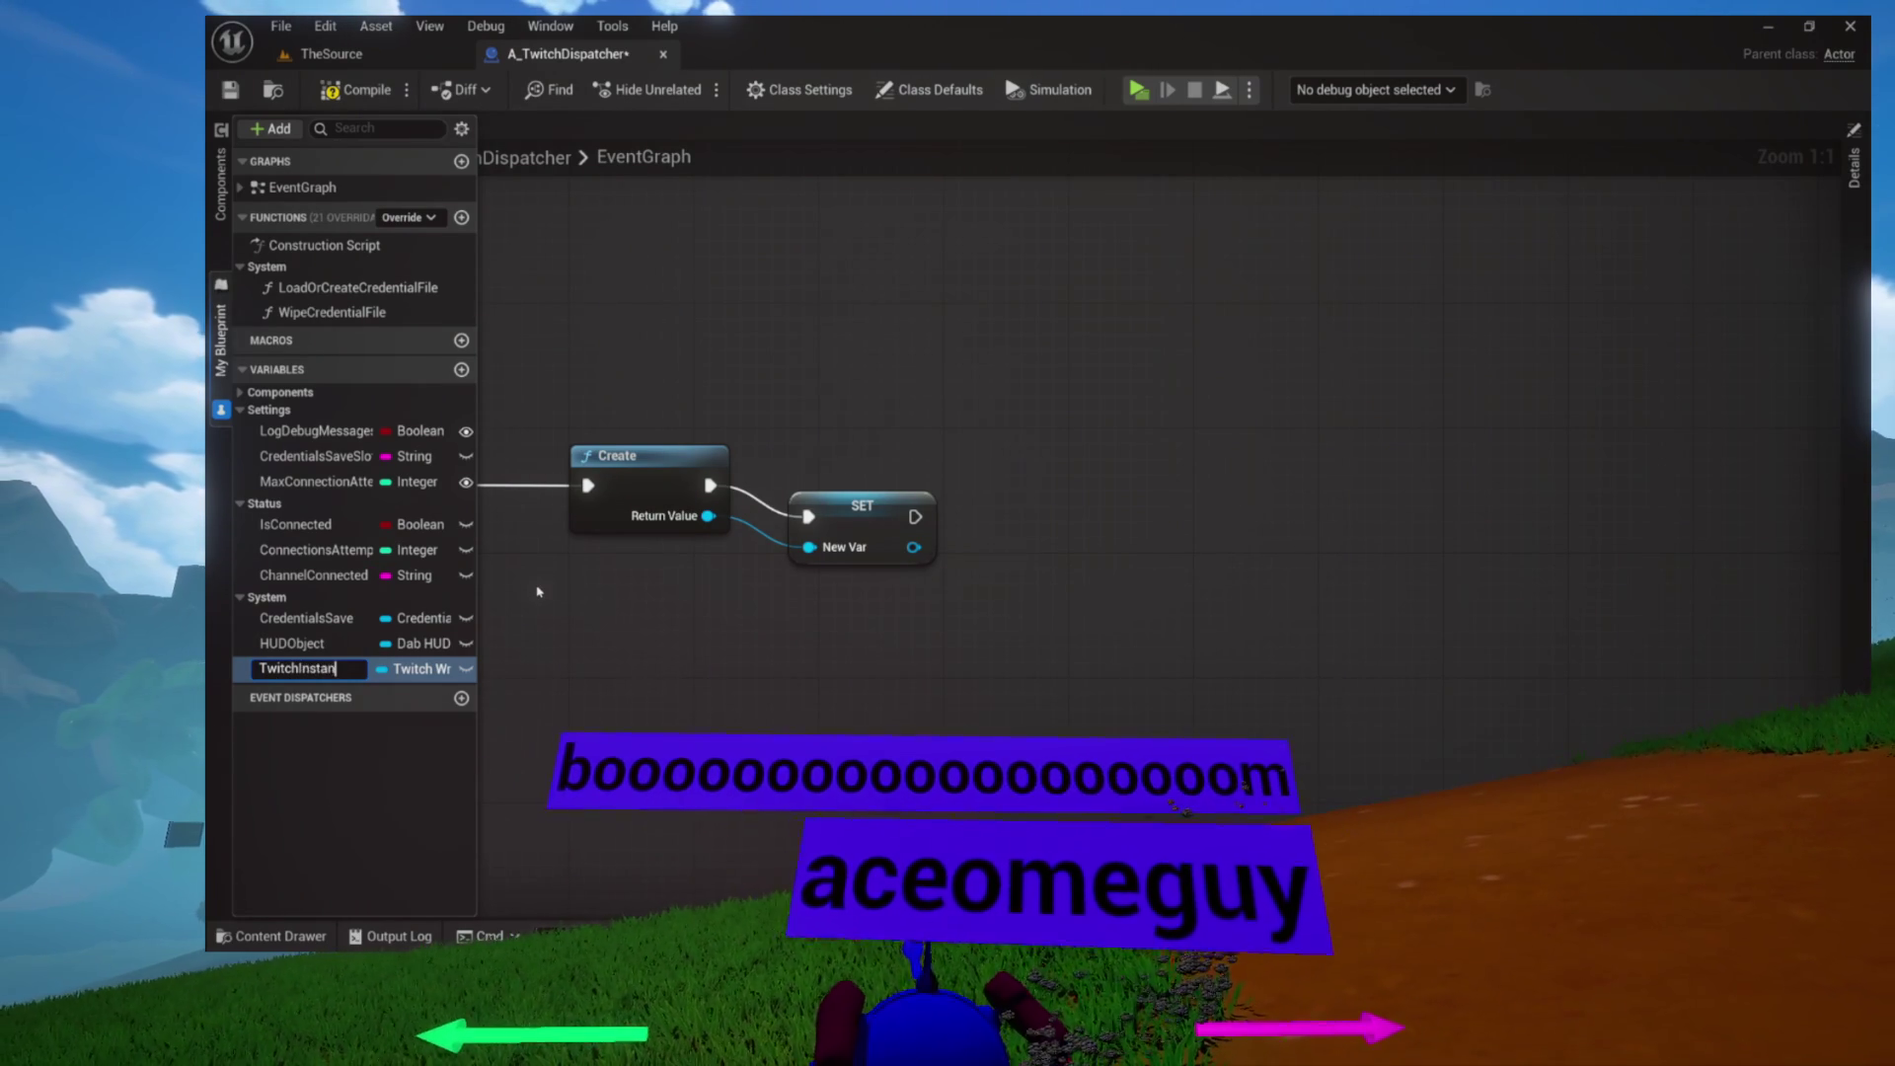
{"action": "mouse_move", "coordinate": [822, 496]}
{"action": "left_mouse_down"}
{"action": "mouse_move", "coordinate": [836, 464]}
{"action": "mouse_move", "coordinate": [736, 397]}
{"action": "left_mouse_up"}
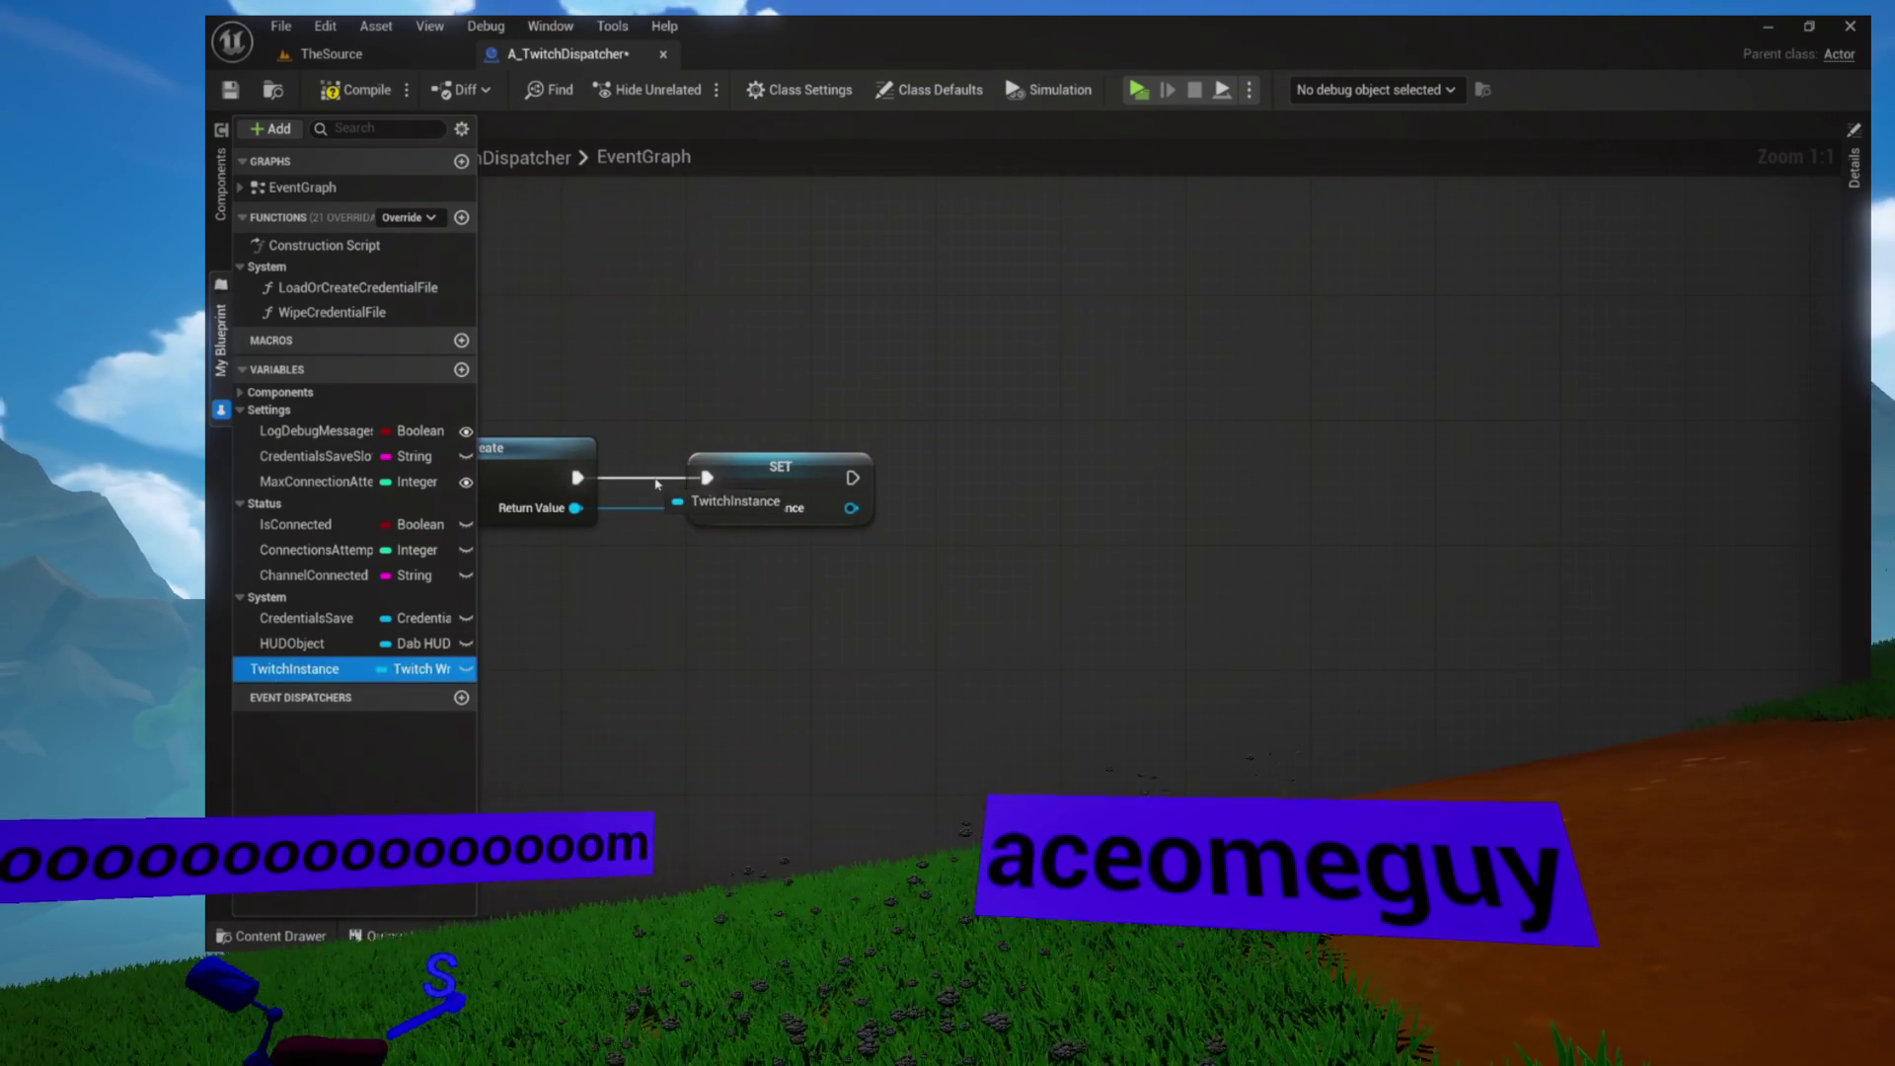
{"action": "left_click_drag", "start_coordinate": [990, 408], "coordinate": [815, 416]}
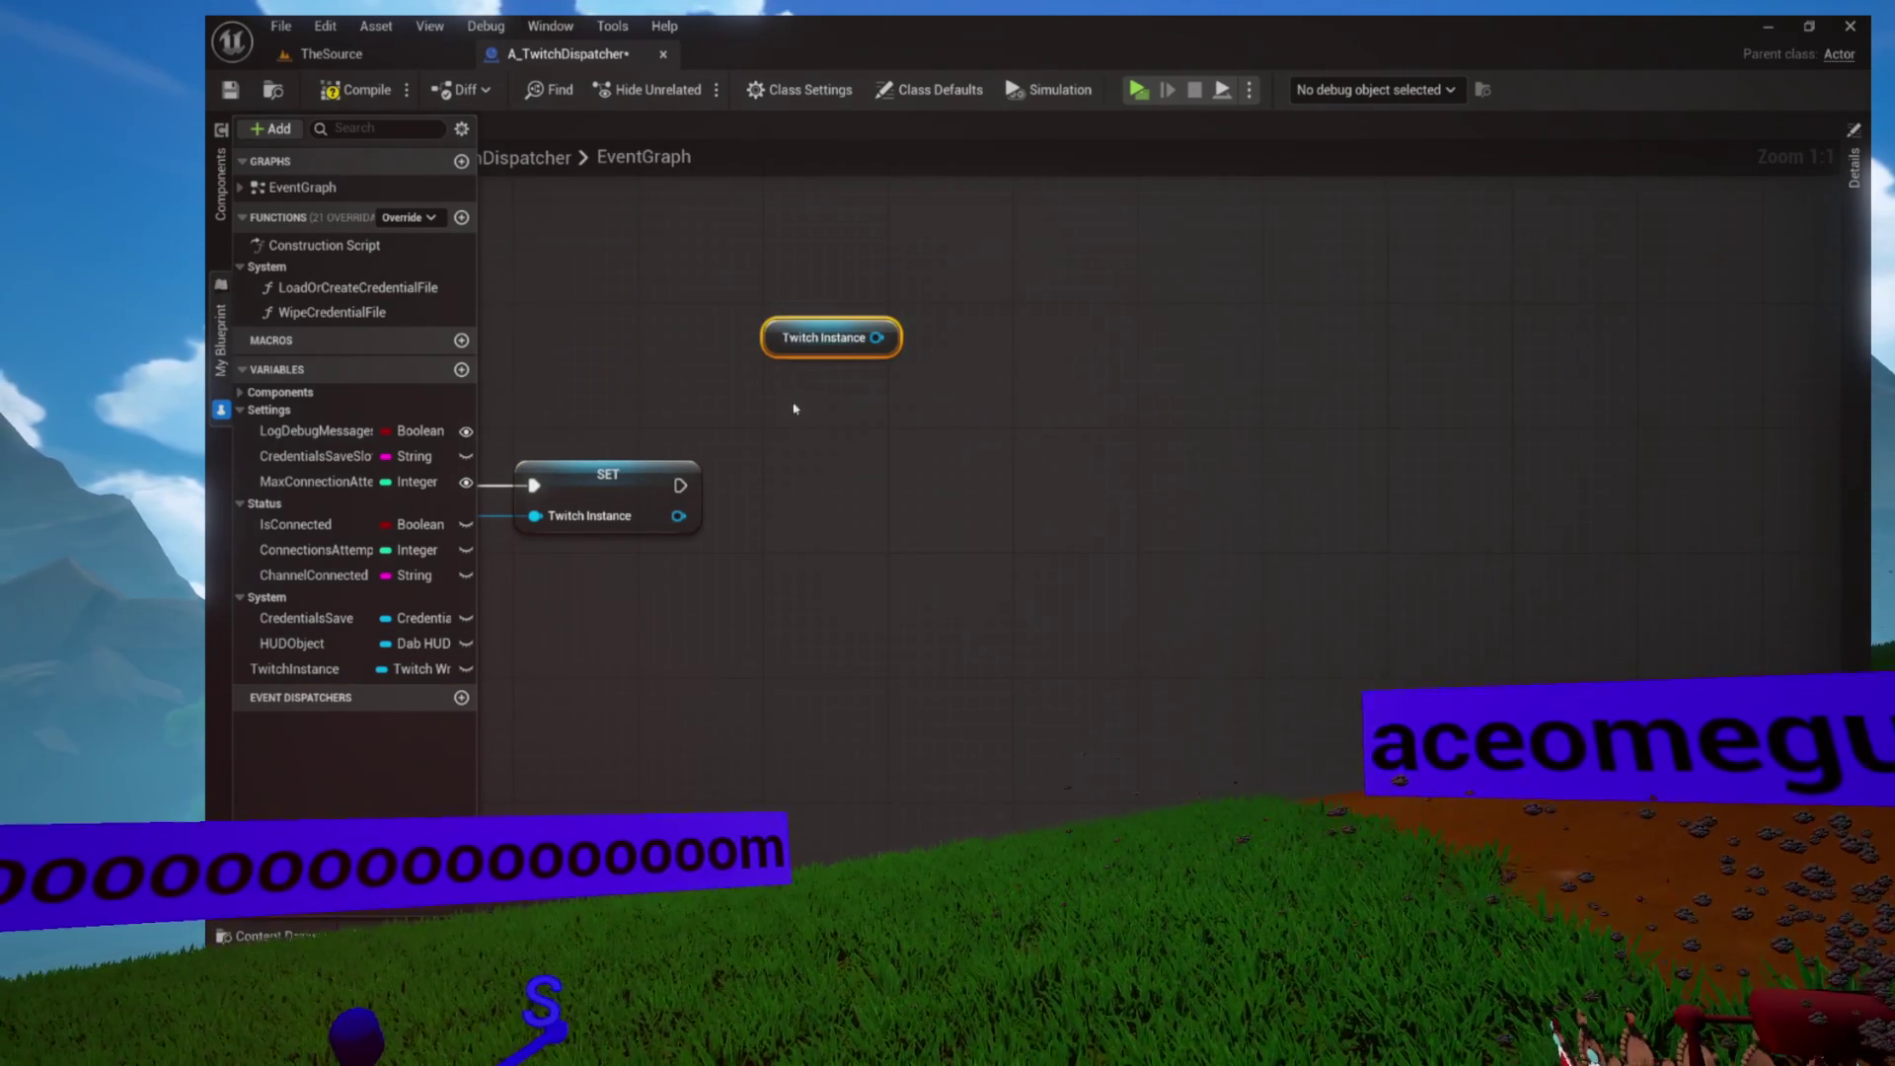
{"action": "left_click_drag", "start_coordinate": [876, 337], "coordinate": [871, 420]}
{"action": "type", "text": "on chat"}
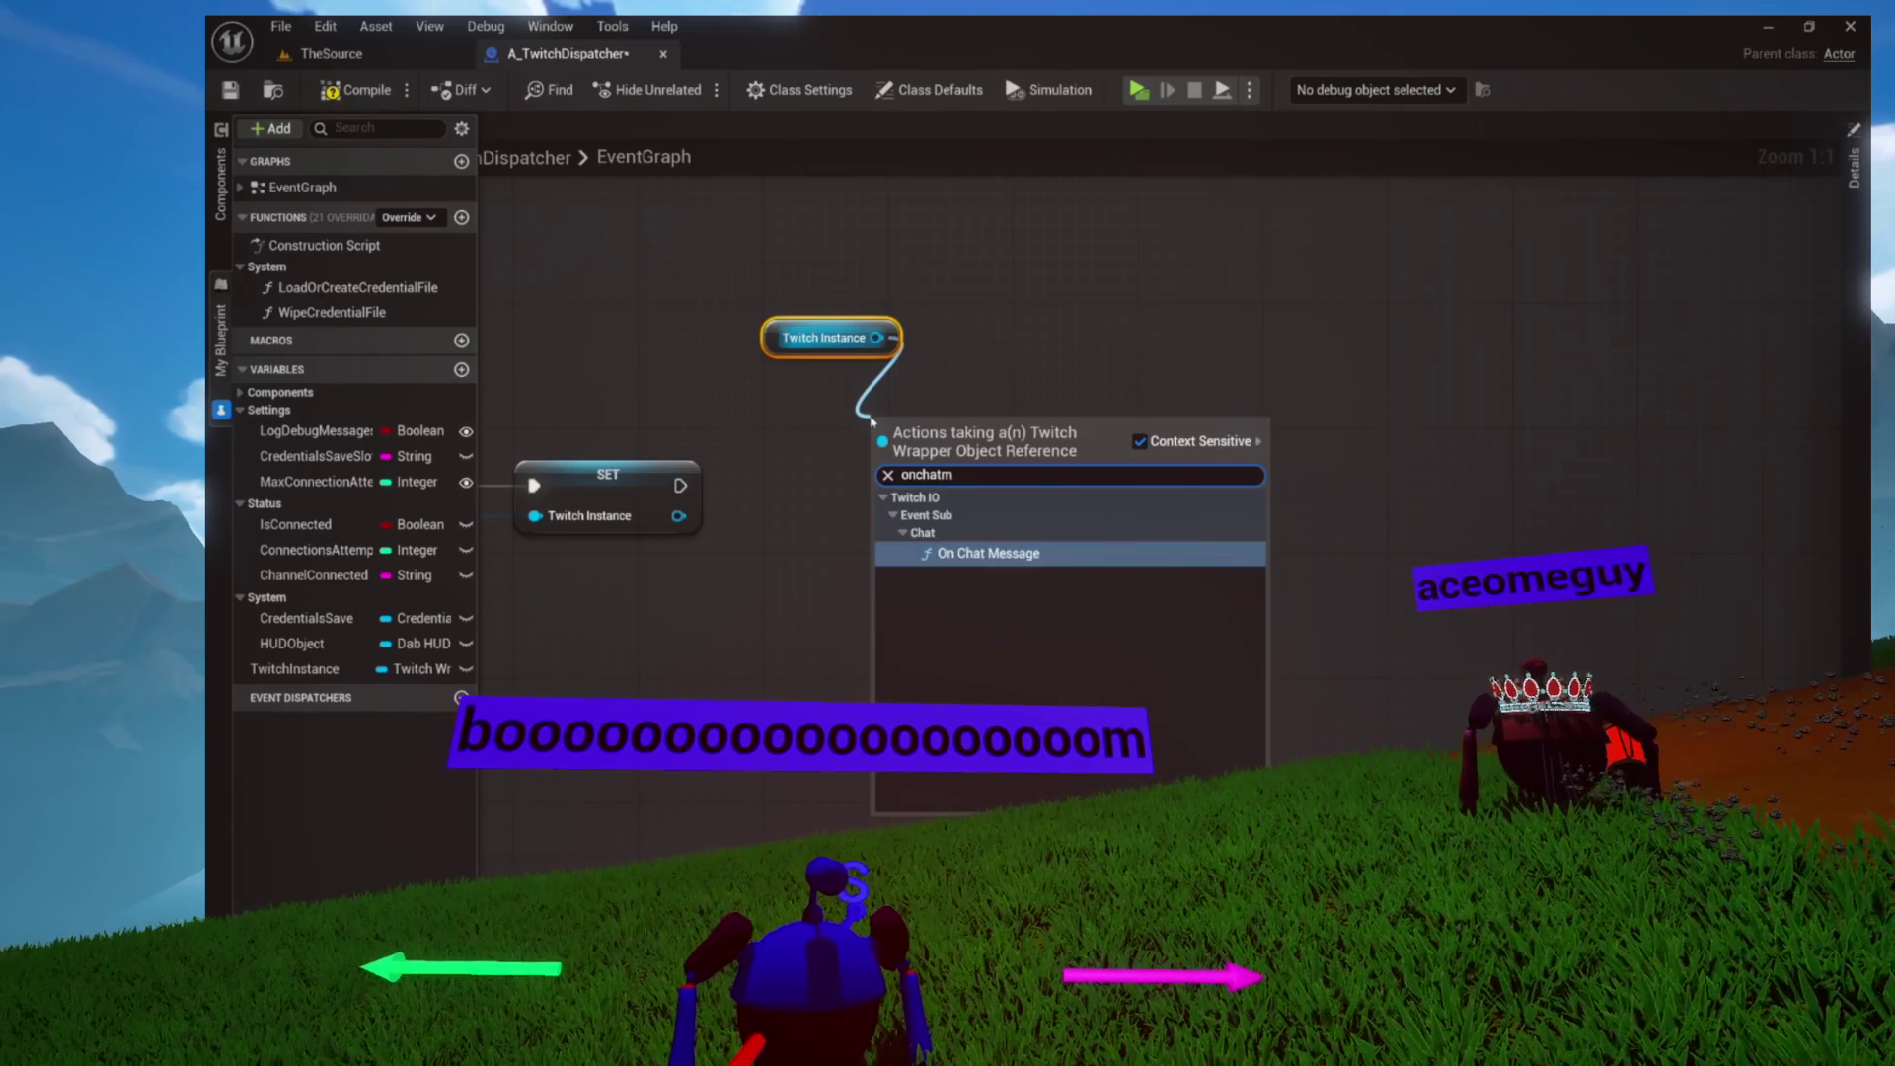
{"action": "key", "text": "Return"}
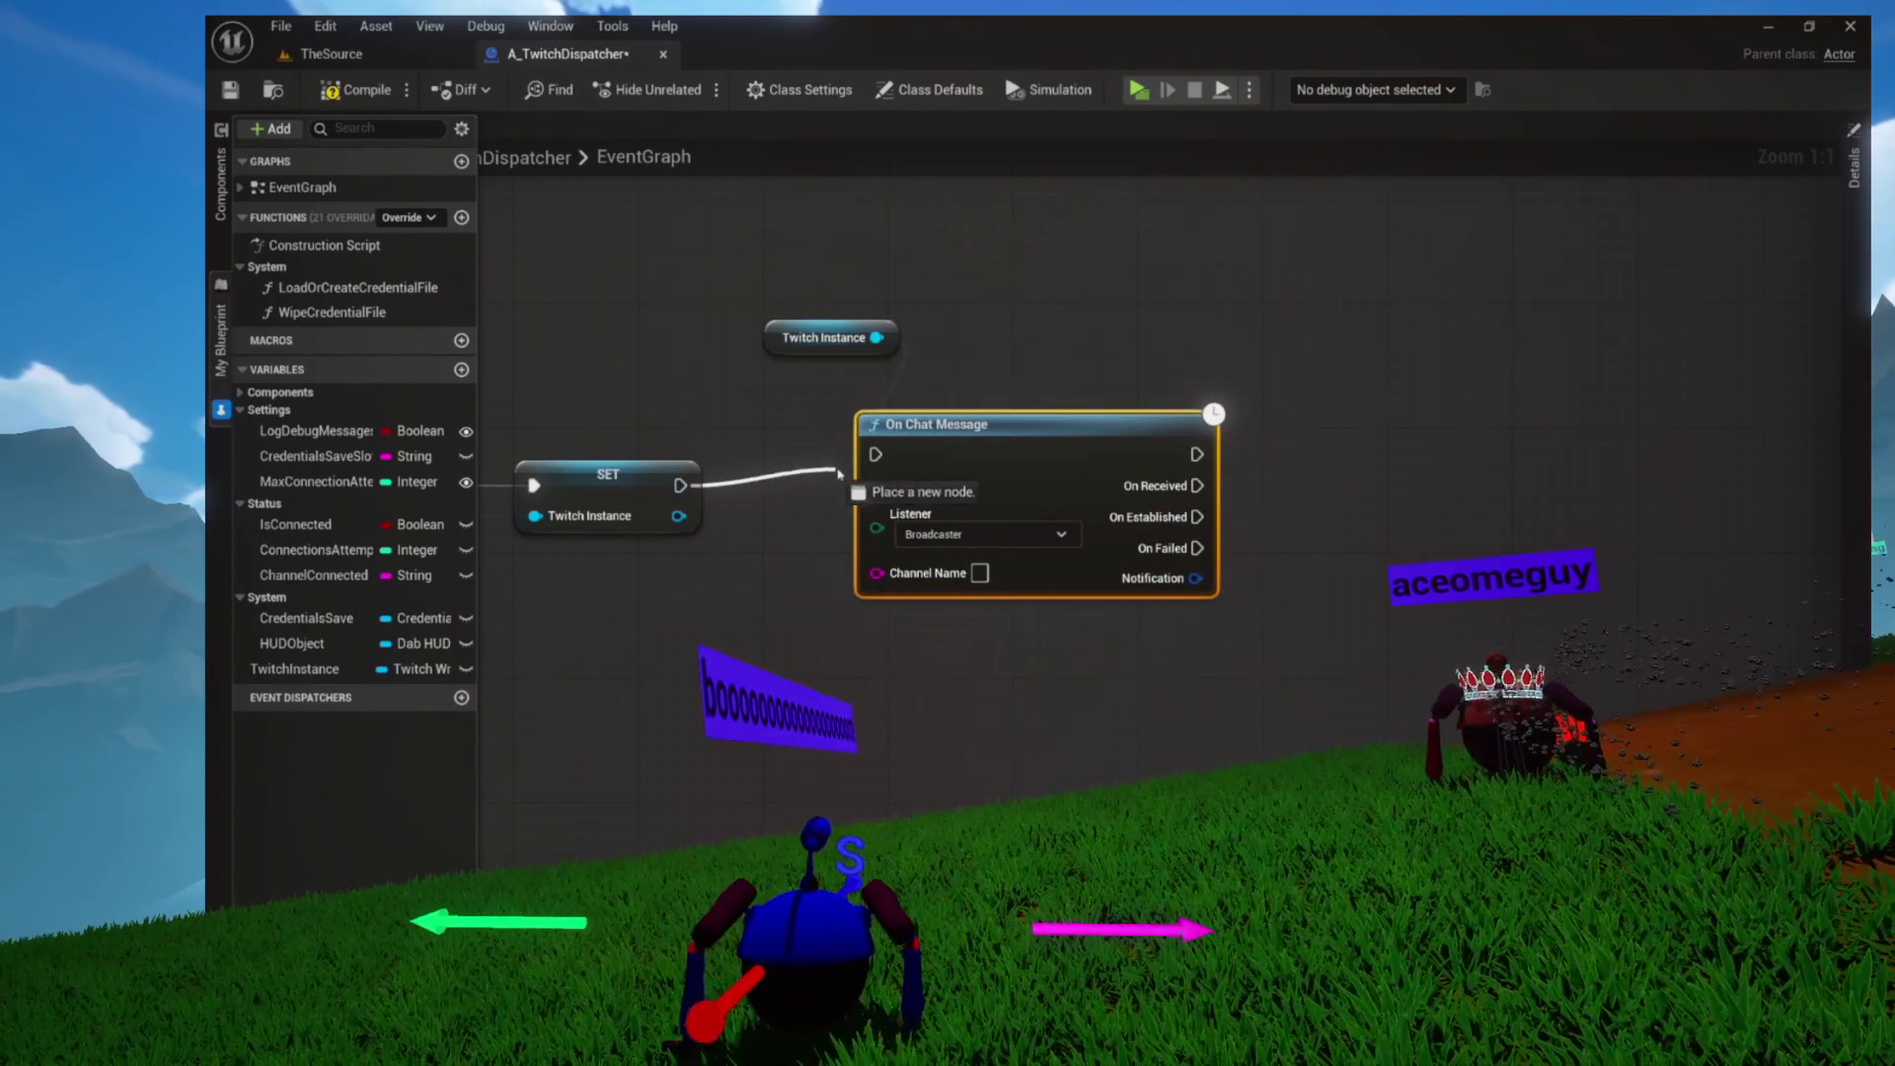
{"action": "left_click_drag", "start_coordinate": [951, 446], "coordinate": [857, 477]}
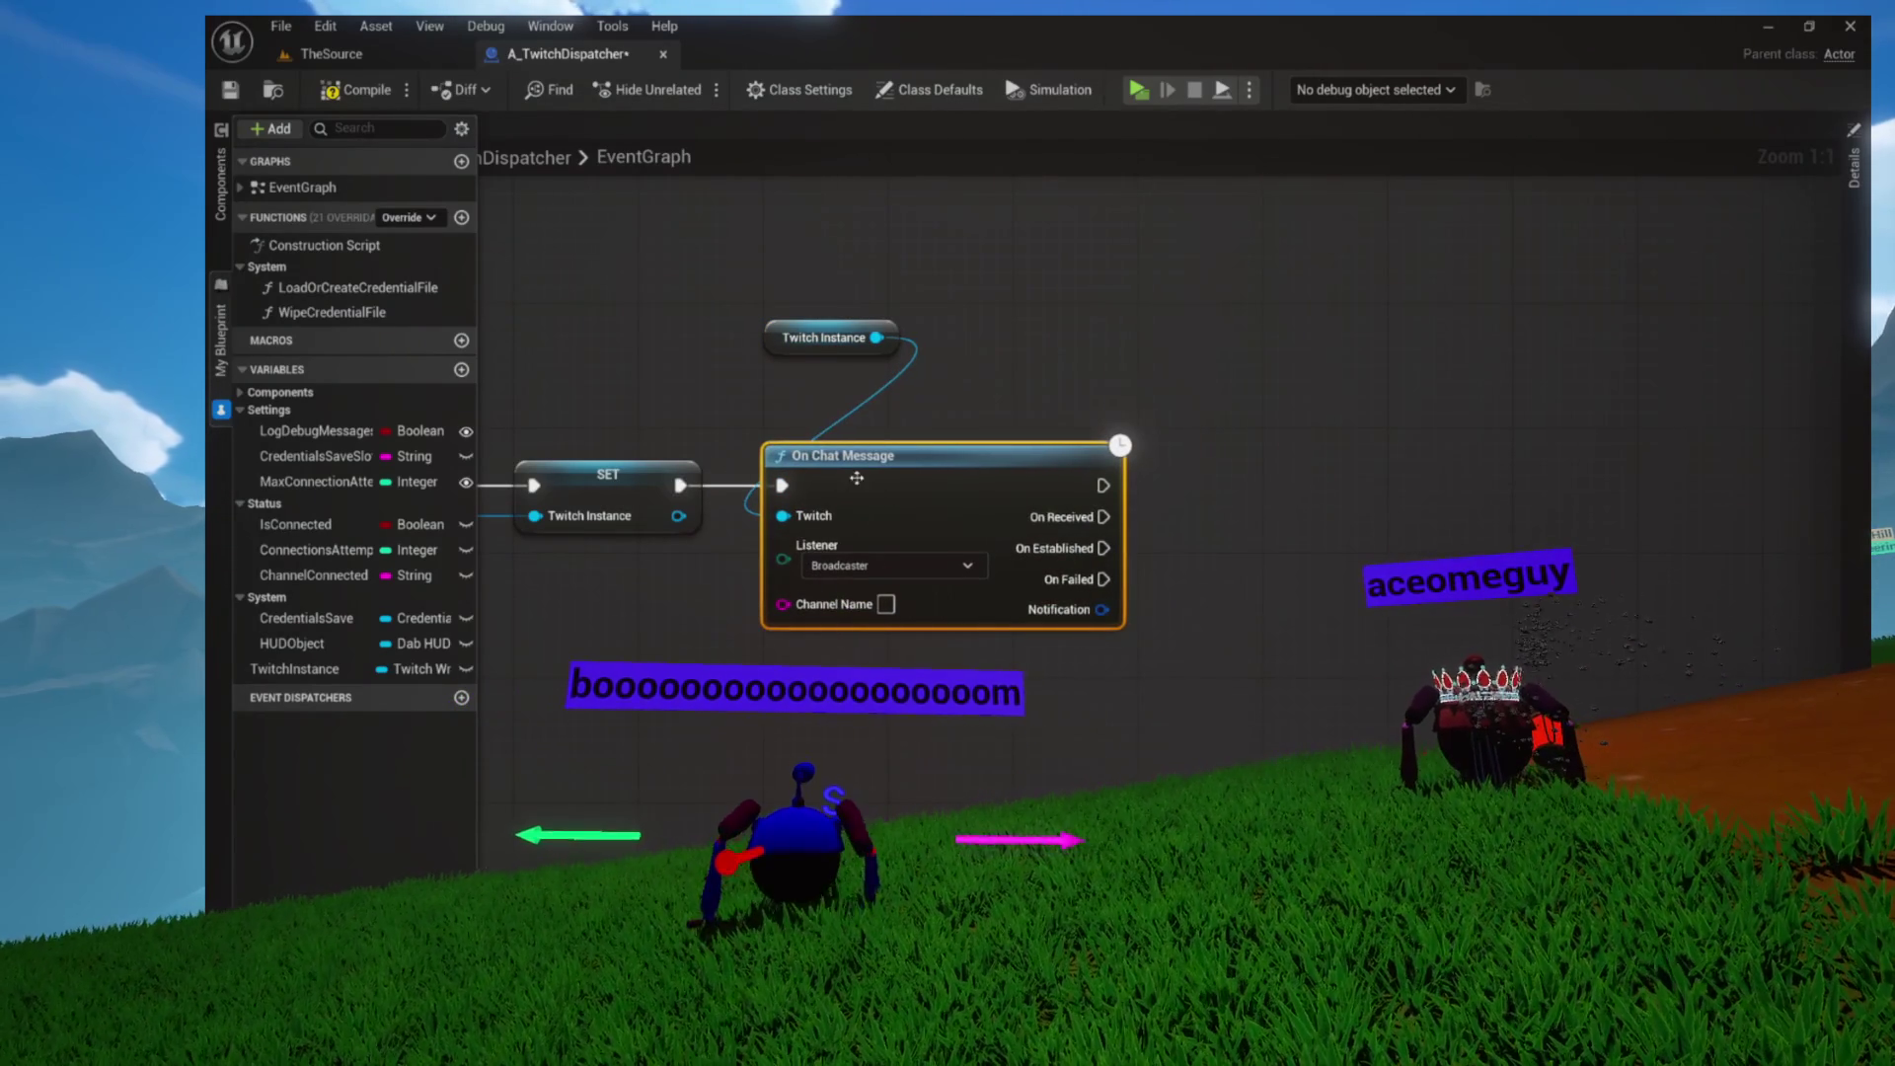
{"action": "left_click_drag", "start_coordinate": [779, 353], "coordinate": [949, 371]}
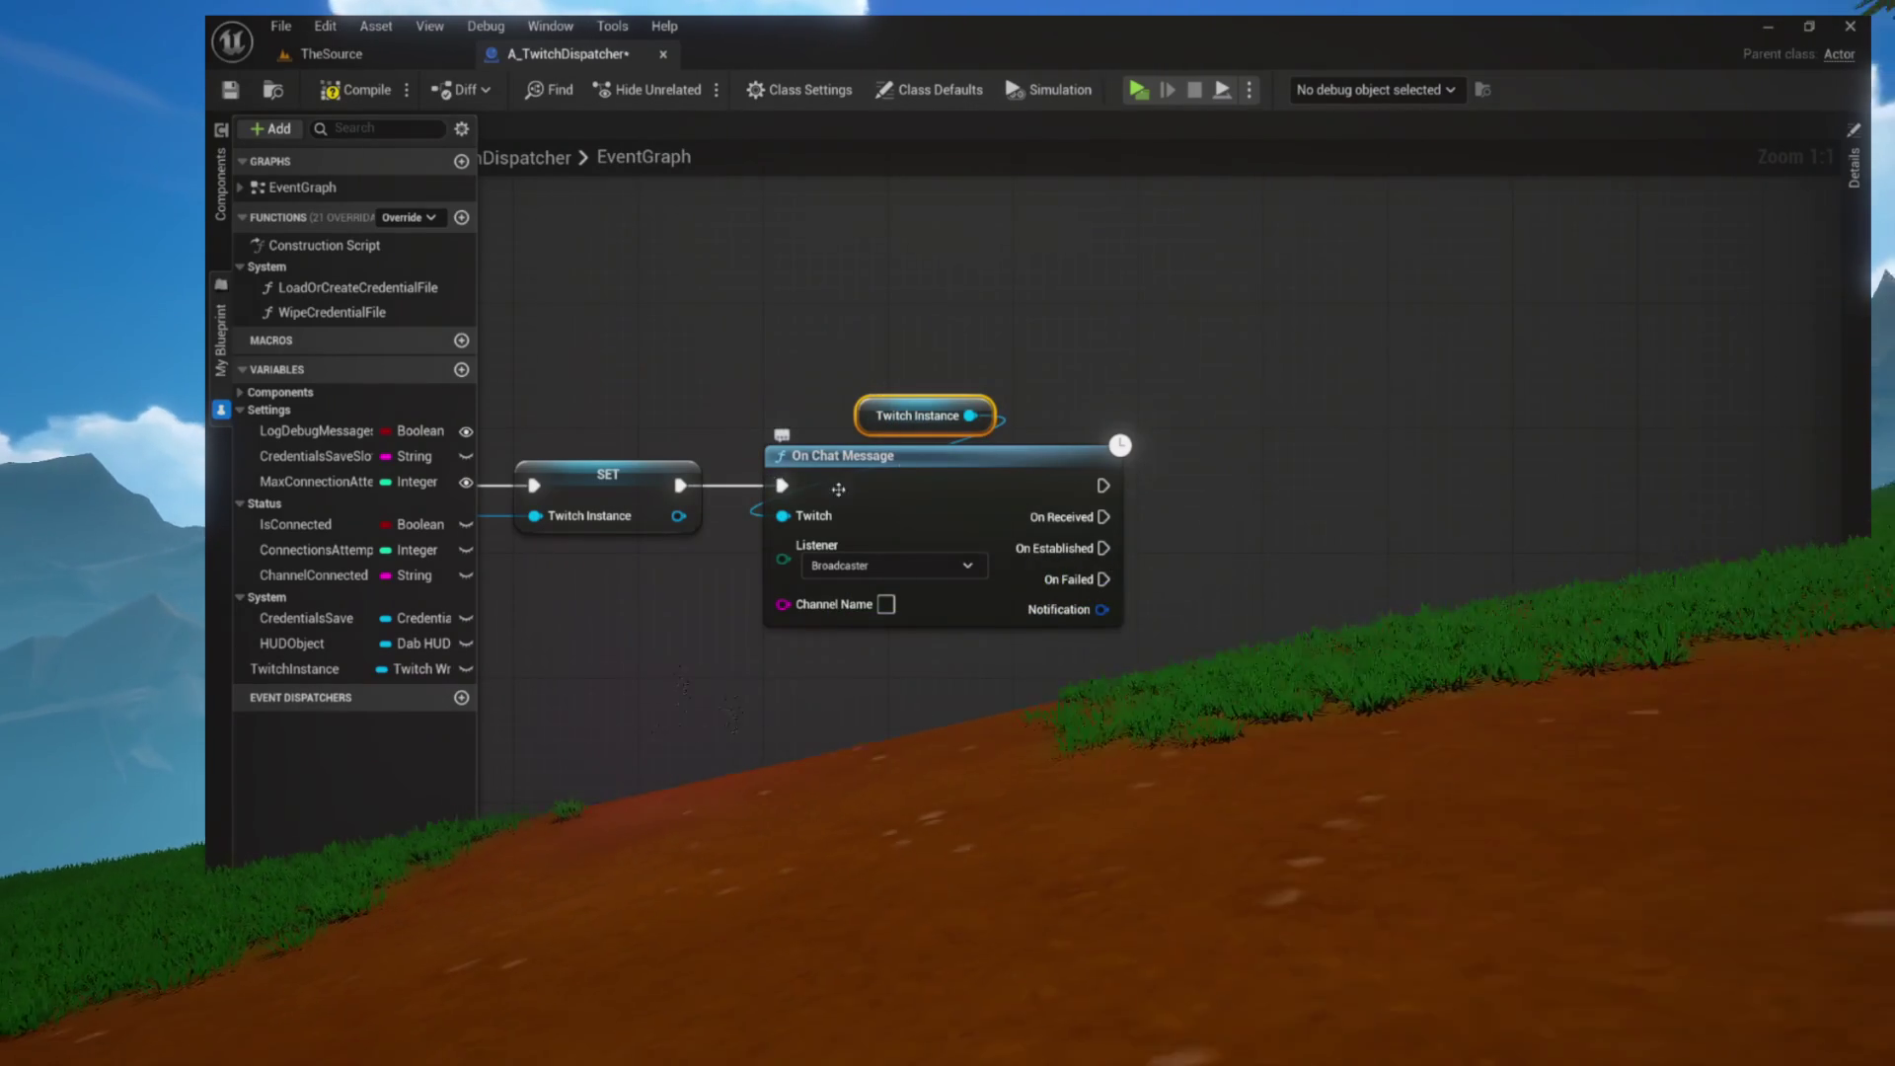
{"action": "mouse_move", "coordinate": [1083, 383]}
{"action": "left_mouse_down"}
{"action": "mouse_move", "coordinate": [872, 372]}
{"action": "mouse_move", "coordinate": [761, 424]}
{"action": "left_mouse_up"}
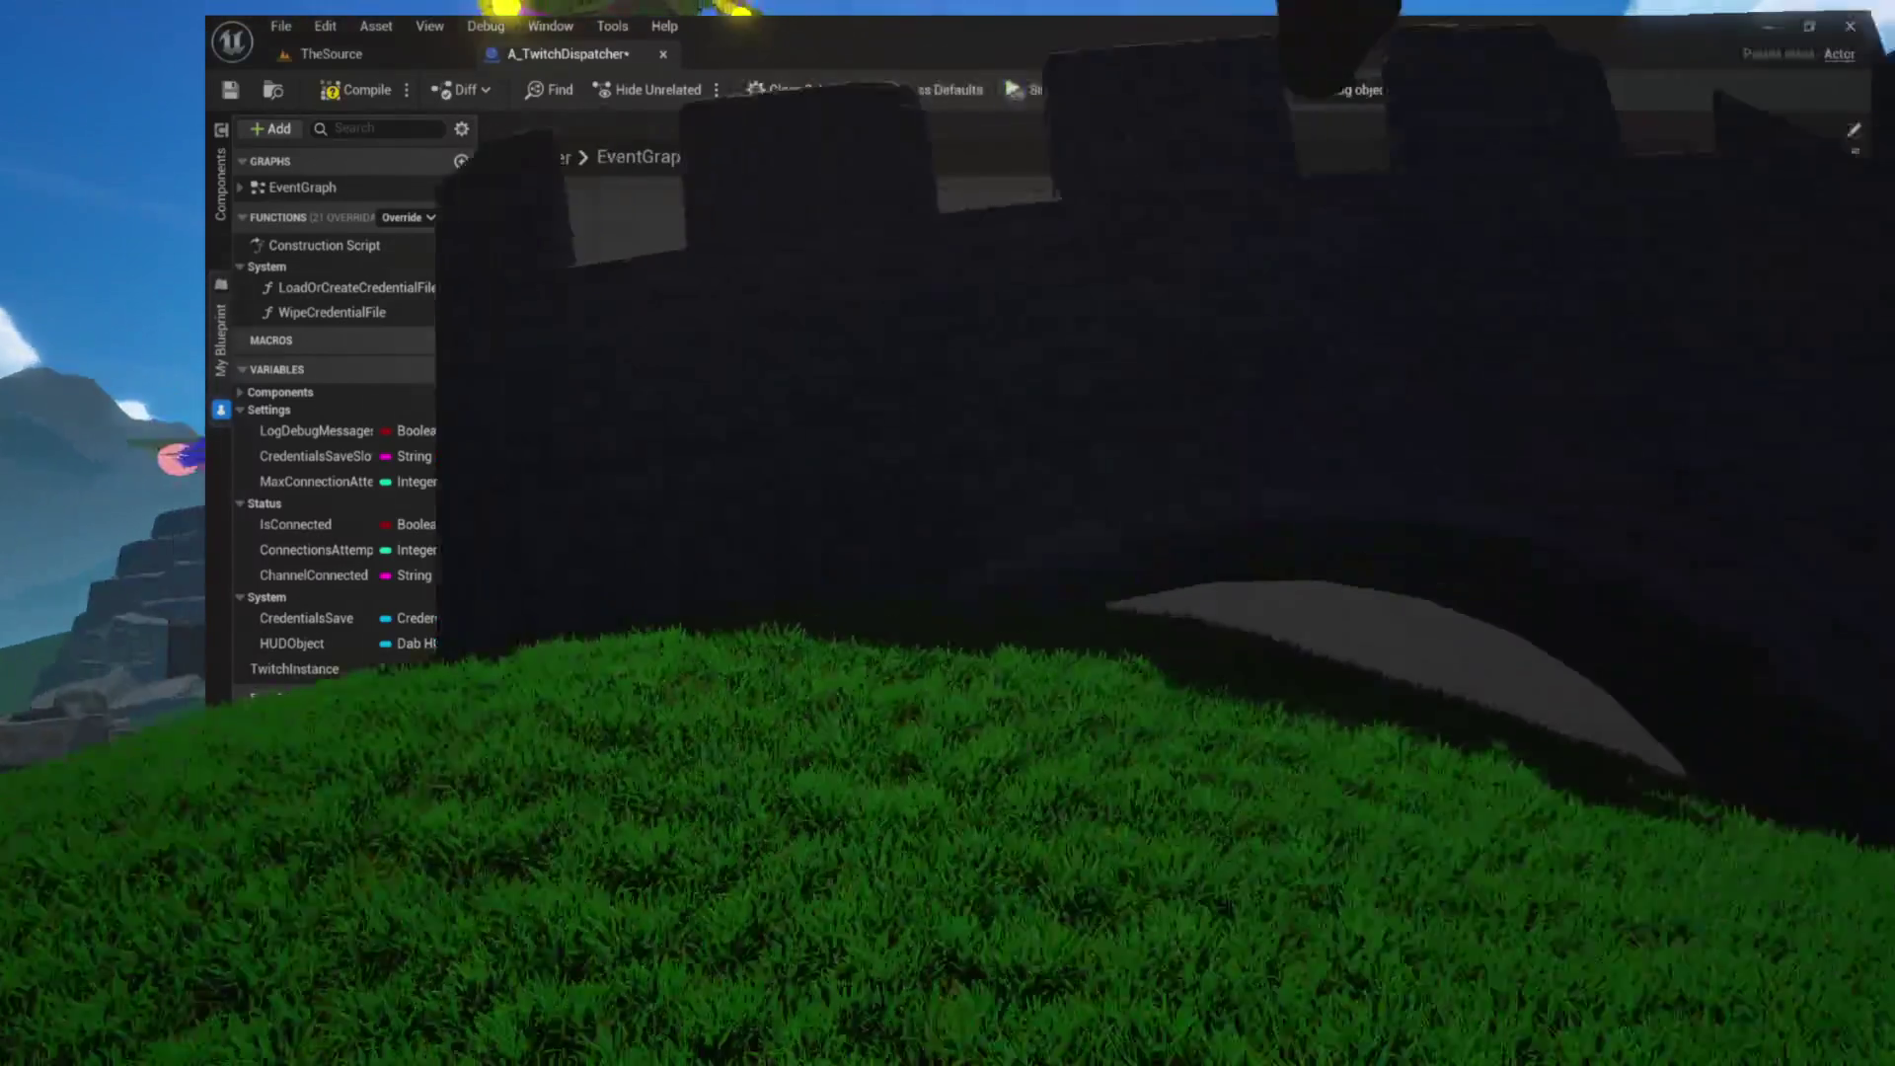
{"action": "left_click_drag", "start_coordinate": [736, 398], "coordinate": [817, 373]}
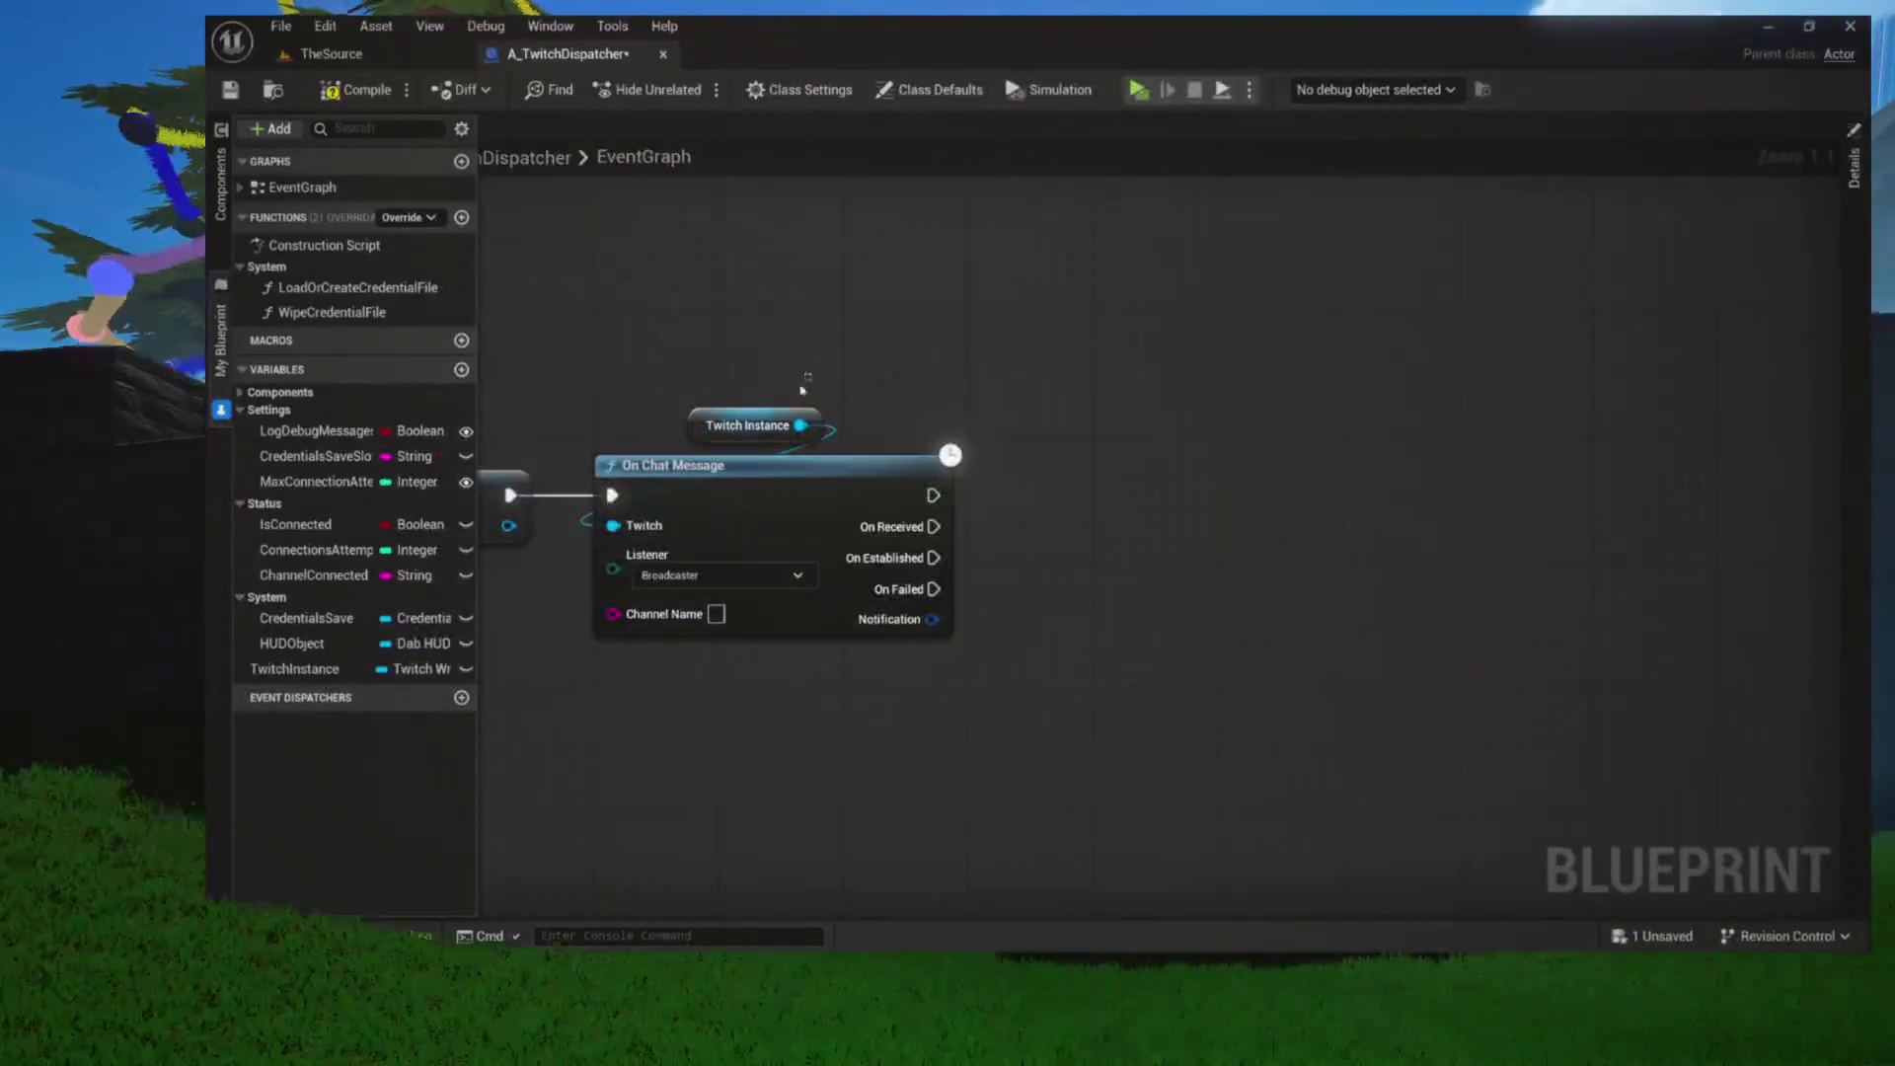
{"action": "left_click_drag", "start_coordinate": [940, 395], "coordinate": [791, 399]}
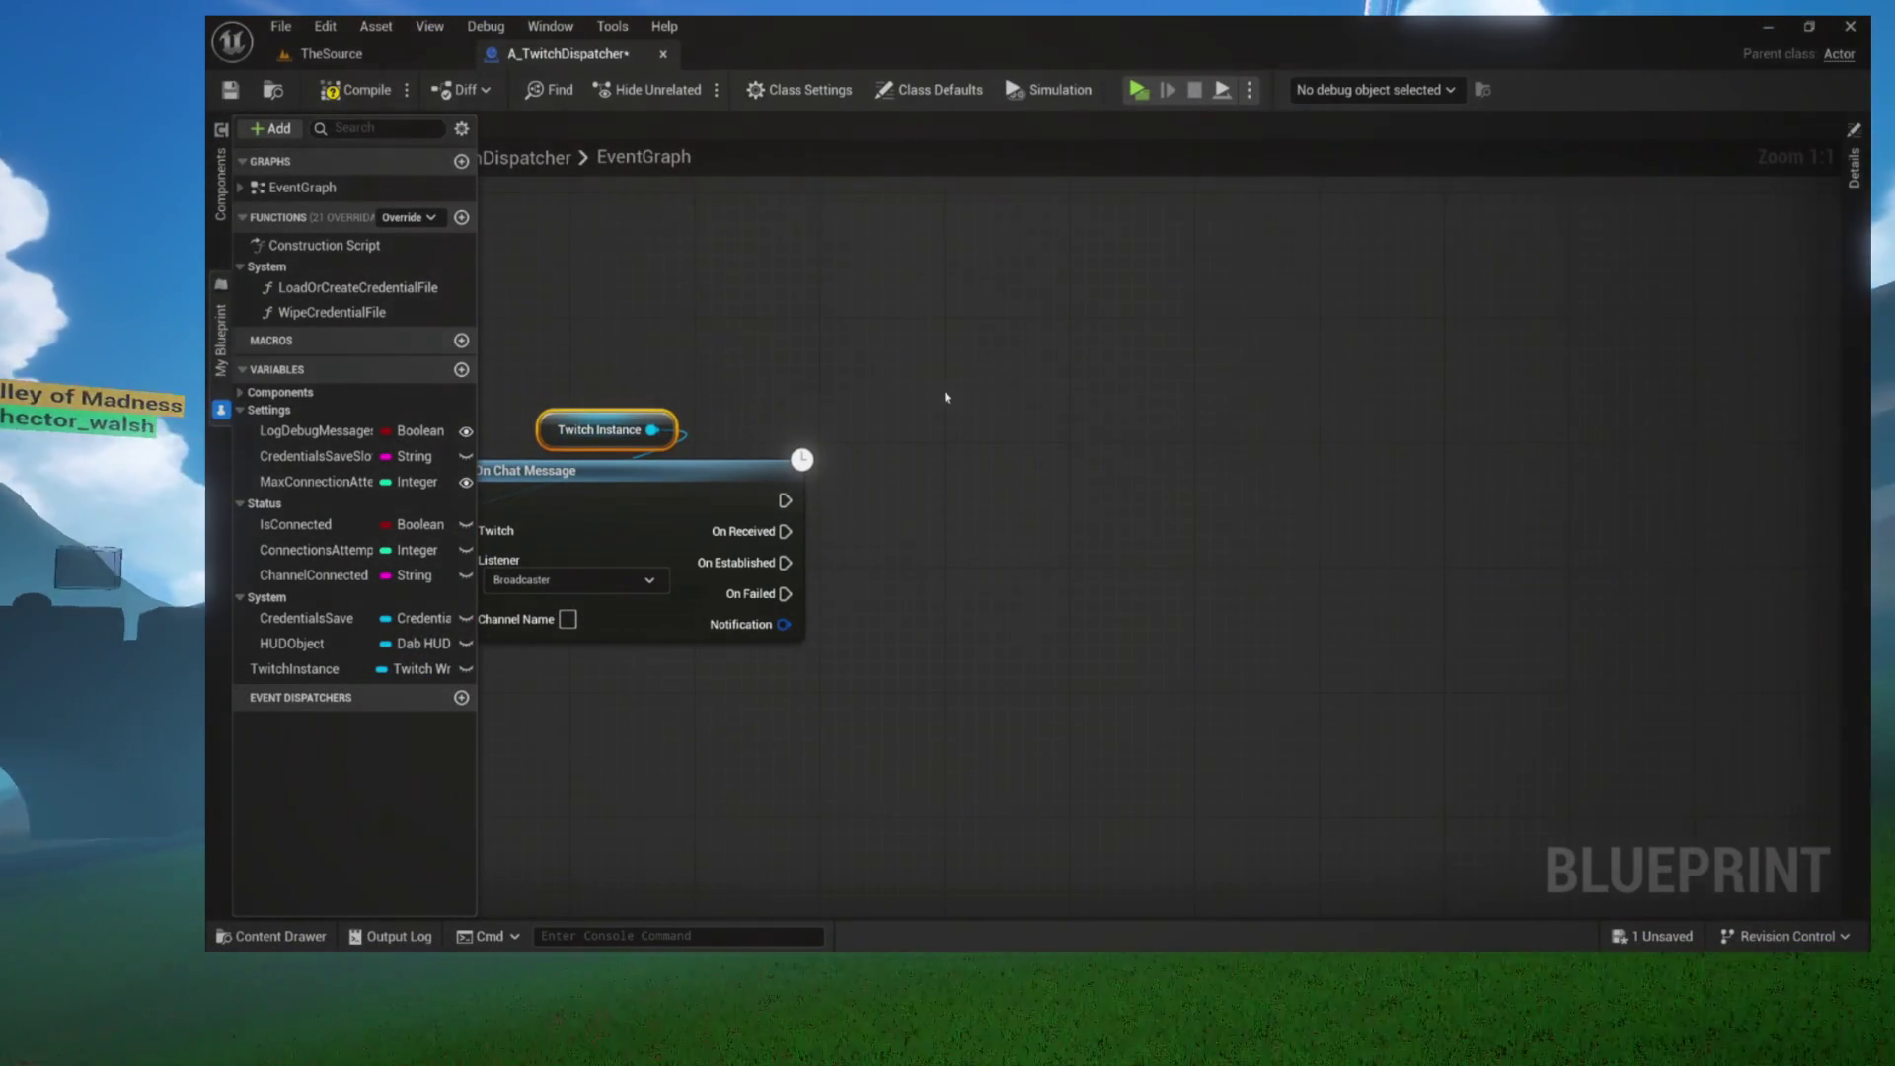
{"action": "left_click_drag", "start_coordinate": [1137, 430], "coordinate": [1117, 485]}
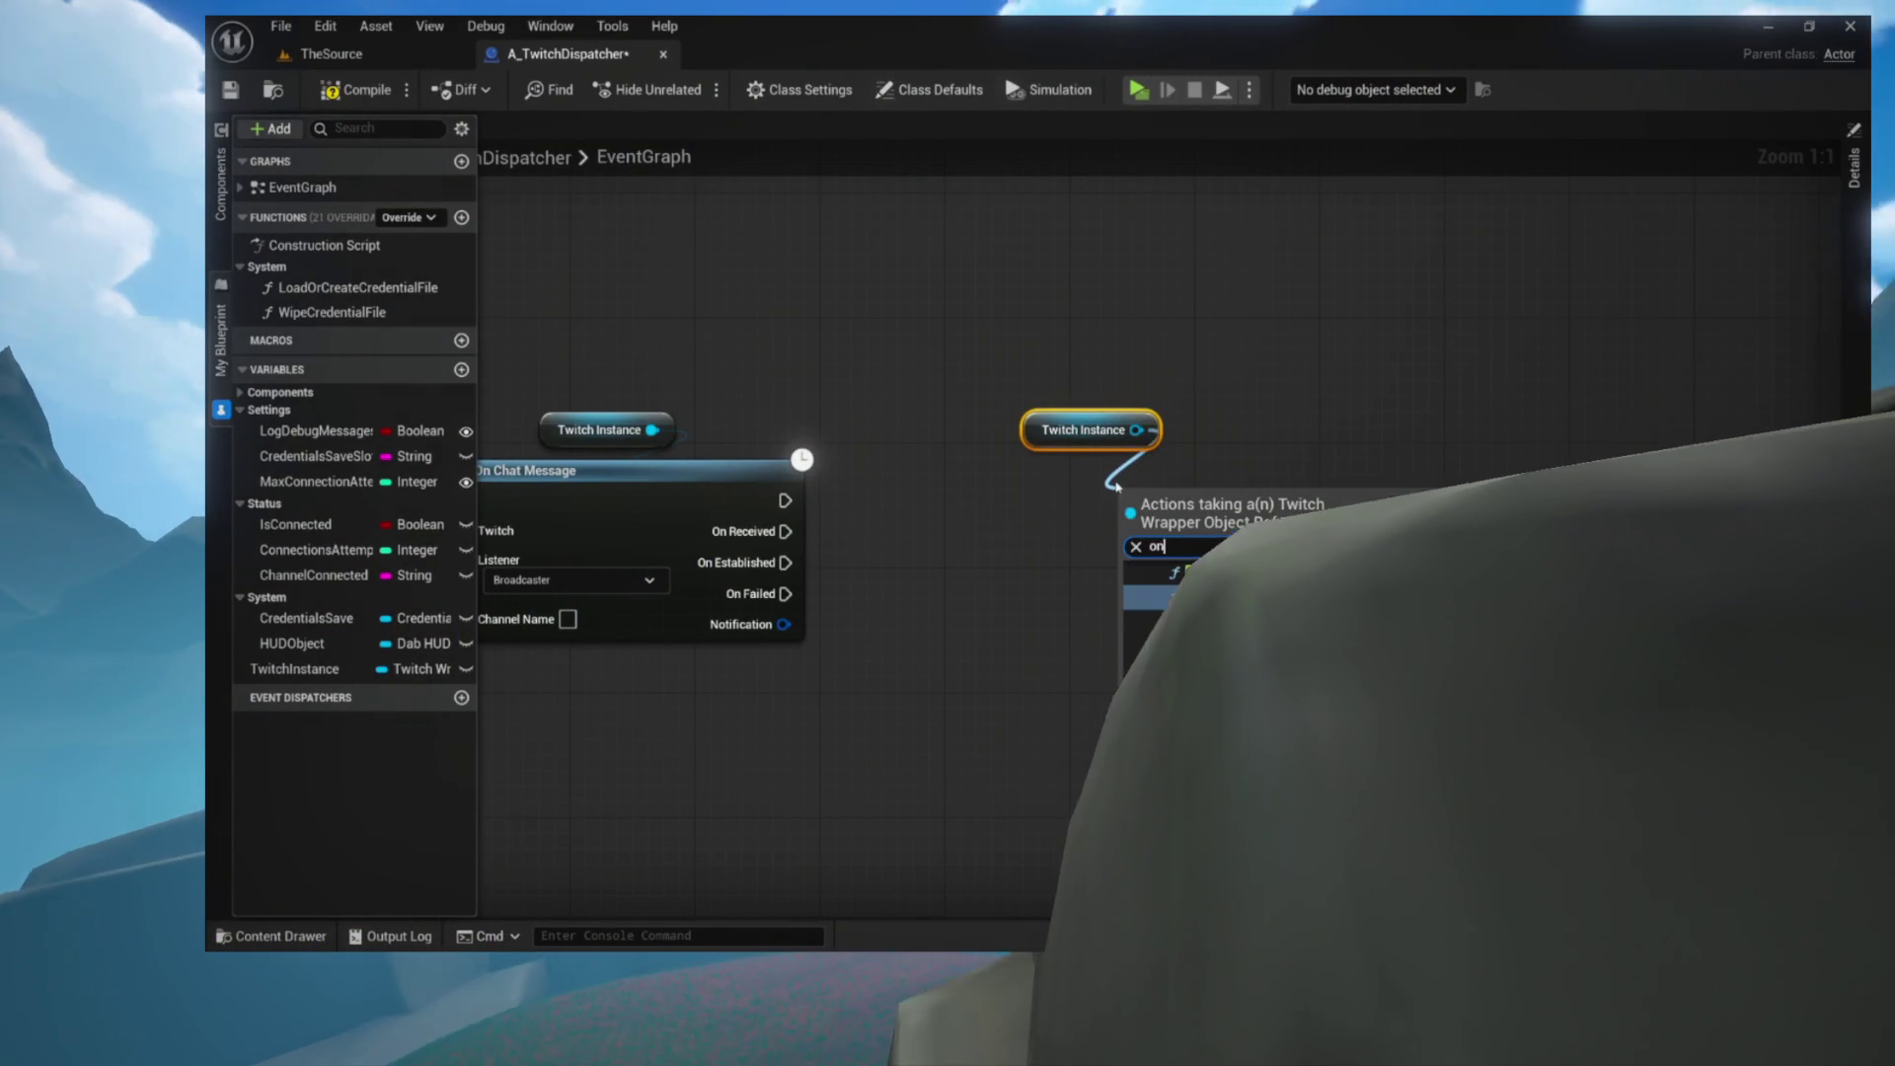
Add an On Channel Points Custom node fed by the TwitchInstance getter
{"action": "type", "text": "onf"}
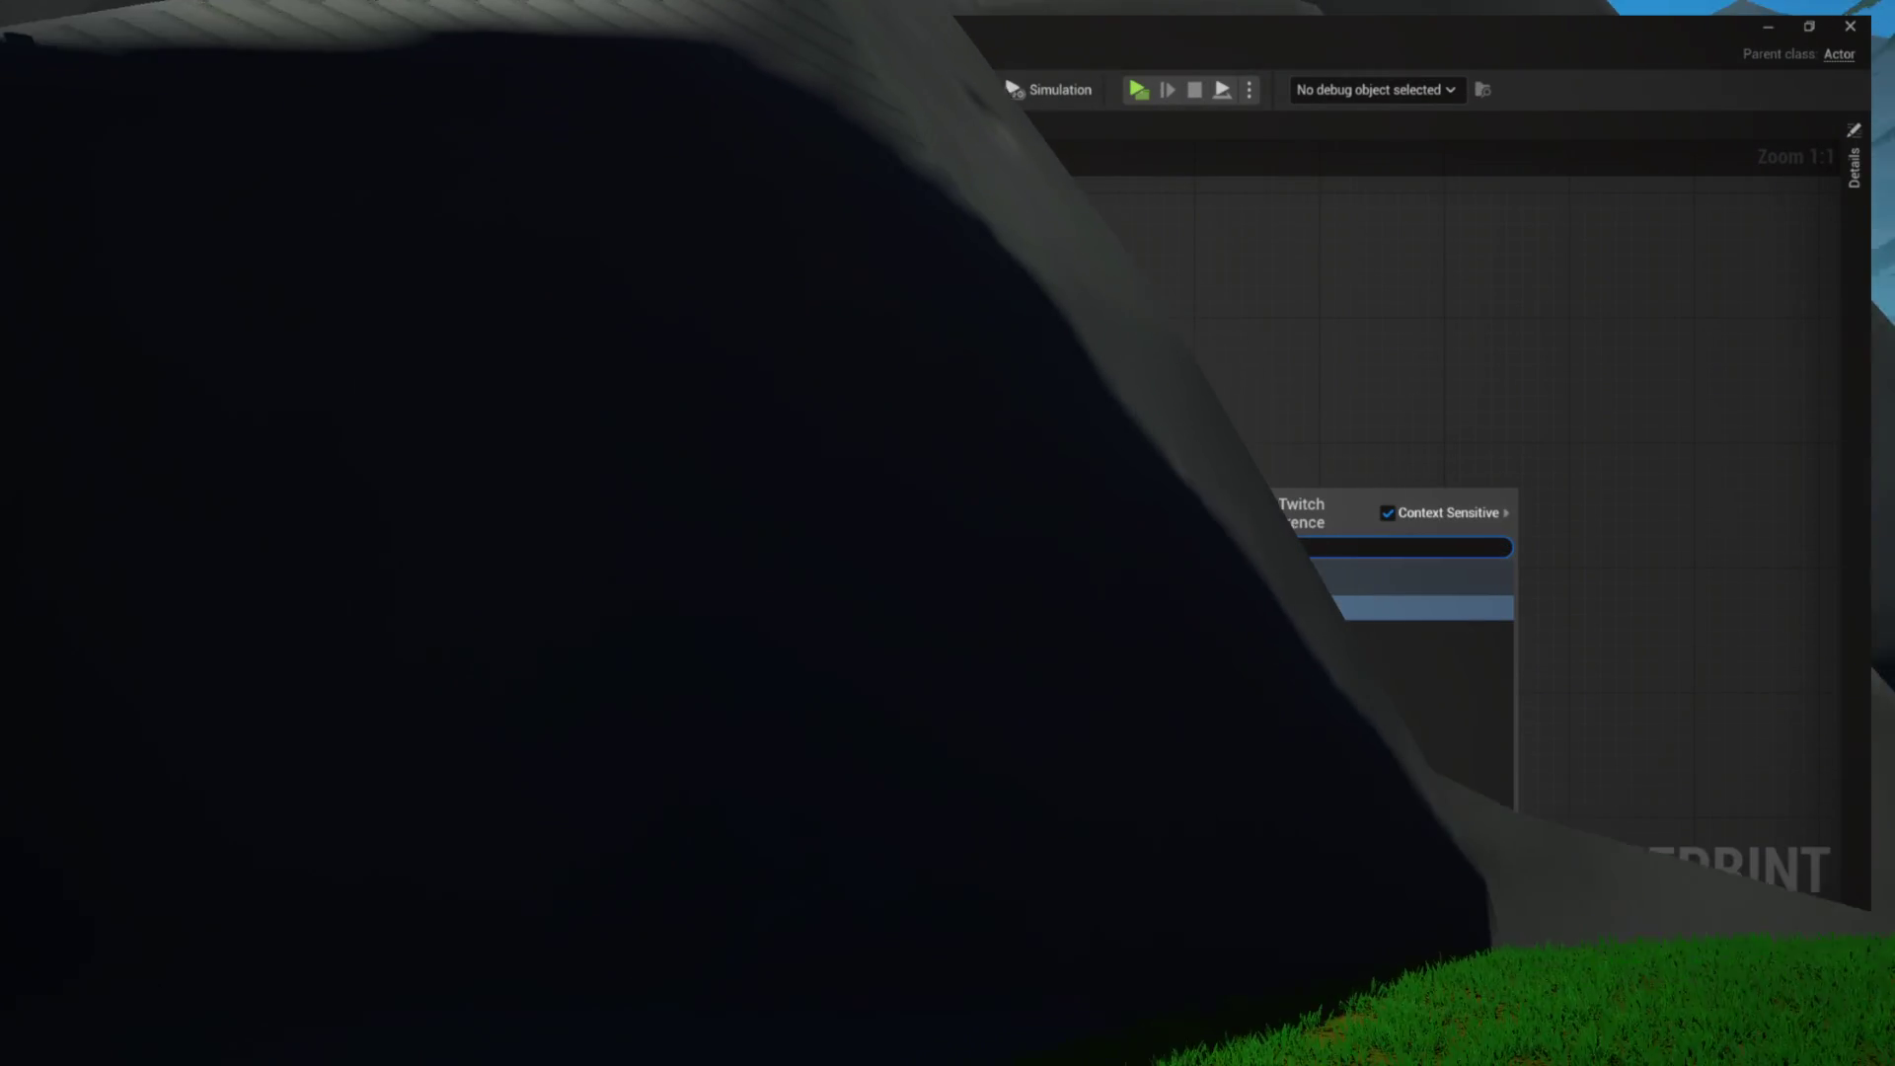
{"action": "type", "text": "twitch"}
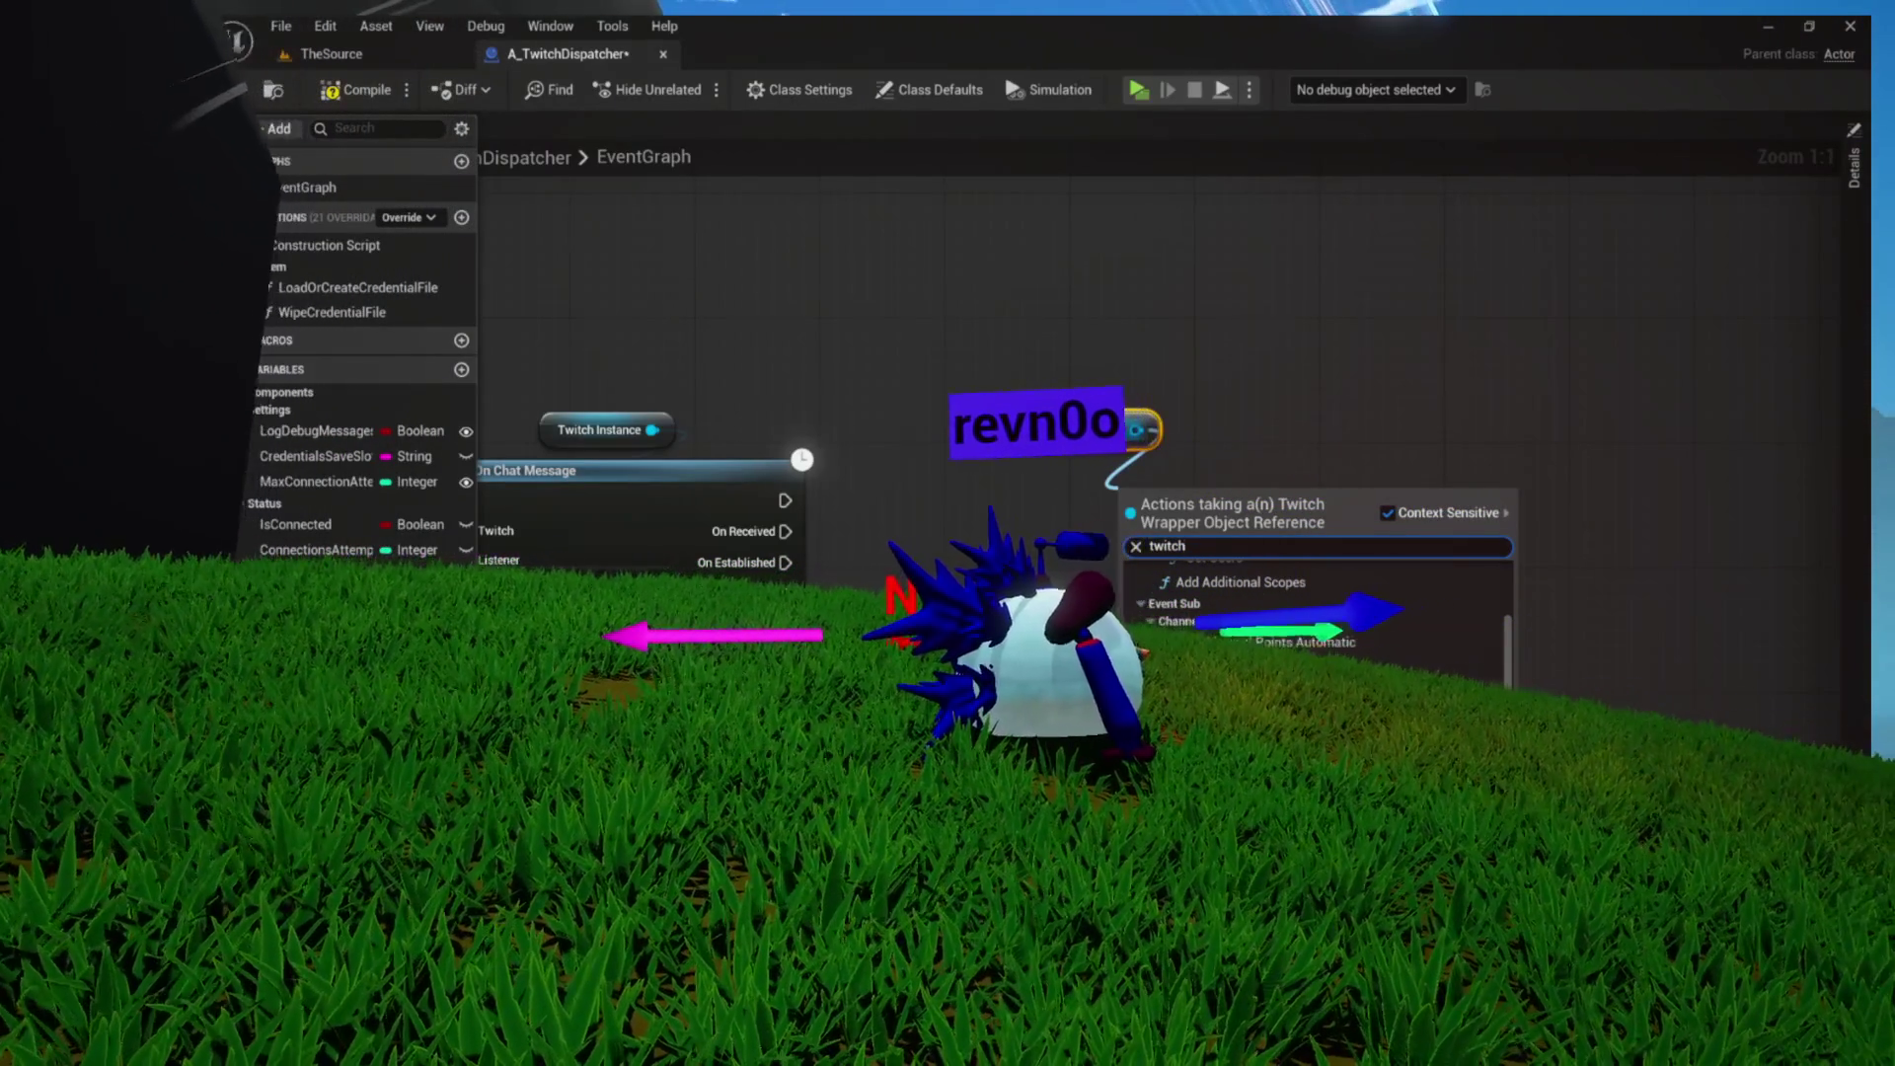
{"action": "left_click", "coordinate": [1305, 671]}
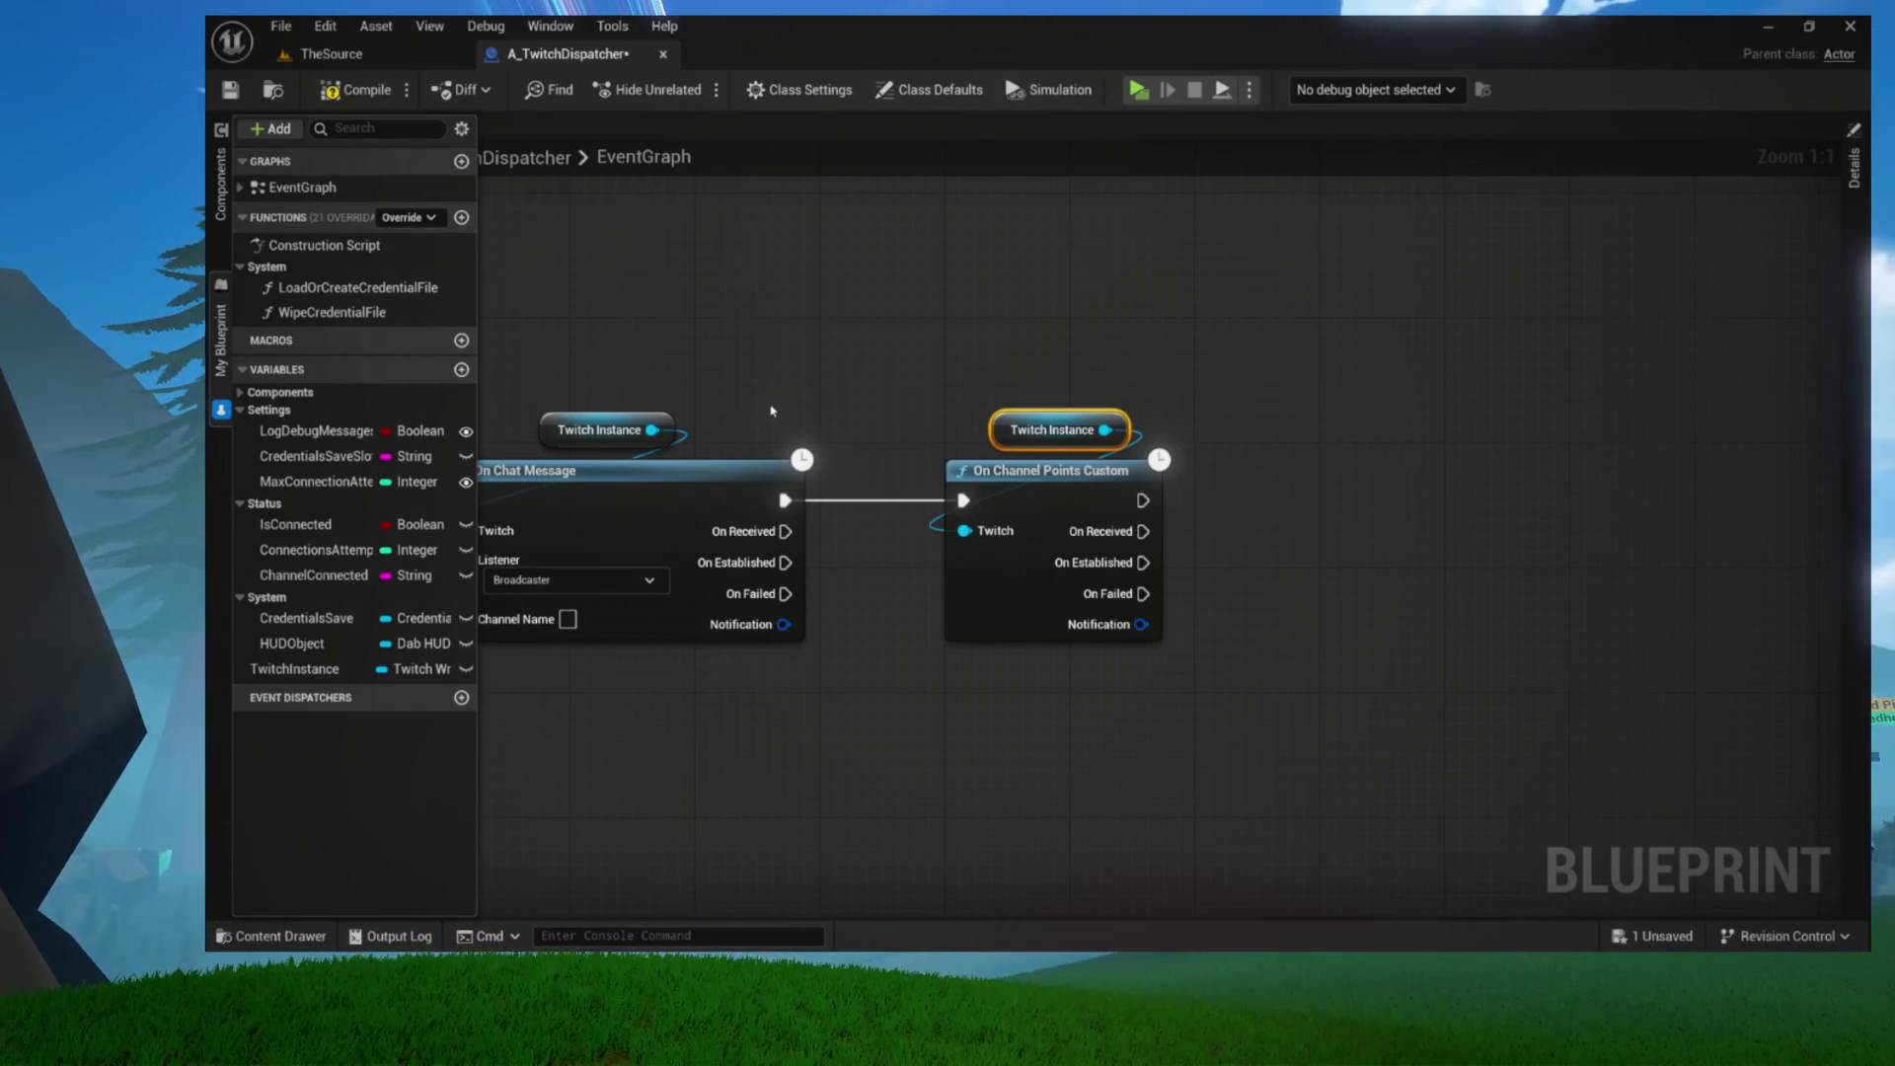
{"action": "mouse_move", "coordinate": [780, 403]}
{"action": "left_mouse_down"}
{"action": "mouse_move", "coordinate": [894, 391]}
{"action": "mouse_move", "coordinate": [643, 375]}
{"action": "left_mouse_up"}
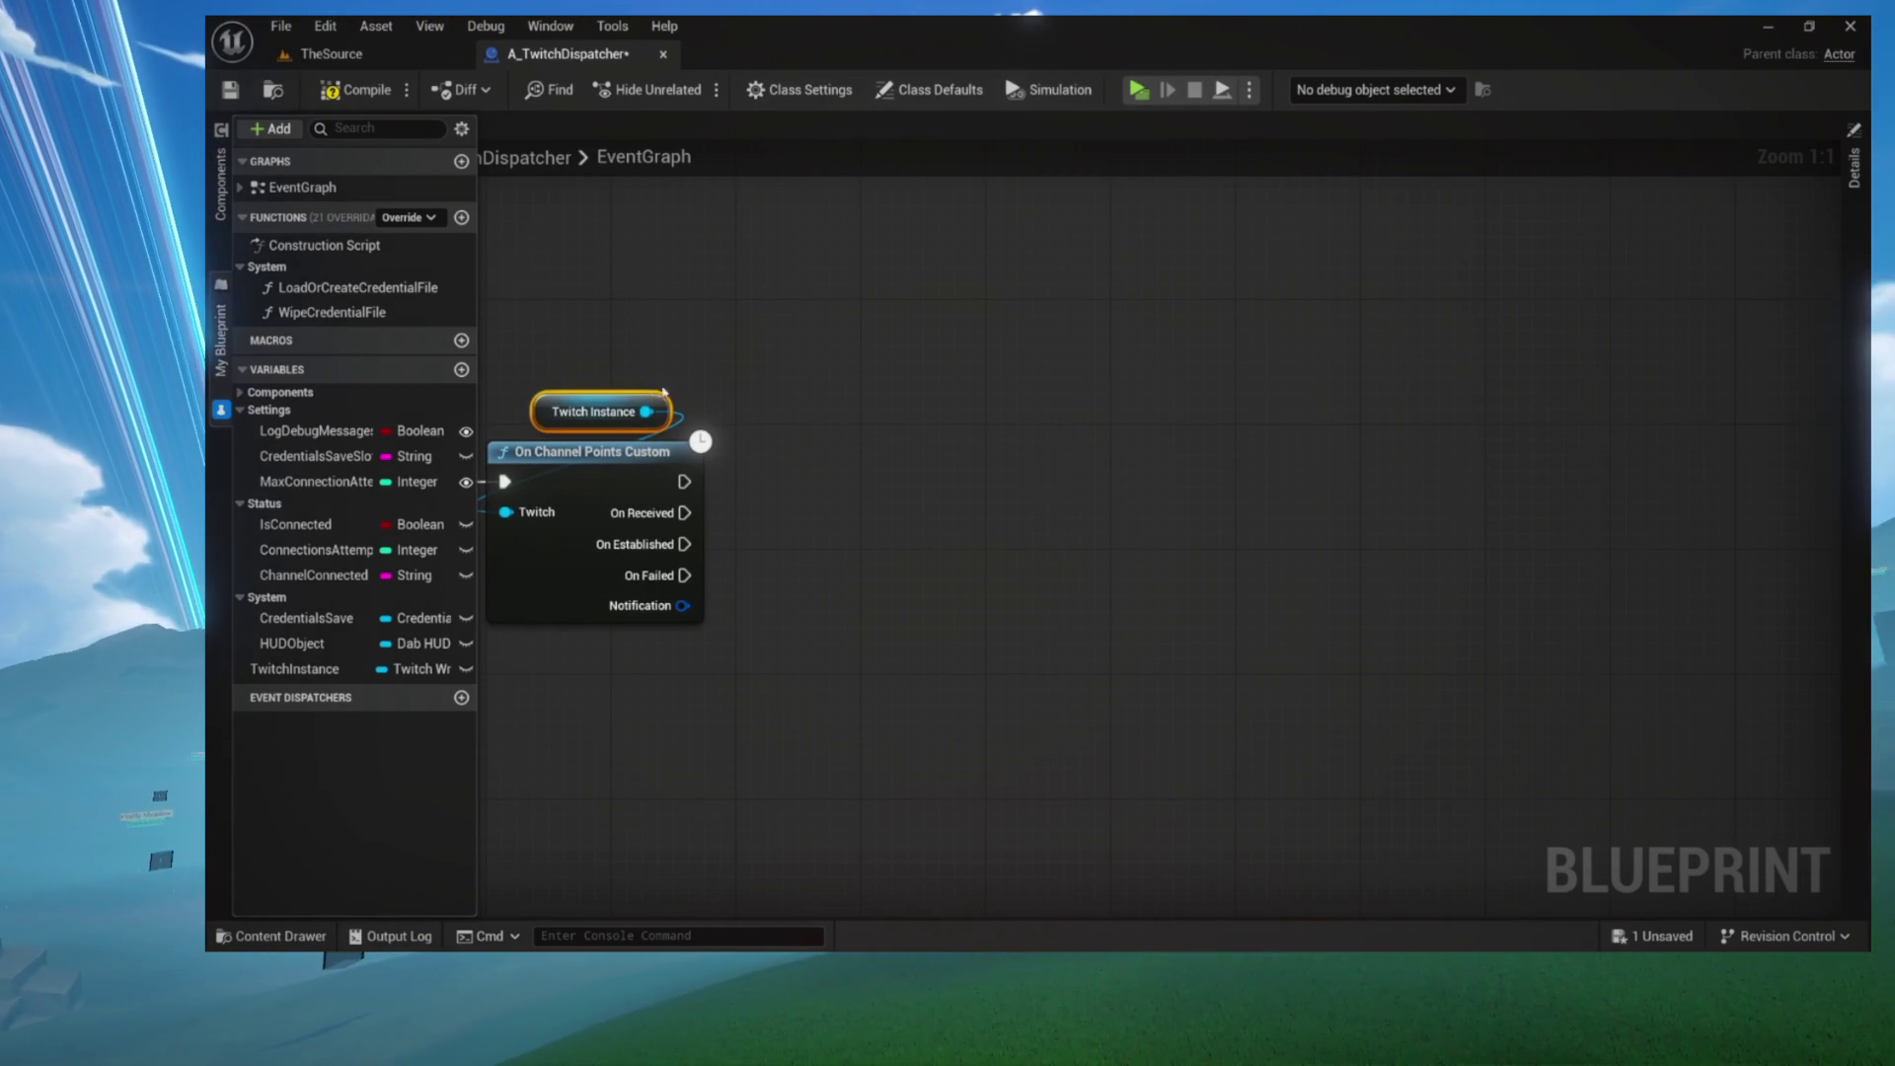
Add On Subscription New, Renewal and Gifted nodes, each wired from Twitch Instance
{"action": "left_click_drag", "start_coordinate": [646, 411], "coordinate": [795, 401]}
{"action": "type", "text": "subscription"}
{"action": "key", "text": "Return"}
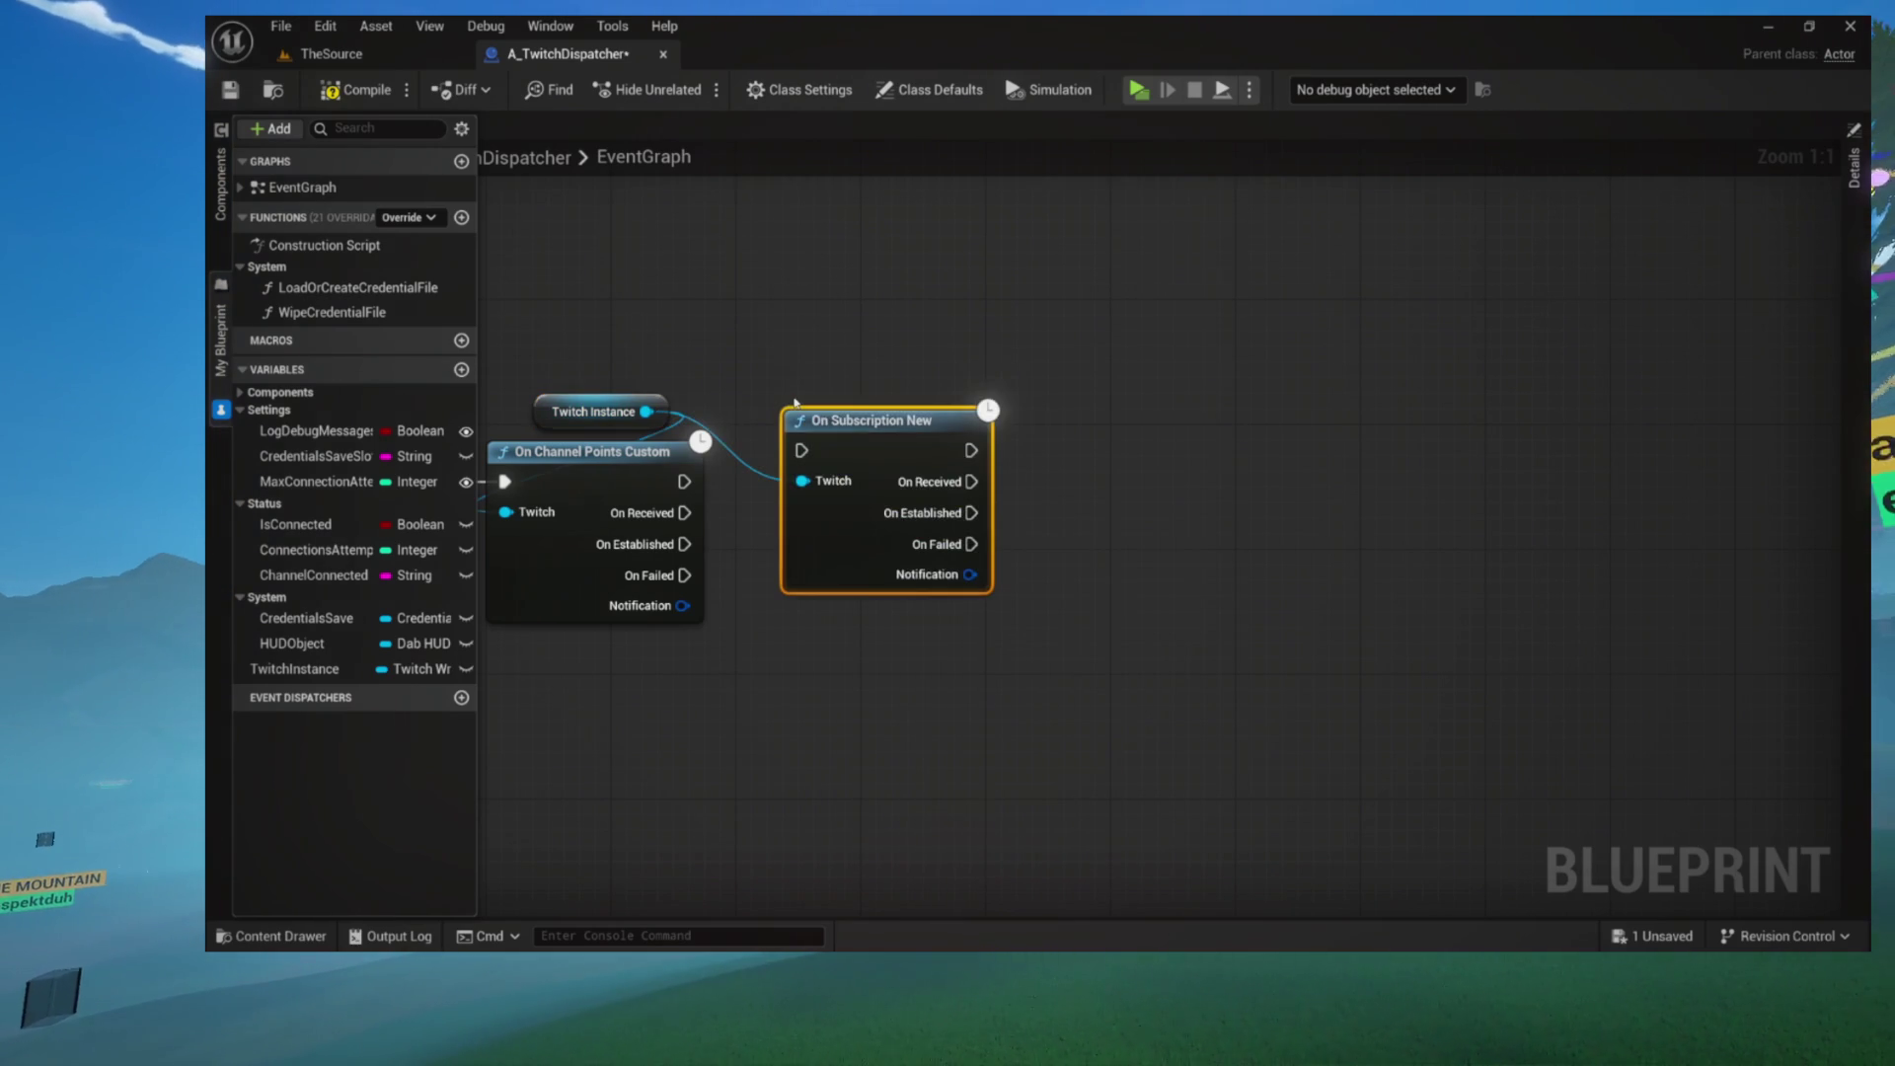
{"action": "left_click_drag", "start_coordinate": [767, 426], "coordinate": [1126, 452]}
{"action": "type", "text": "subsc"}
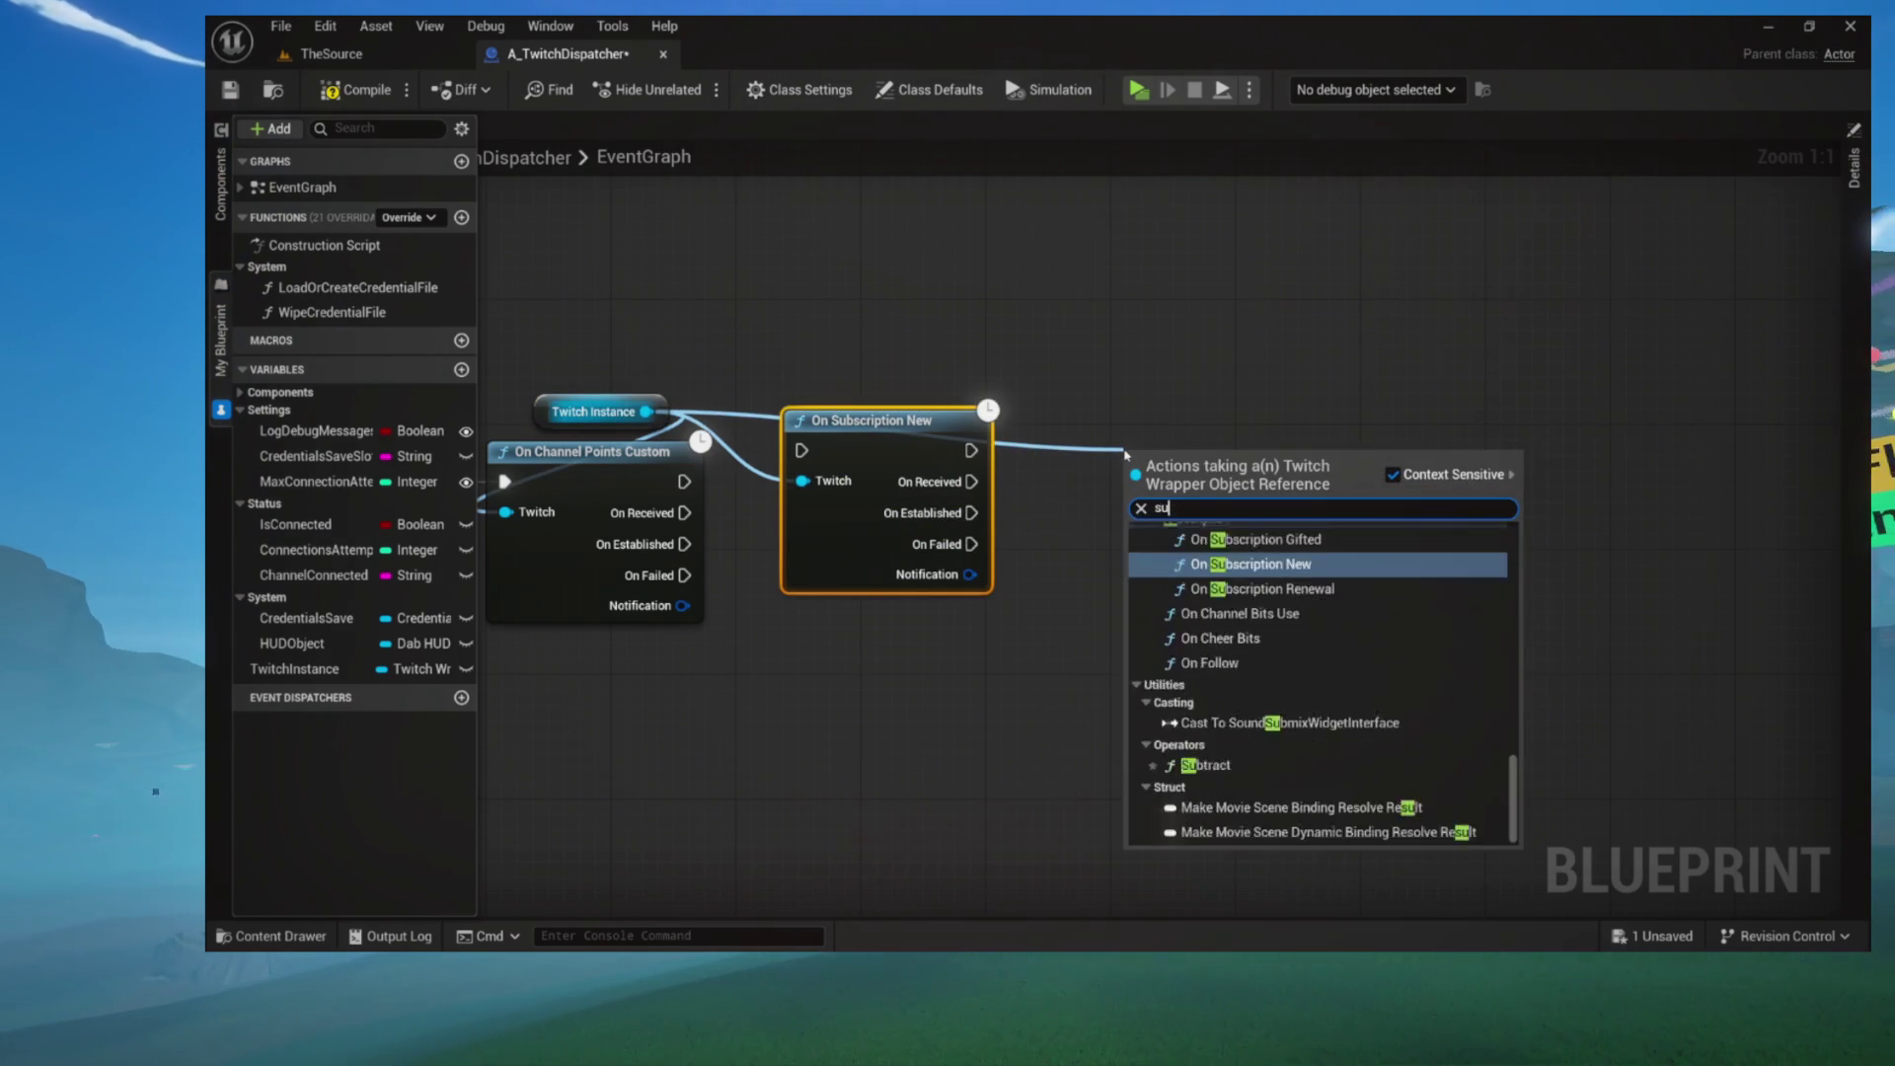
{"action": "key", "text": "Return"}
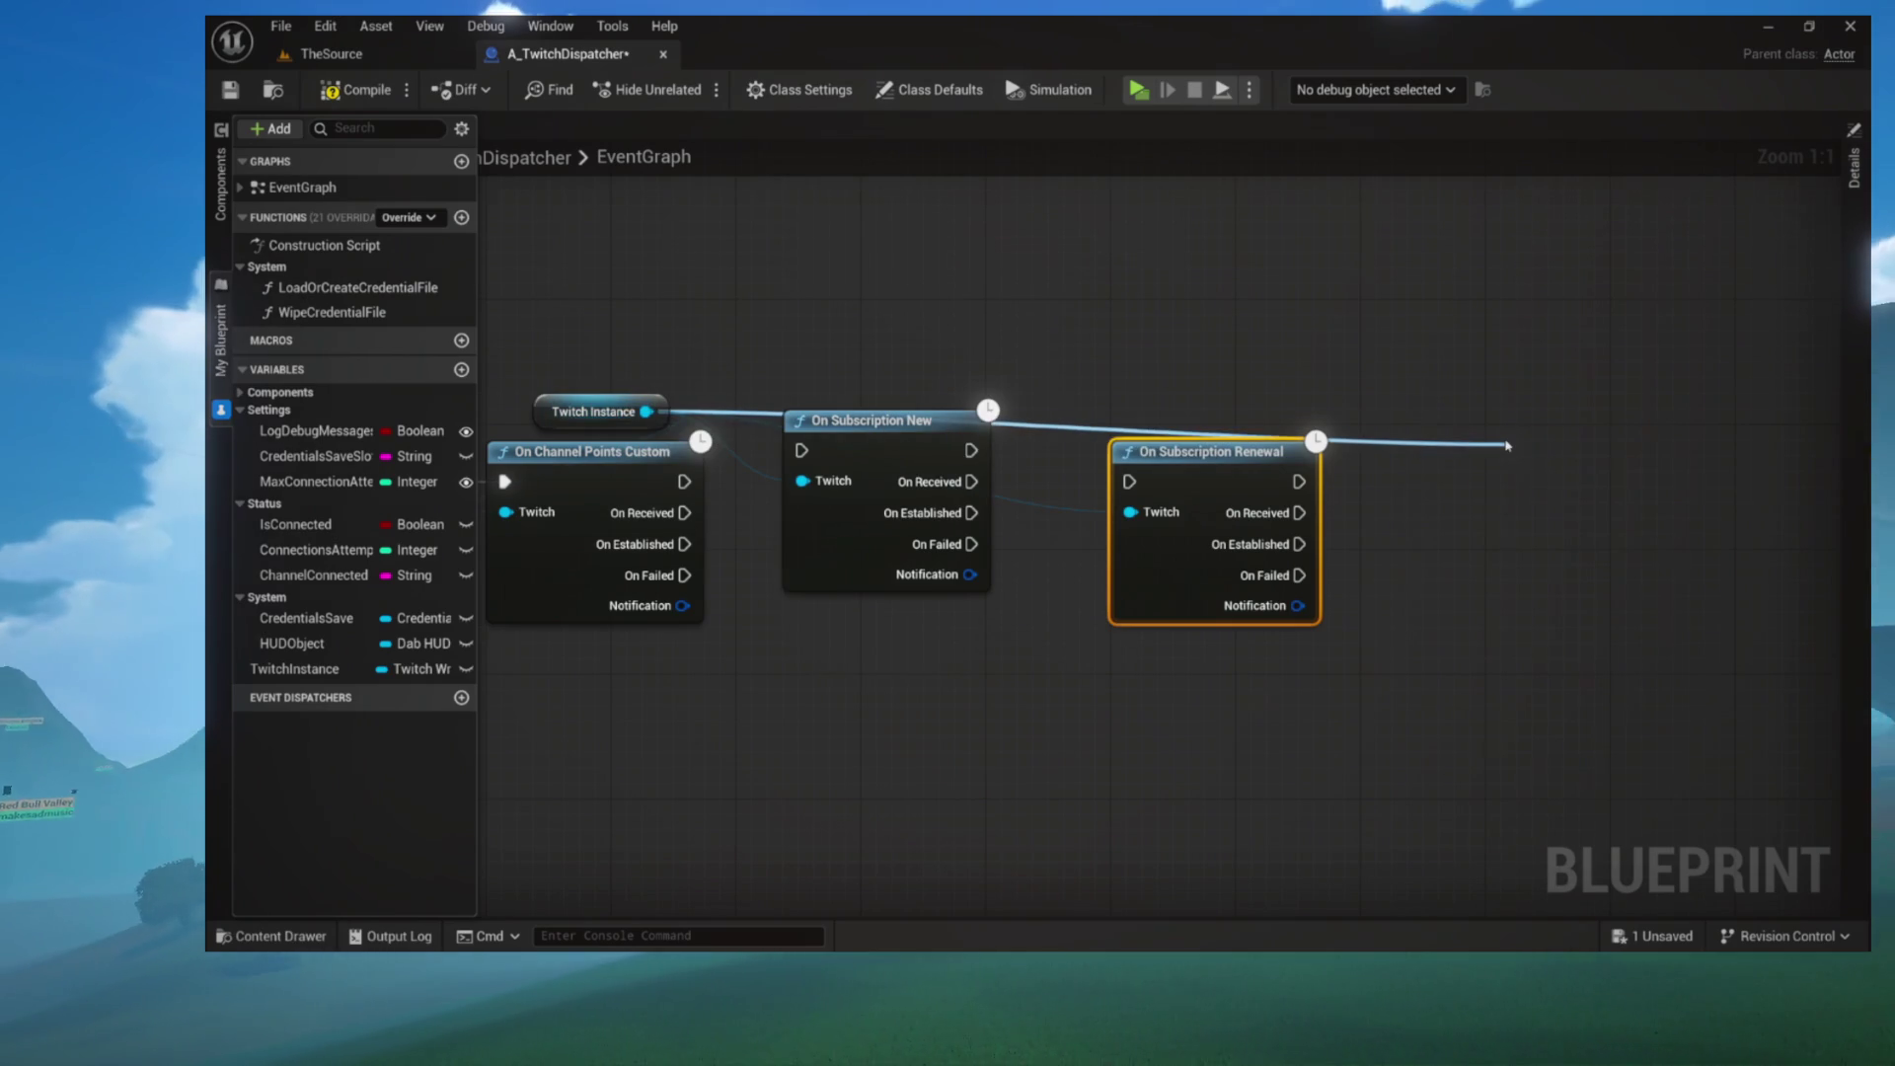
{"action": "left_click_drag", "start_coordinate": [1507, 445], "coordinate": [1507, 445]}
{"action": "type", "text": "subscription"}
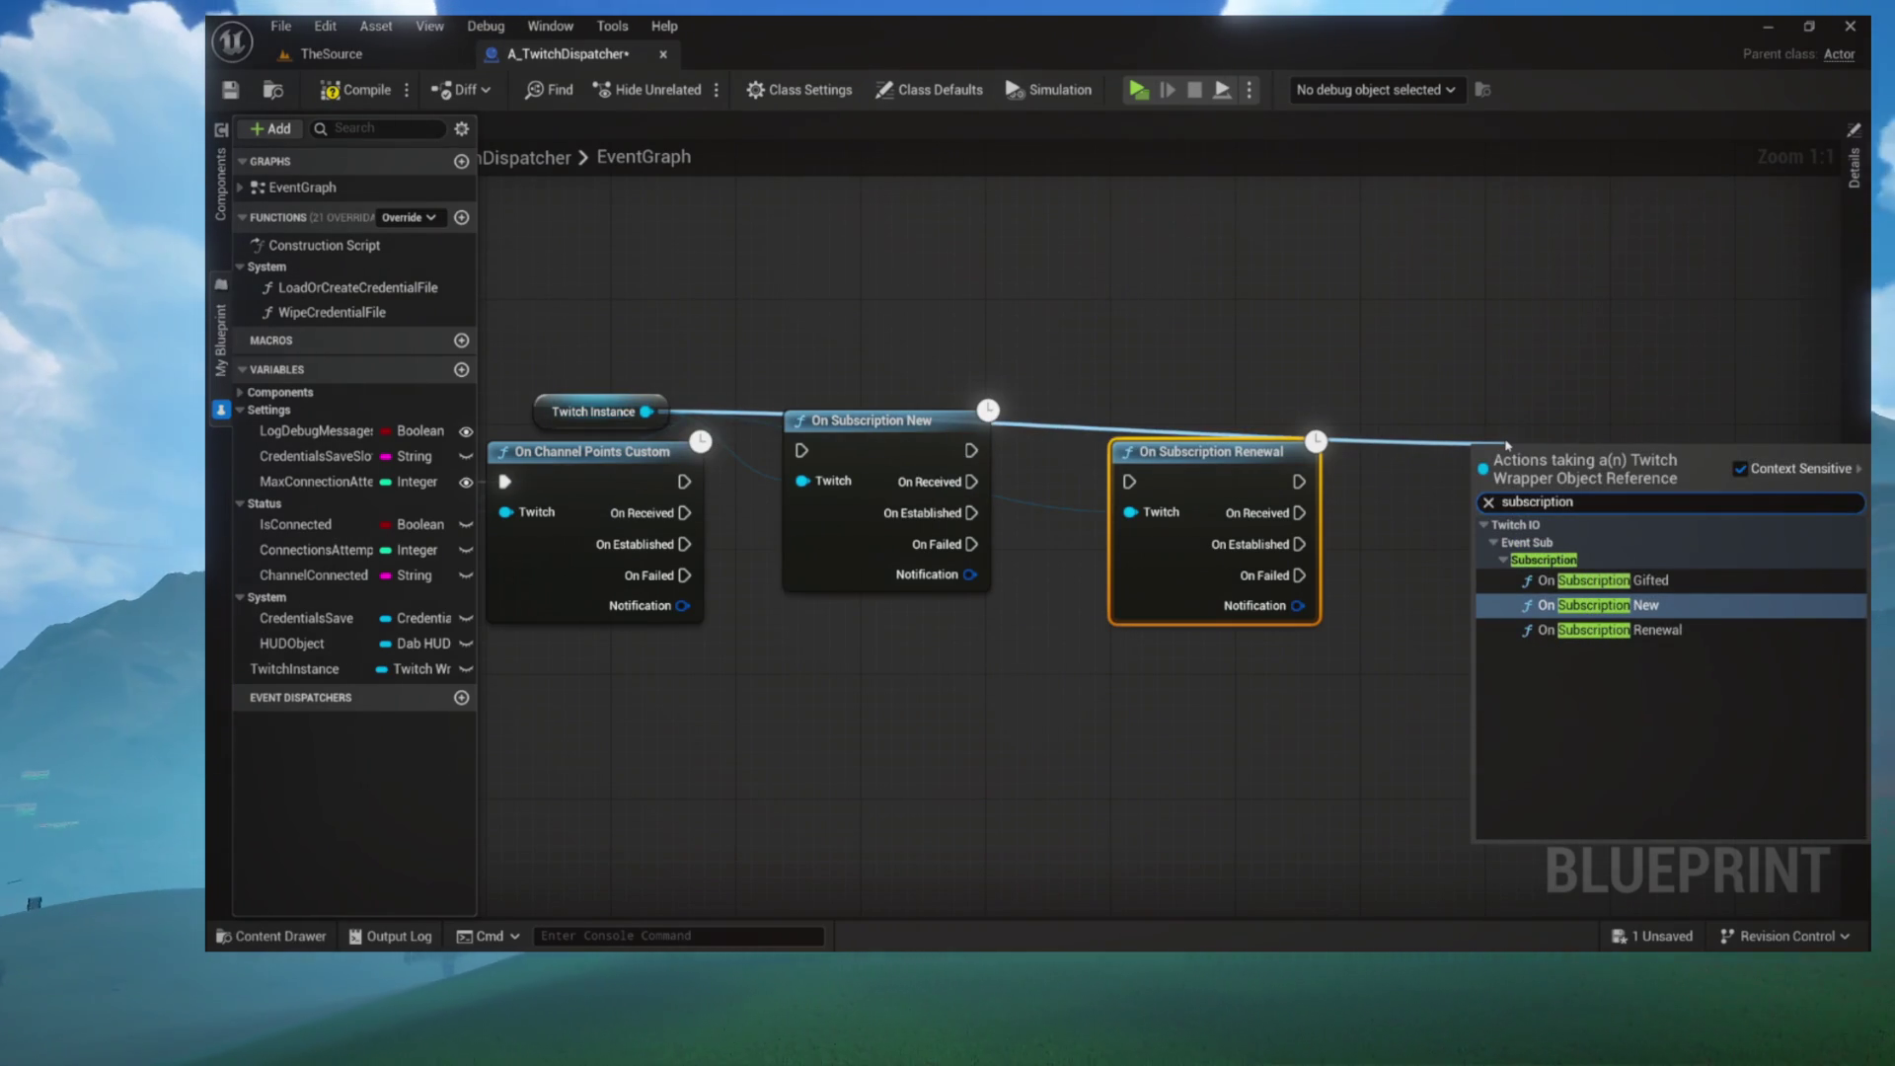
{"action": "key", "text": "Return"}
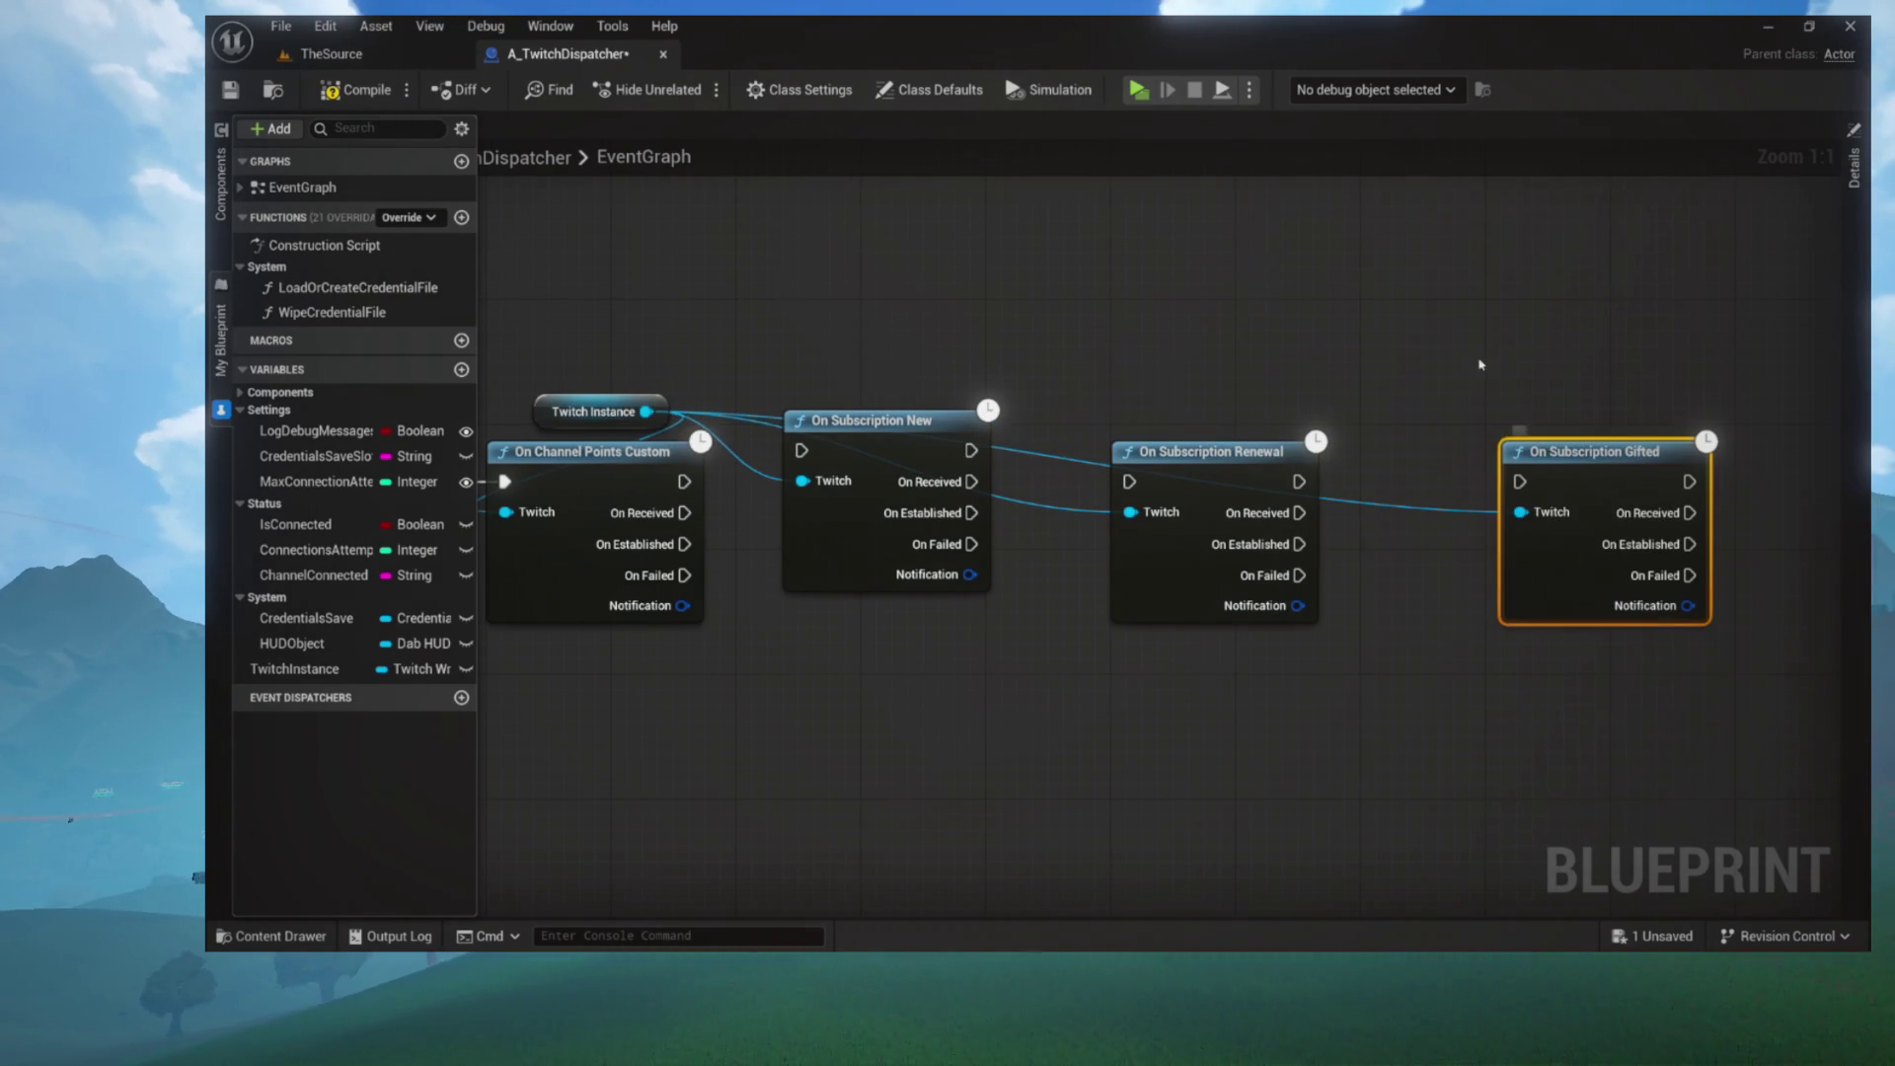
Add an On Cheer Bits node from Twitch Instance and line up the subscription nodes
{"action": "left_click_drag", "start_coordinate": [663, 423], "coordinate": [832, 694]}
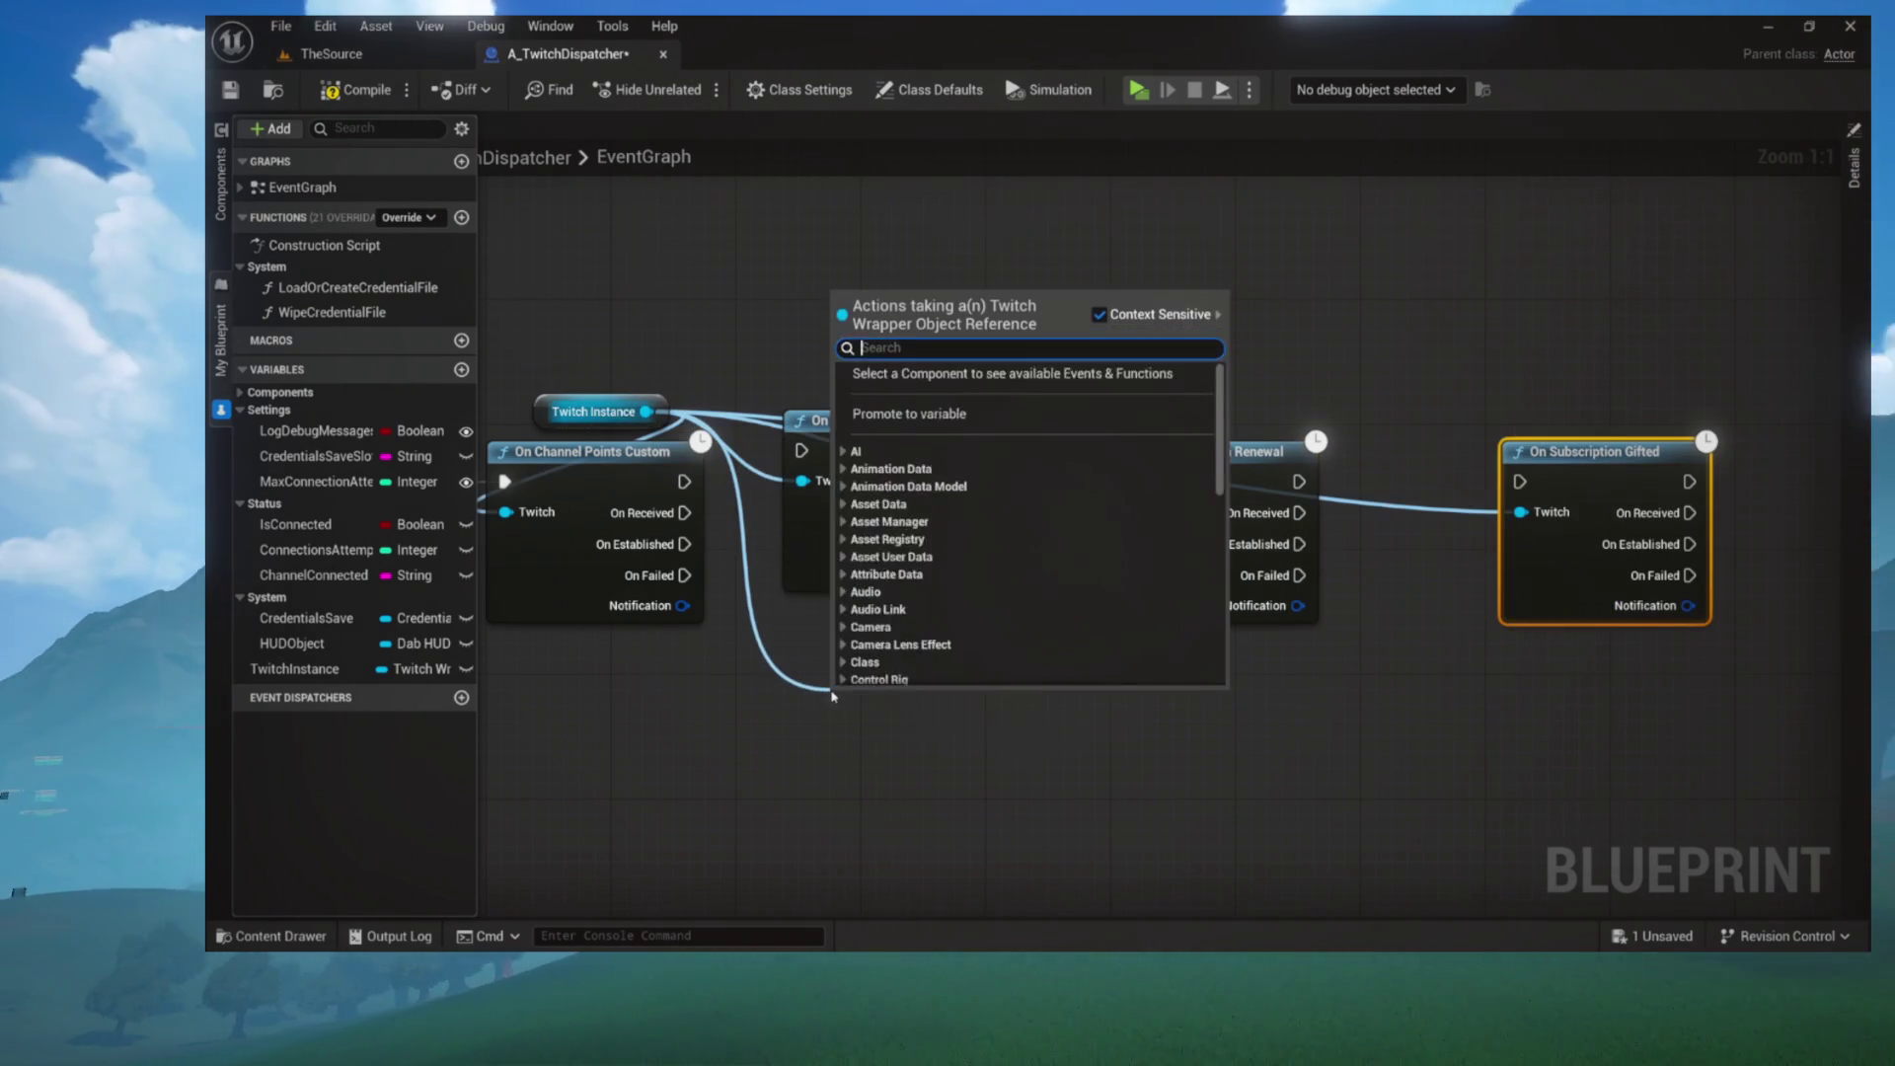
{"action": "type", "text": "cheer"}
{"action": "key", "text": "Return"}
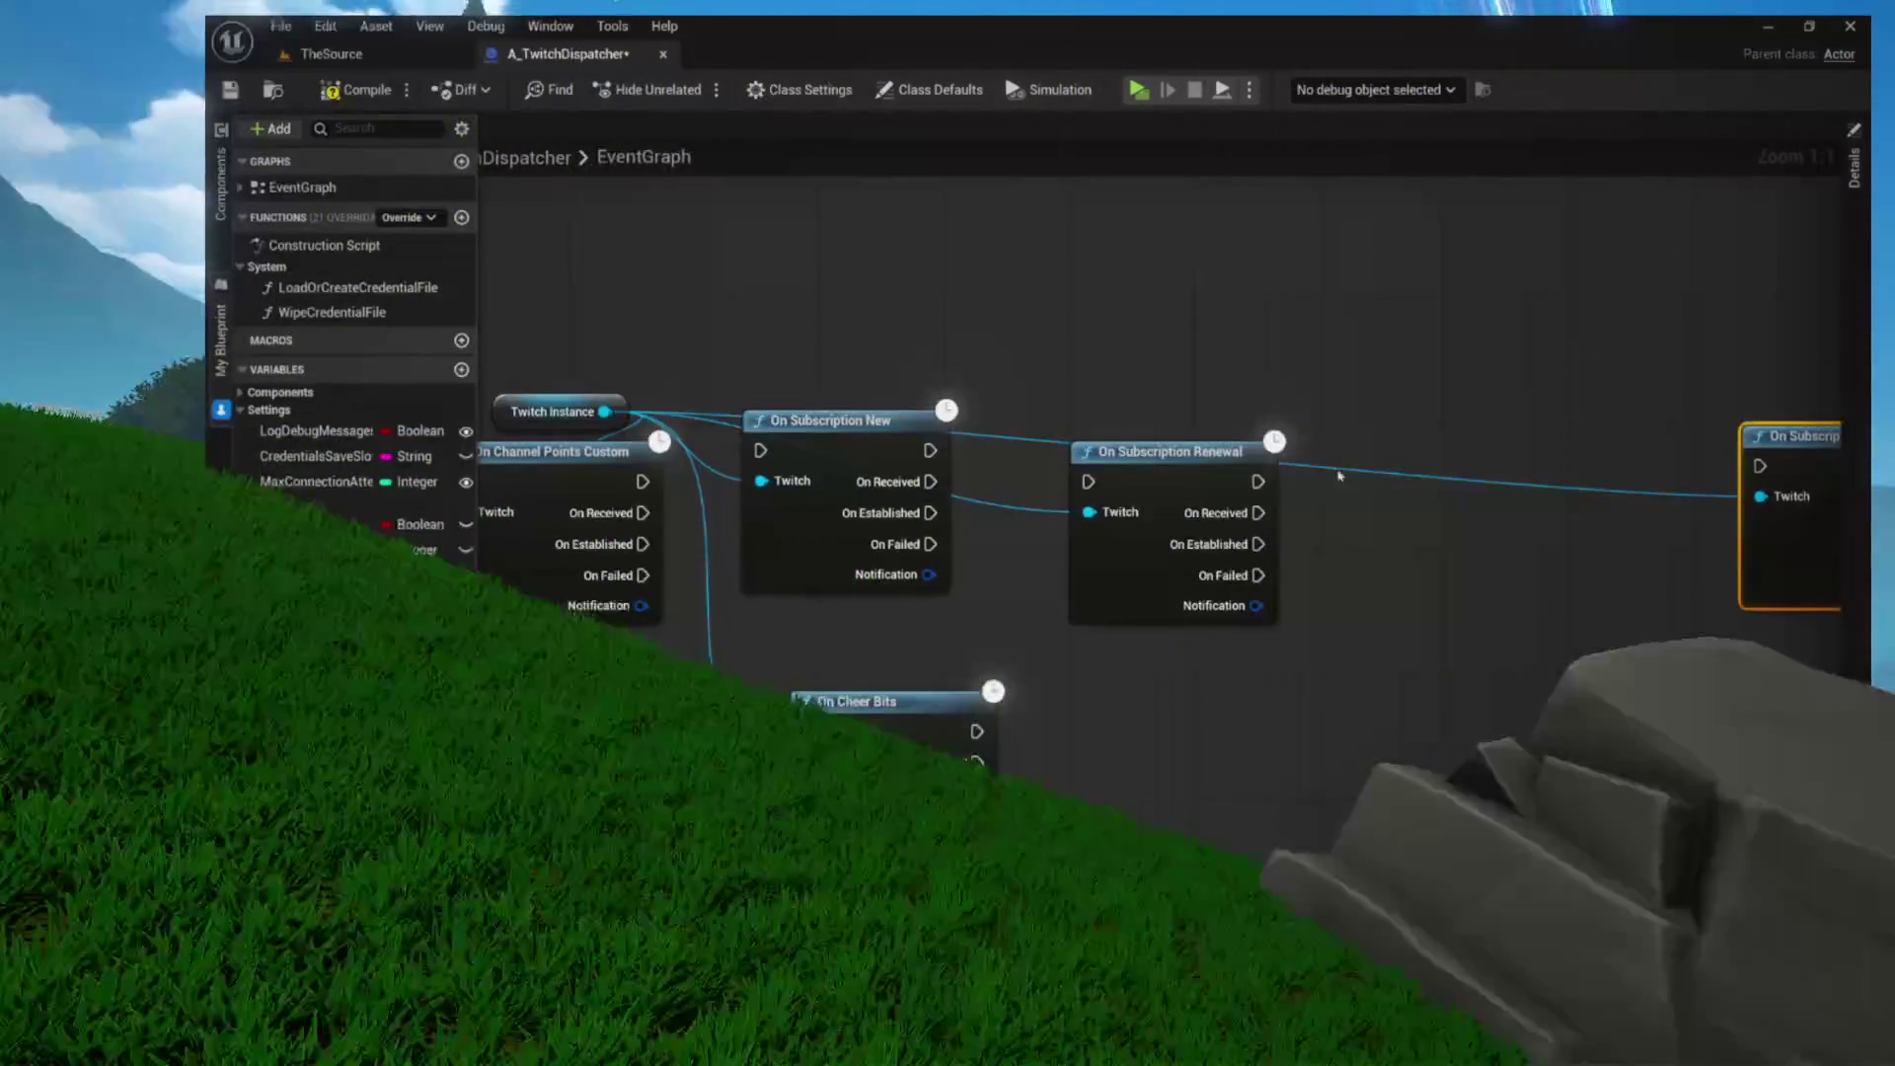
{"action": "left_click_drag", "start_coordinate": [1175, 452], "coordinate": [1316, 436]}
{"action": "left_click_drag", "start_coordinate": [862, 445], "coordinate": [1079, 461]}
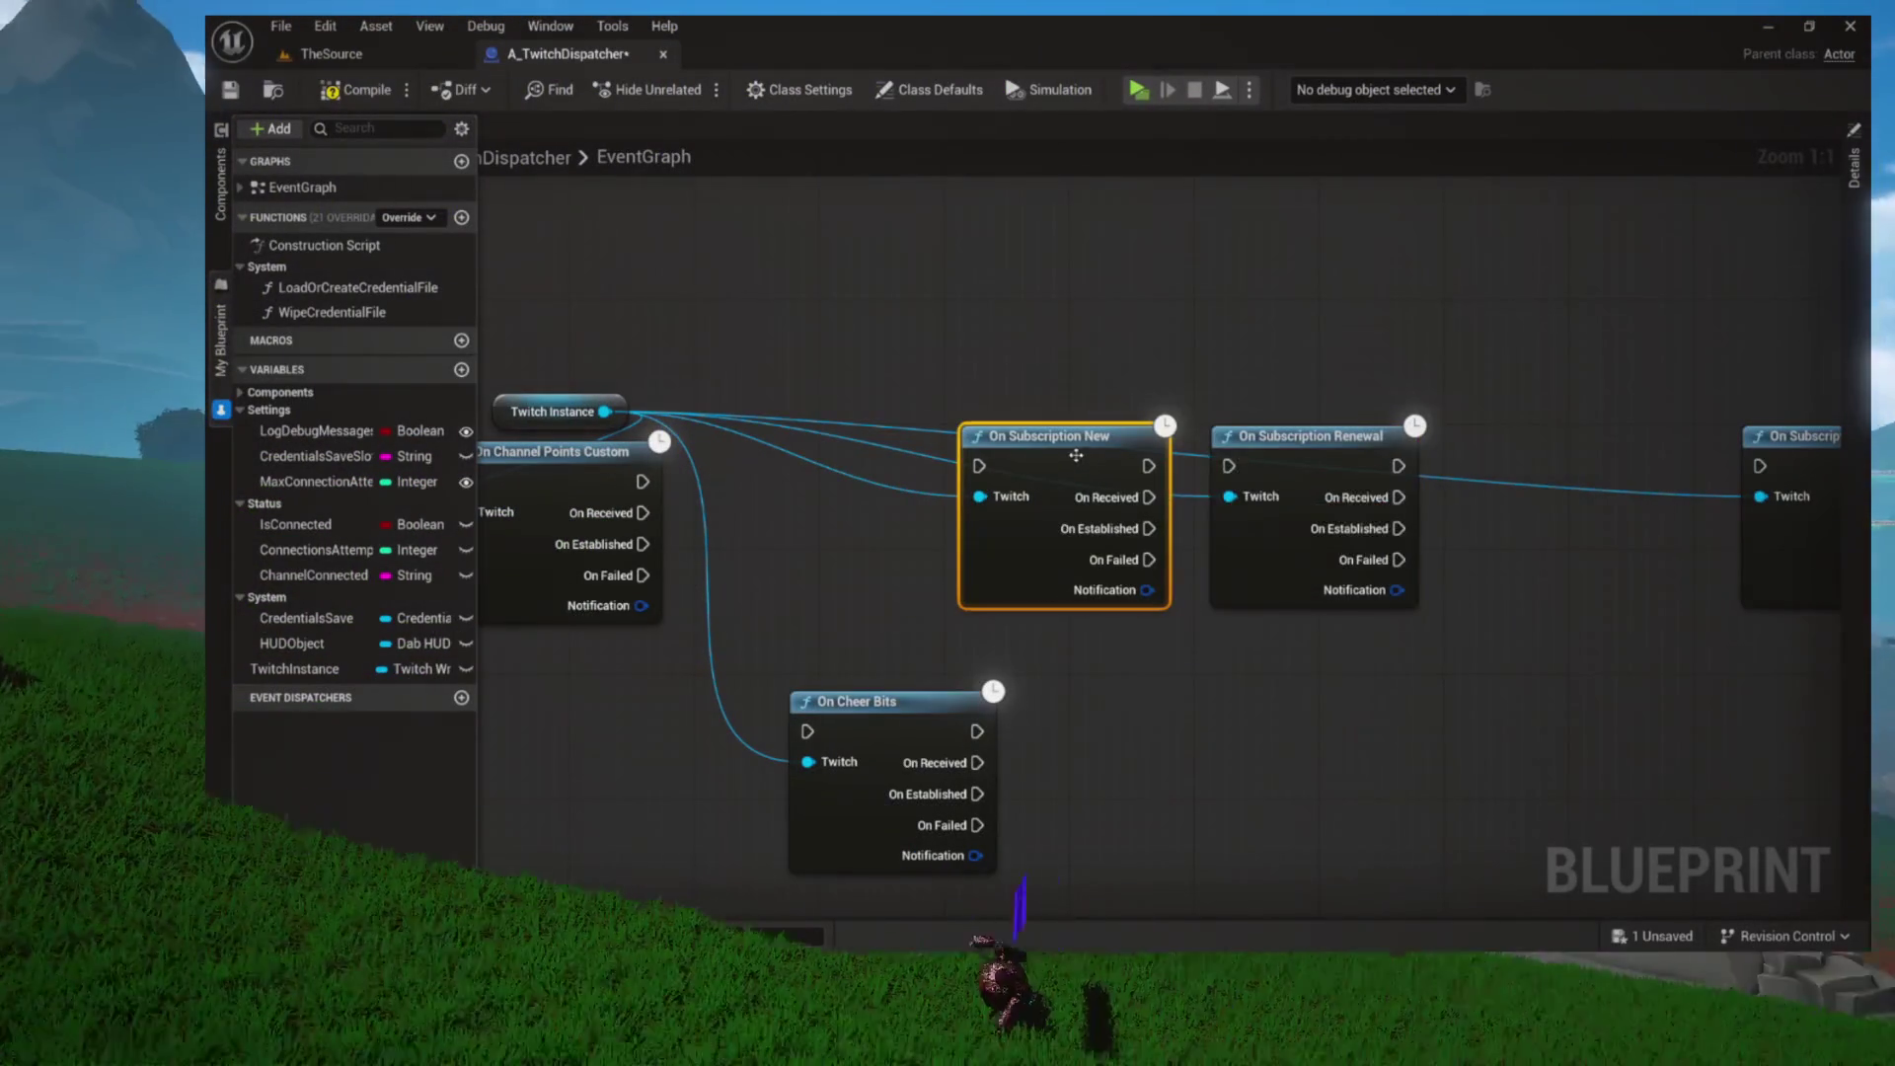
{"action": "left_click_drag", "start_coordinate": [1312, 436], "coordinate": [1437, 435]}
{"action": "left_click_drag", "start_coordinate": [1049, 435], "coordinate": [1187, 435]}
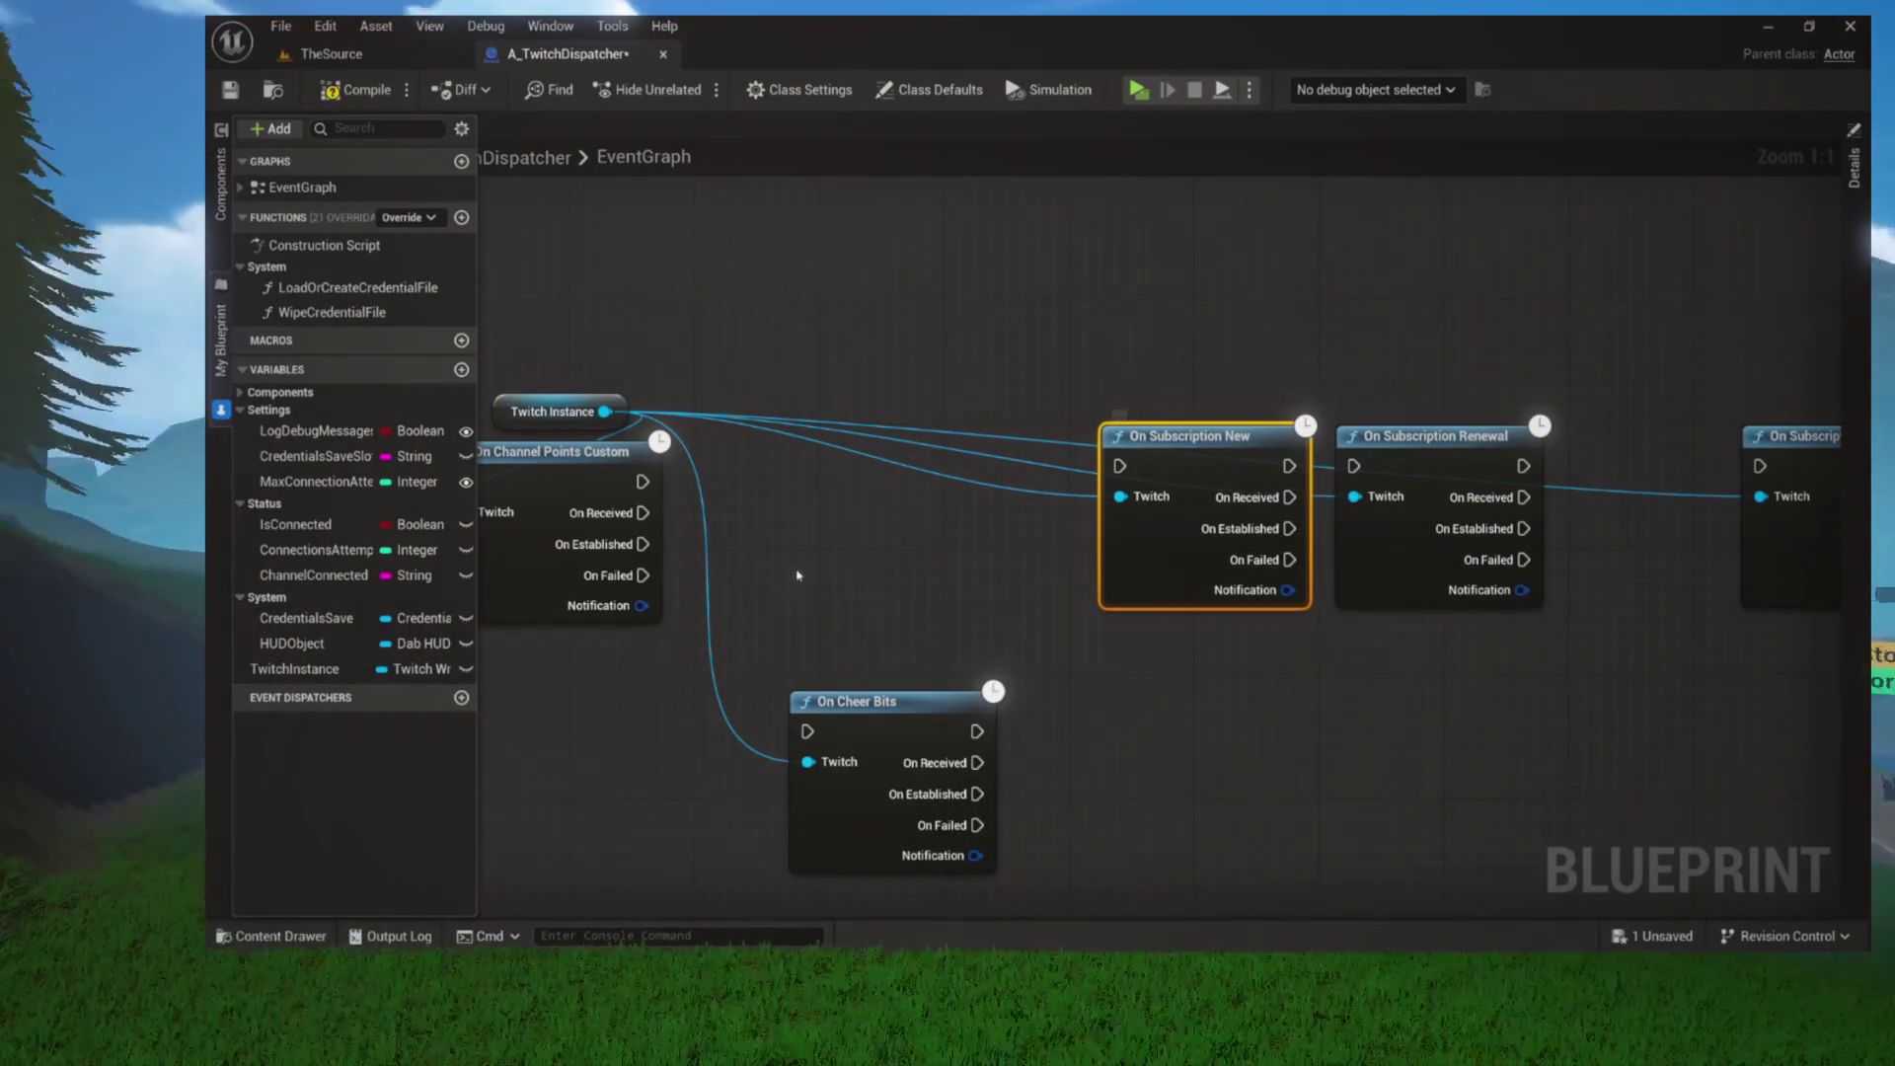
Wire Channel Points Custom to Cheer Bits, then Subscription New, then Subscription Renewal
{"action": "mouse_move", "coordinate": [641, 482]}
{"action": "left_mouse_down"}
{"action": "mouse_move", "coordinate": [892, 471]}
{"action": "mouse_move", "coordinate": [755, 456]}
{"action": "left_mouse_up"}
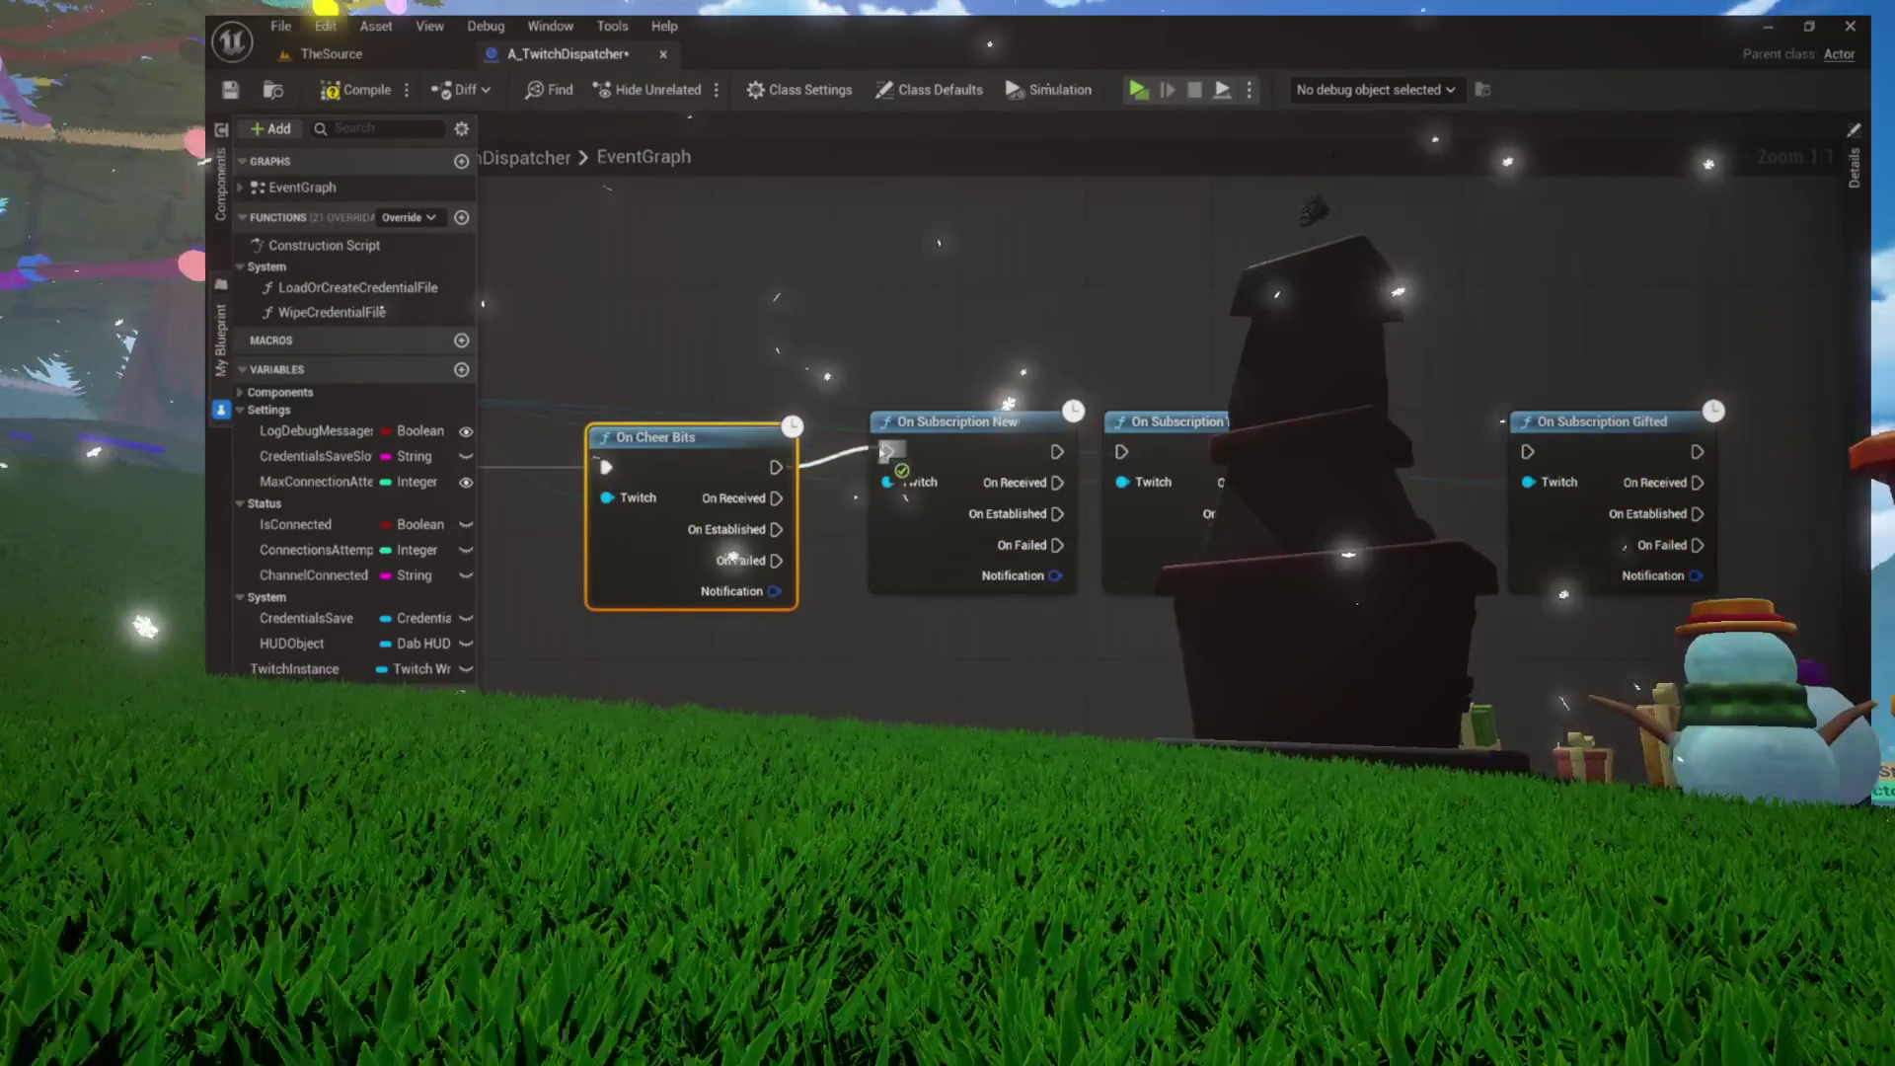
{"action": "left_click_drag", "start_coordinate": [888, 451], "coordinate": [887, 451]}
{"action": "mouse_move", "coordinate": [1185, 418]}
{"action": "left_mouse_down"}
{"action": "mouse_move", "coordinate": [864, 431]}
{"action": "mouse_move", "coordinate": [1001, 431]}
{"action": "left_mouse_up"}
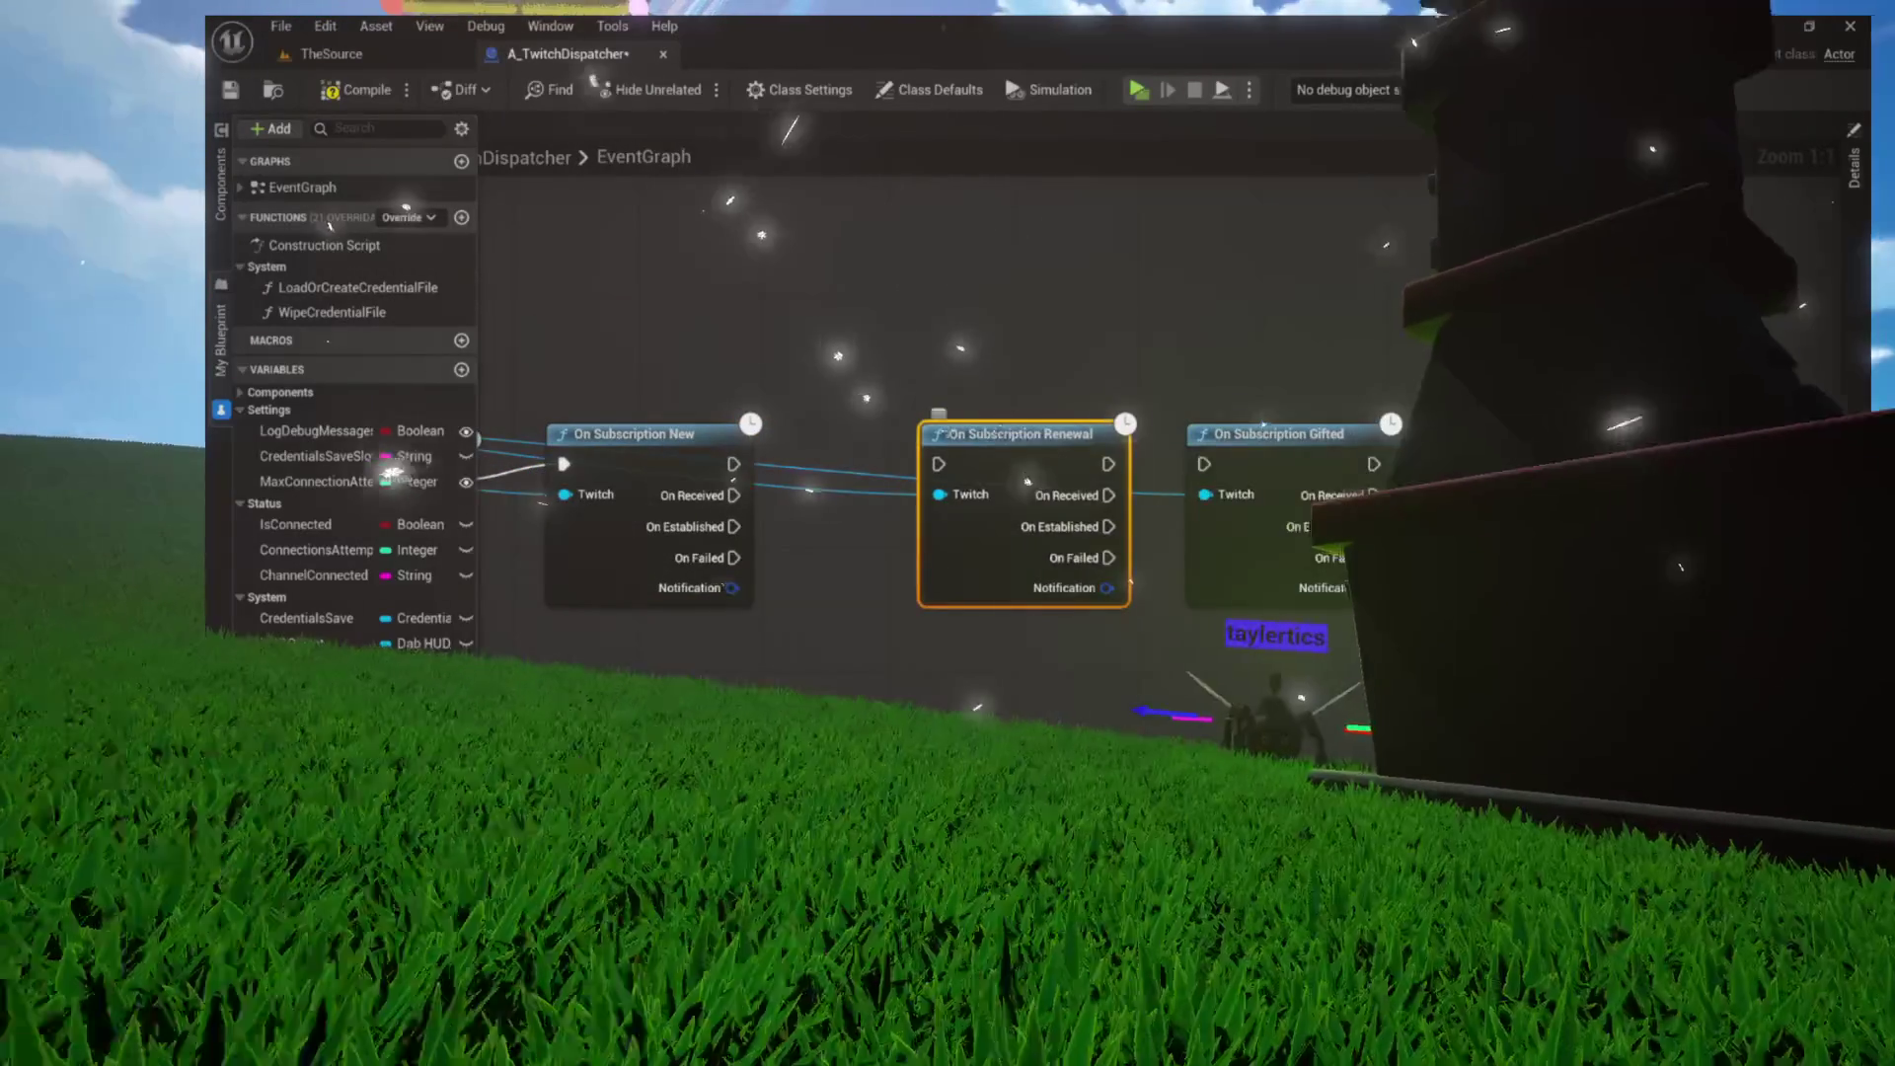
{"action": "mouse_move", "coordinate": [632, 434]}
{"action": "left_mouse_down"}
{"action": "mouse_move", "coordinate": [937, 454]}
{"action": "mouse_move", "coordinate": [591, 509]}
{"action": "left_mouse_up"}
{"action": "left_click", "coordinate": [891, 496]}
{"action": "left_click_drag", "start_coordinate": [891, 495], "coordinate": [984, 512]}
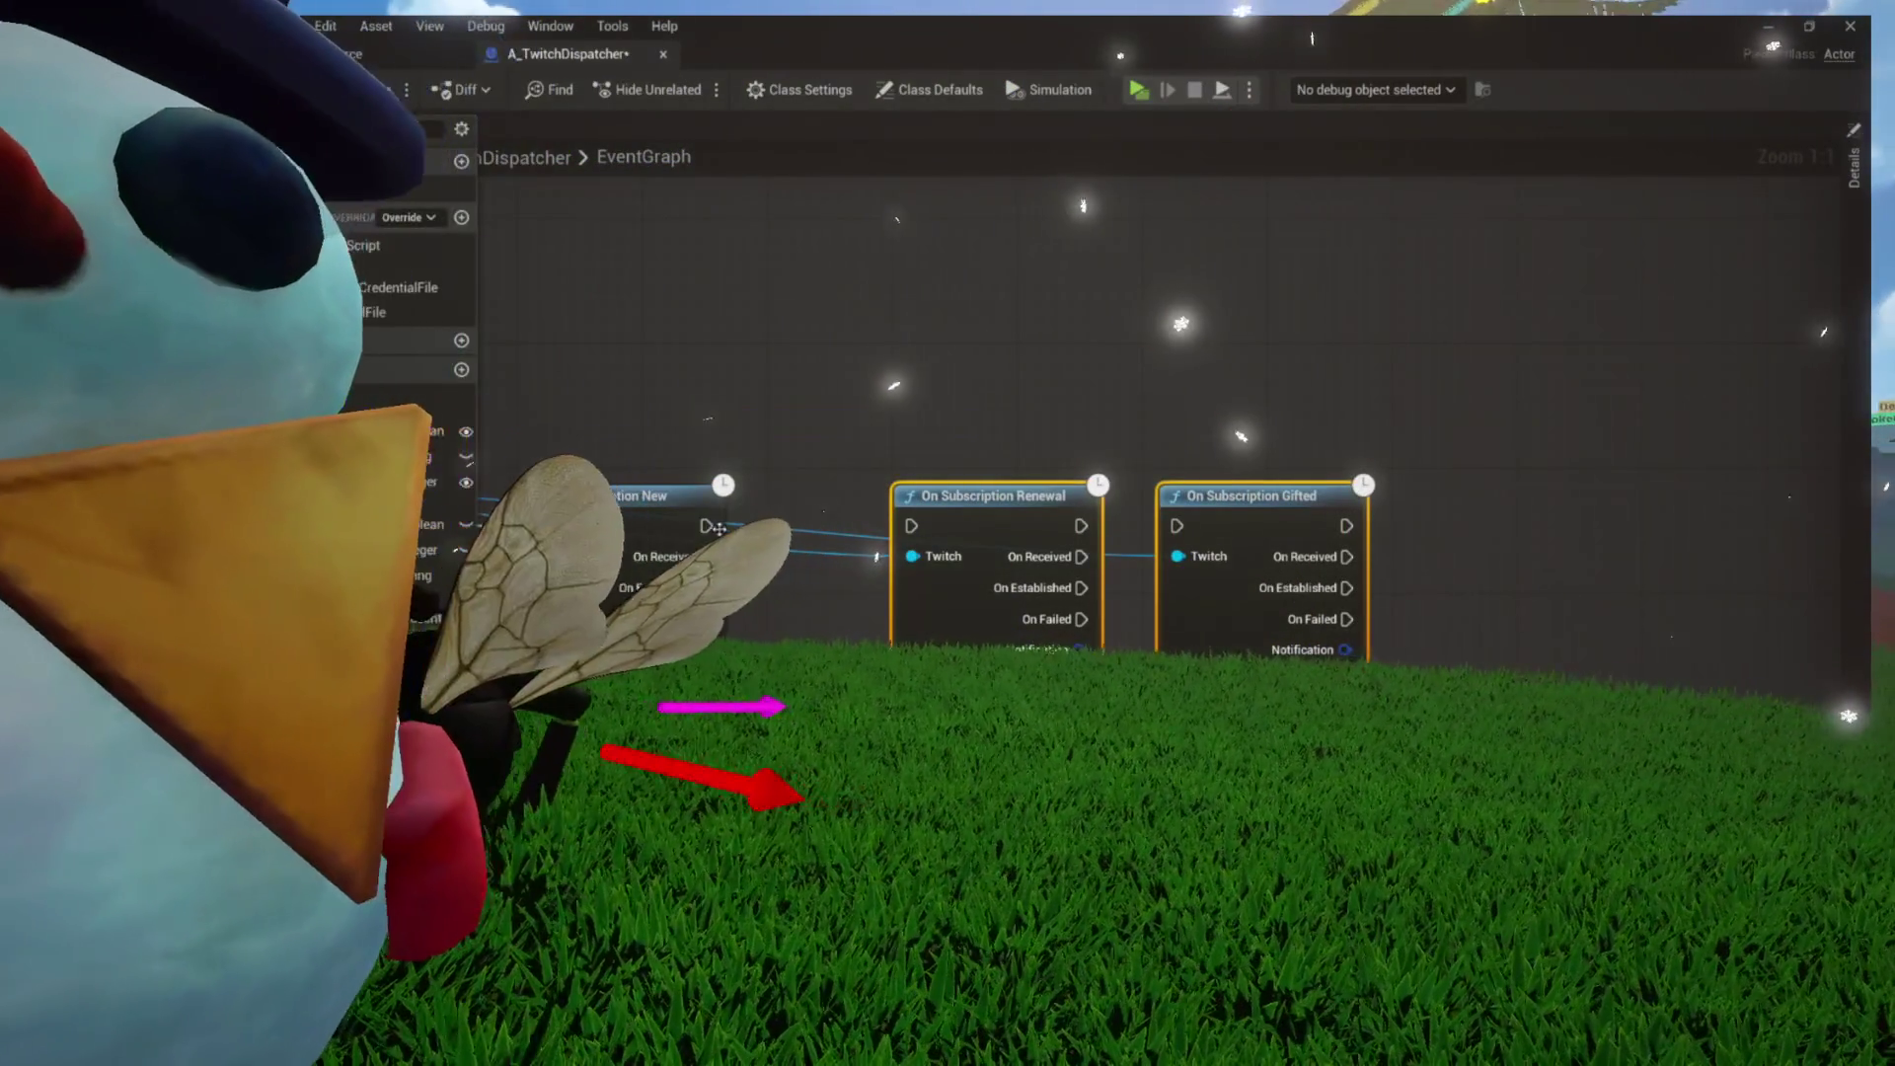
{"action": "left_click_drag", "start_coordinate": [706, 525], "coordinate": [910, 526]}
{"action": "left_click_drag", "start_coordinate": [910, 526], "coordinate": [629, 521]}
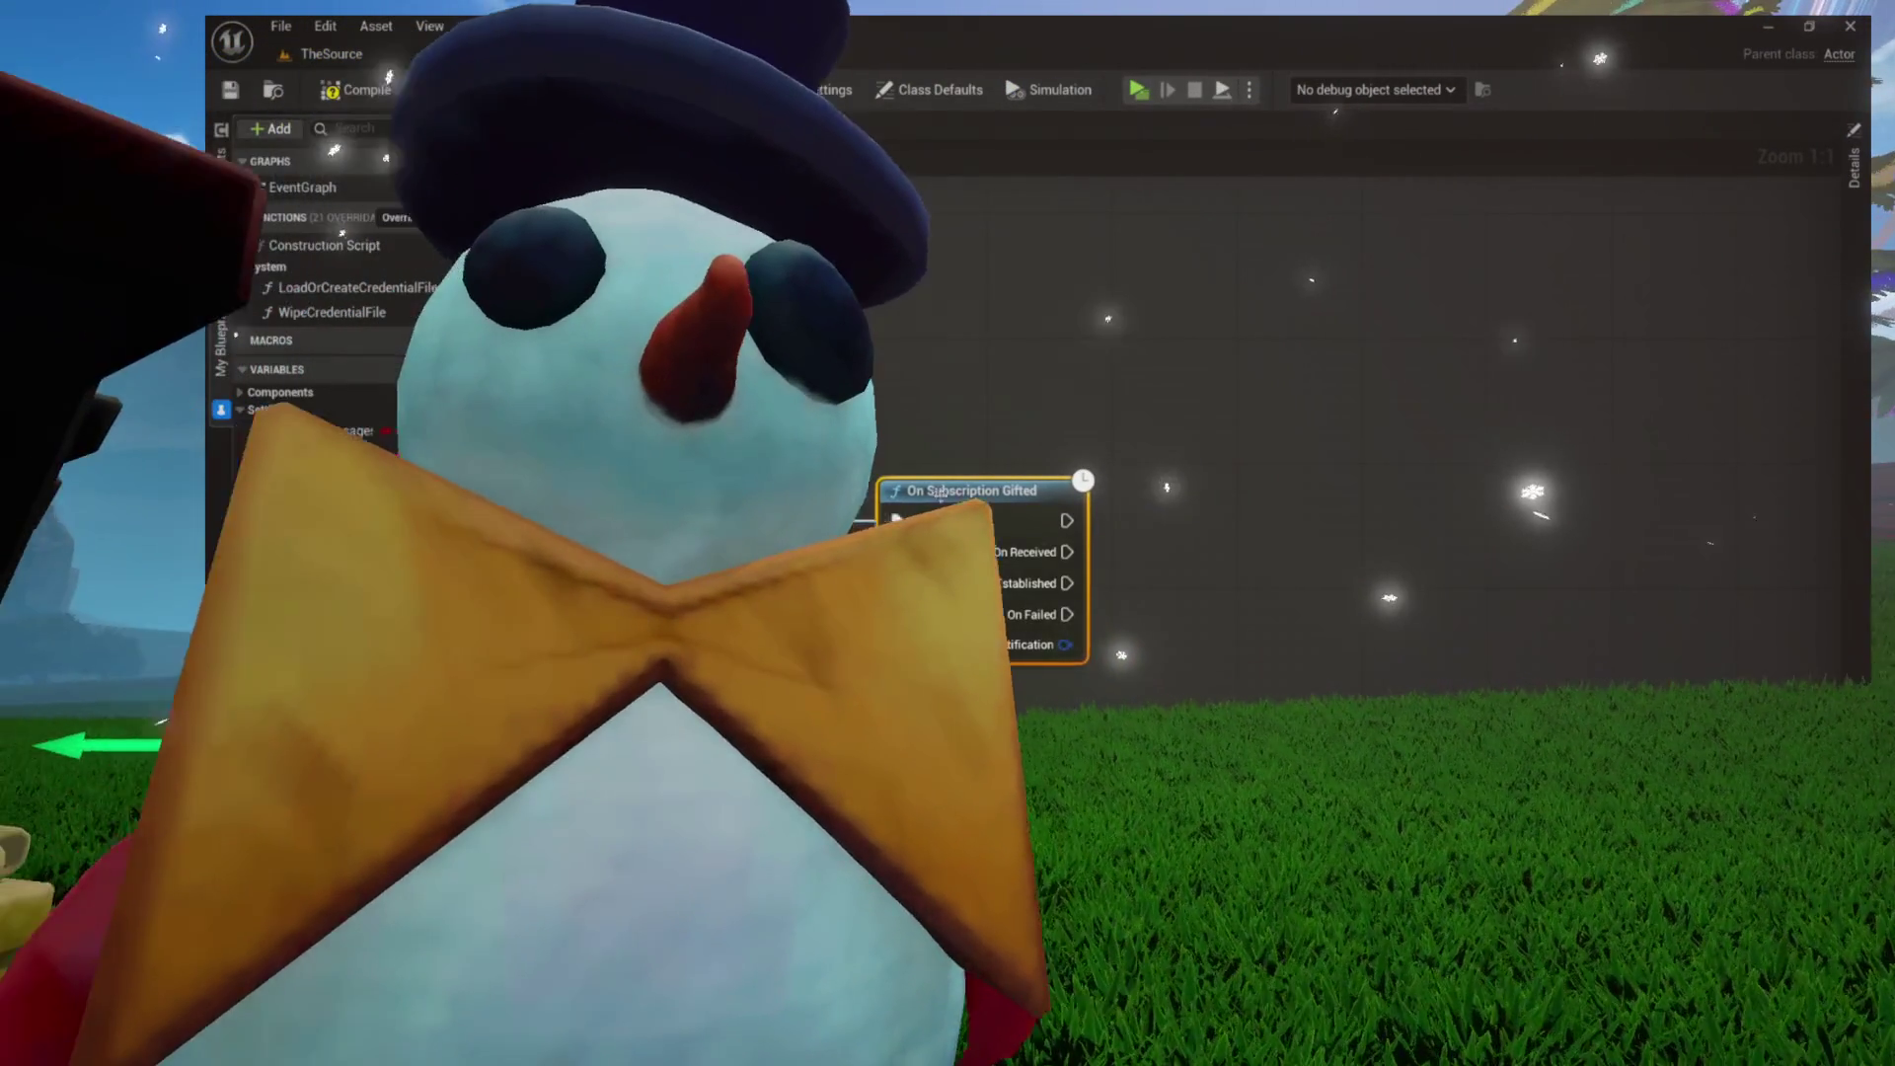
Review the graph around On Chat Message and select the OnTwitchMessage dispatcher
{"action": "scroll", "coordinate": [750, 470], "scroll_direction": "down", "scroll_amount": 3}
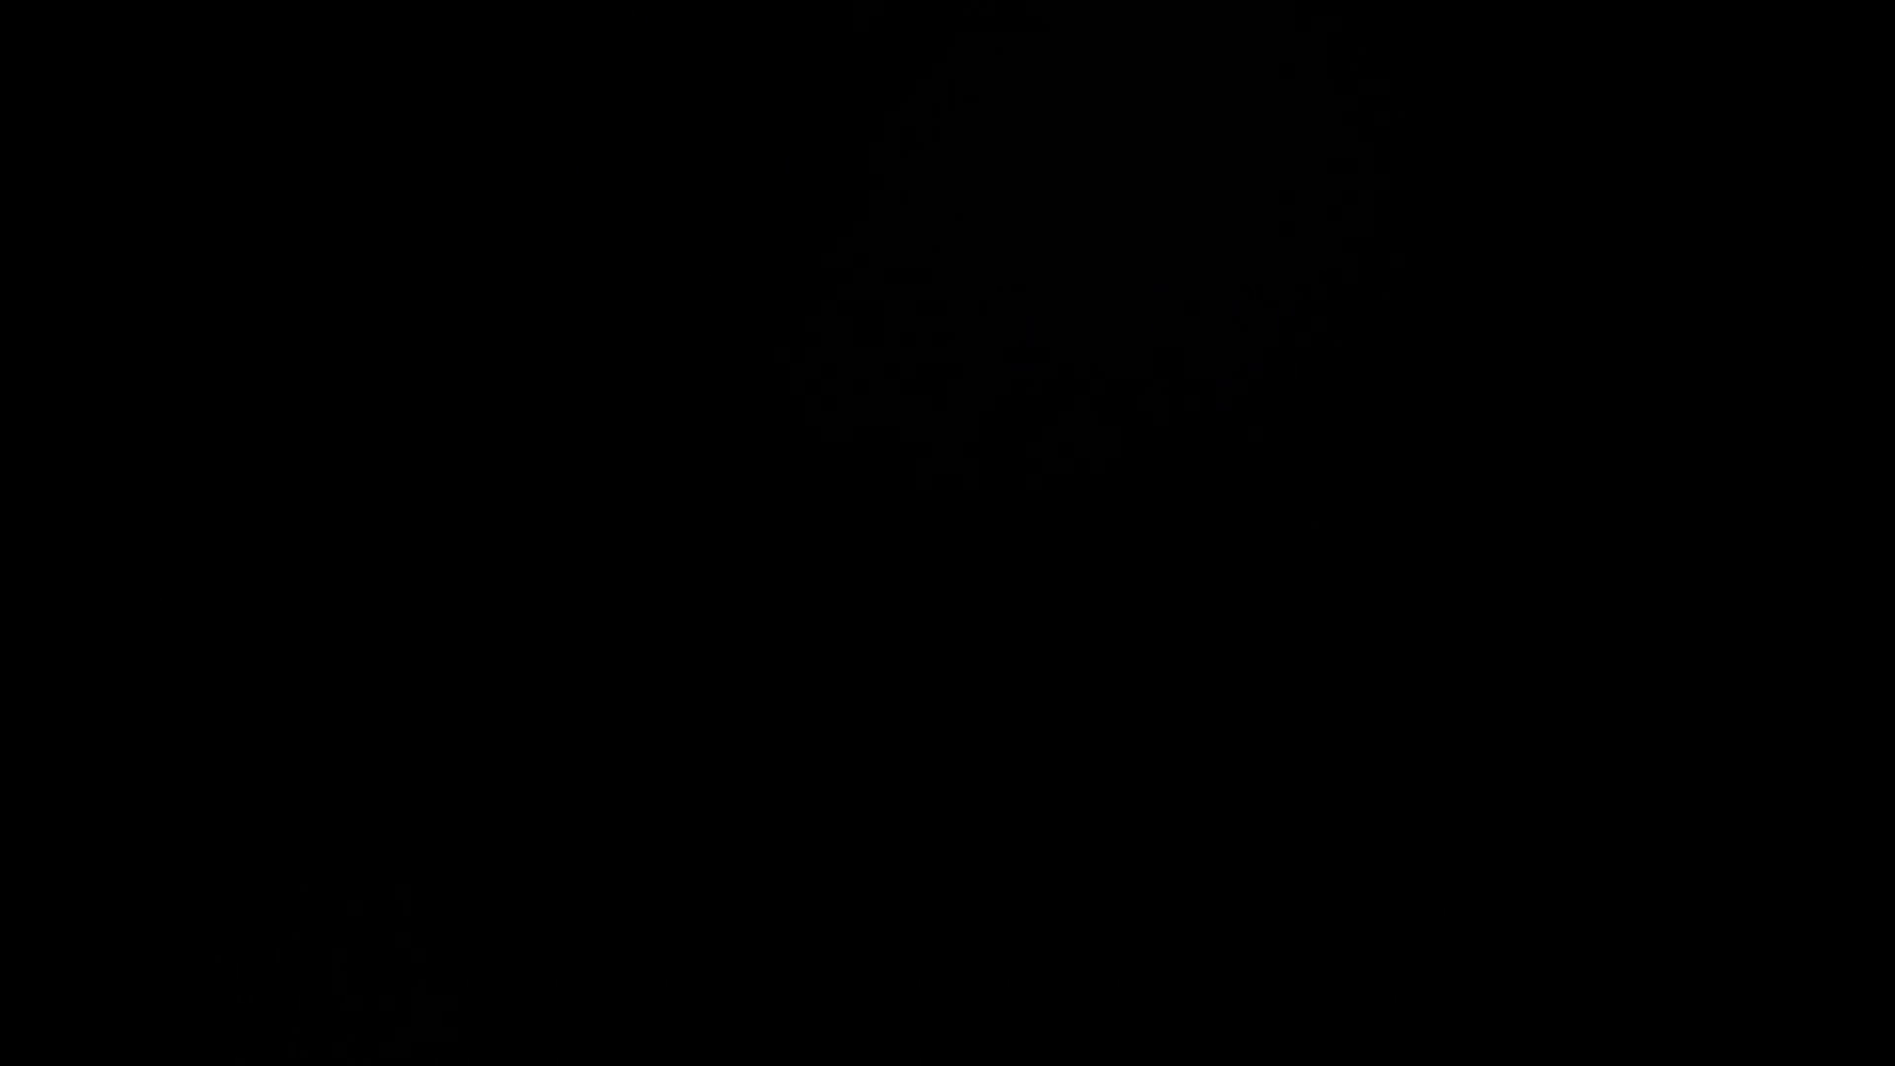
{"action": "scroll", "coordinate": [1165, 333], "scroll_direction": "up", "scroll_amount": 3}
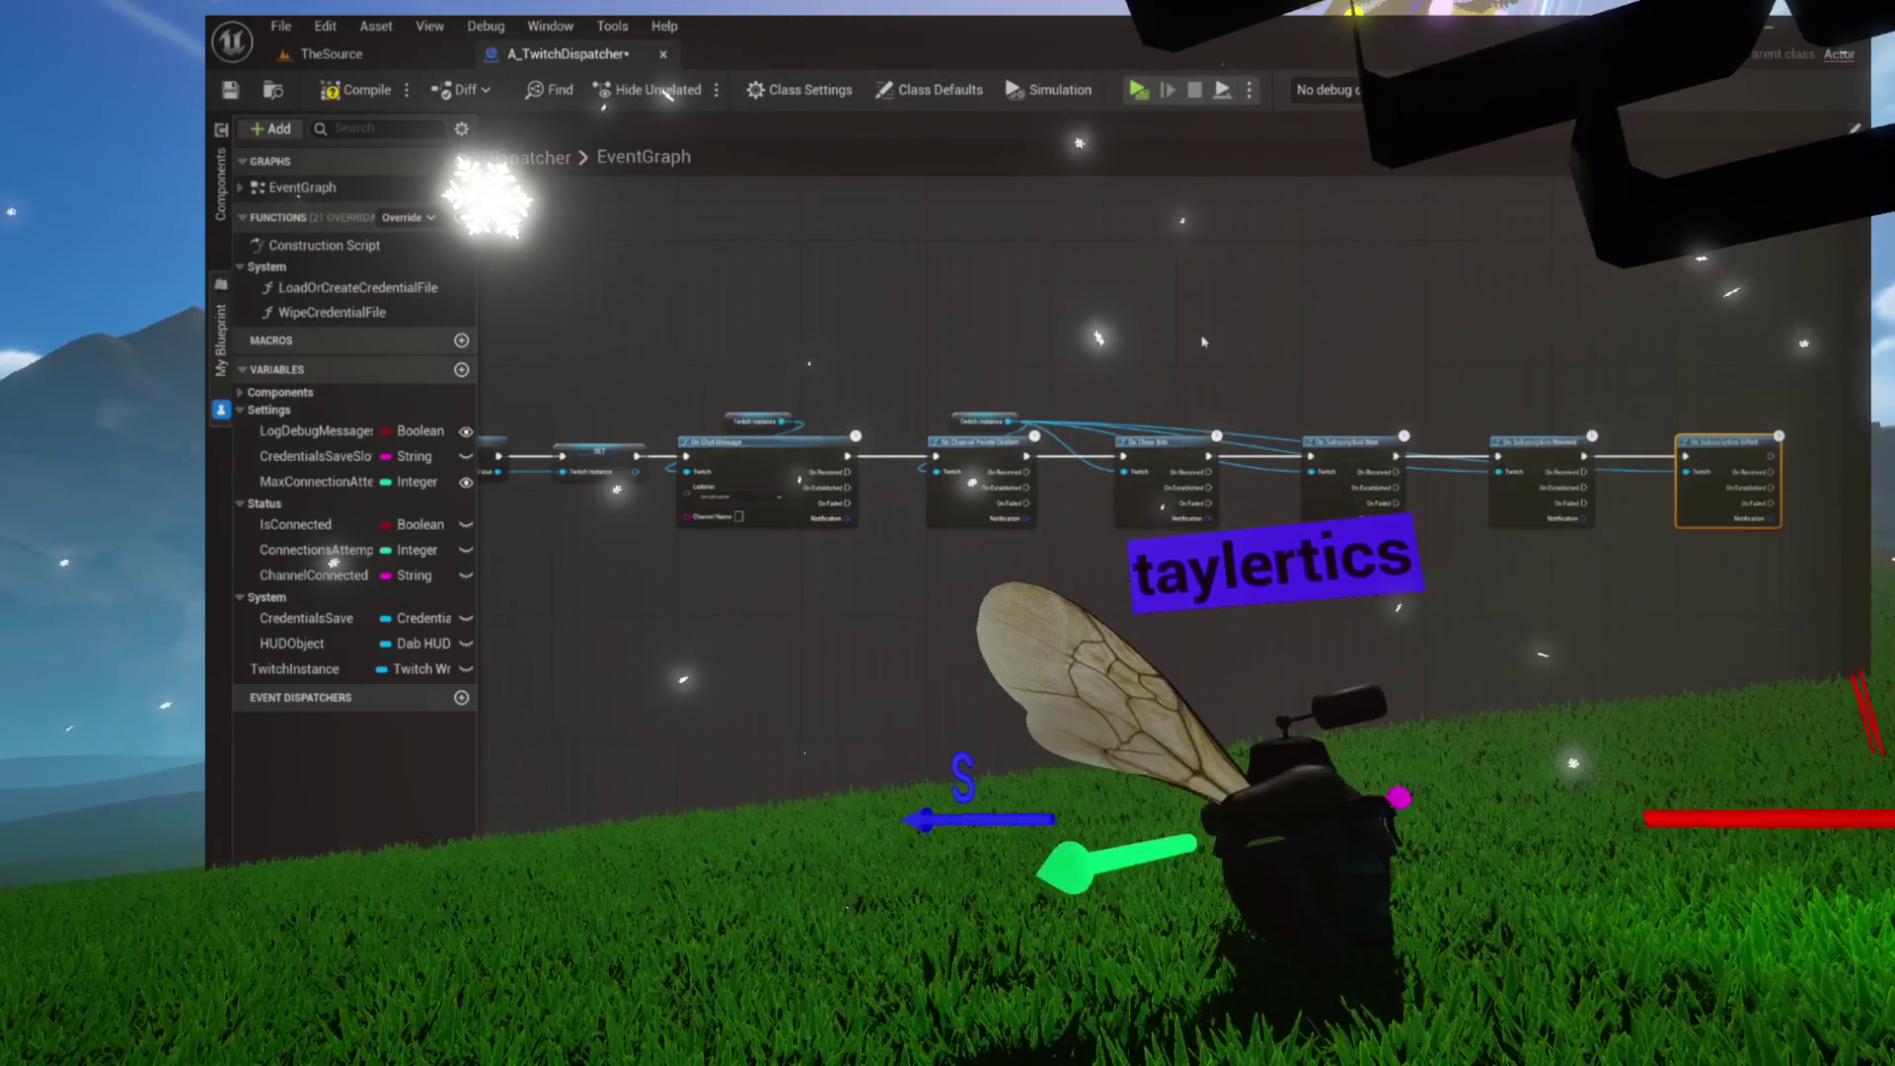
{"action": "mouse_move", "coordinate": [1164, 333]}
{"action": "left_mouse_down"}
{"action": "mouse_move", "coordinate": [1421, 295]}
{"action": "mouse_move", "coordinate": [1739, 193]}
{"action": "left_mouse_up"}
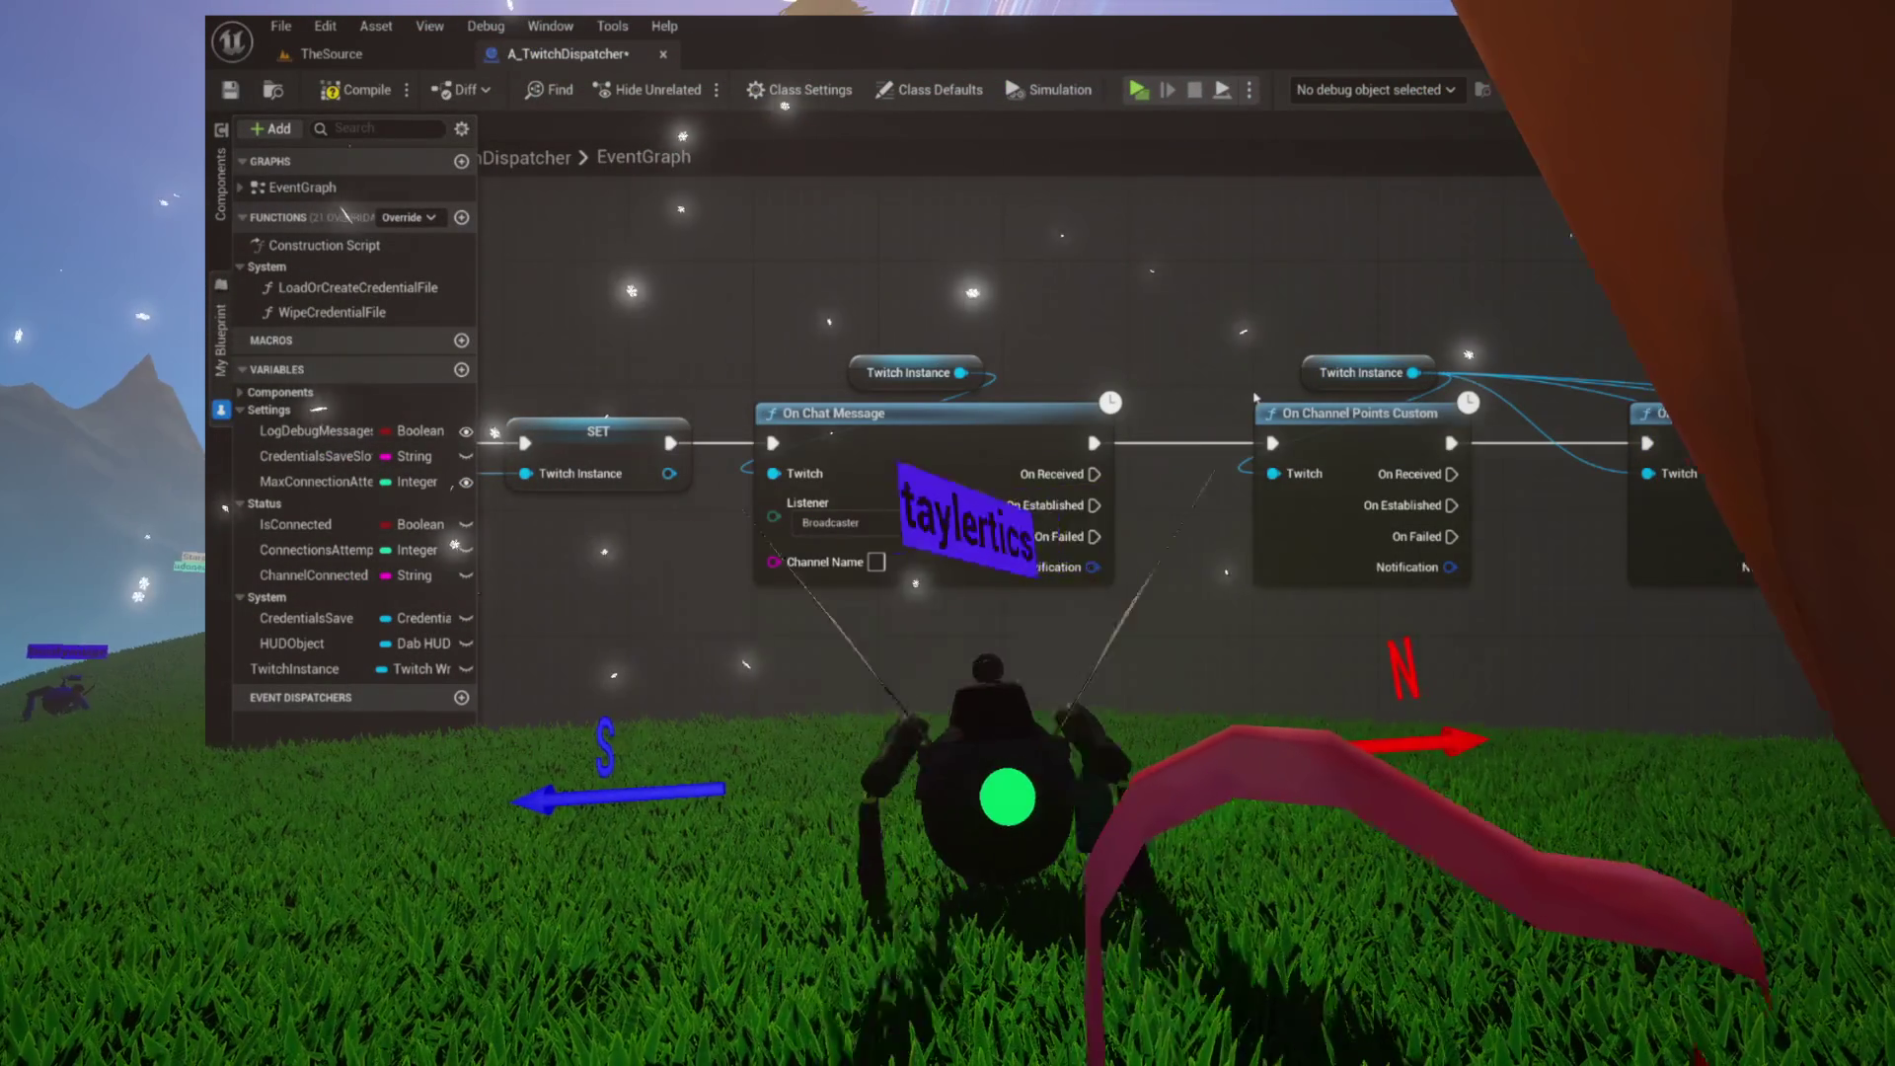
{"action": "left_click_drag", "start_coordinate": [1228, 424], "coordinate": [897, 425]}
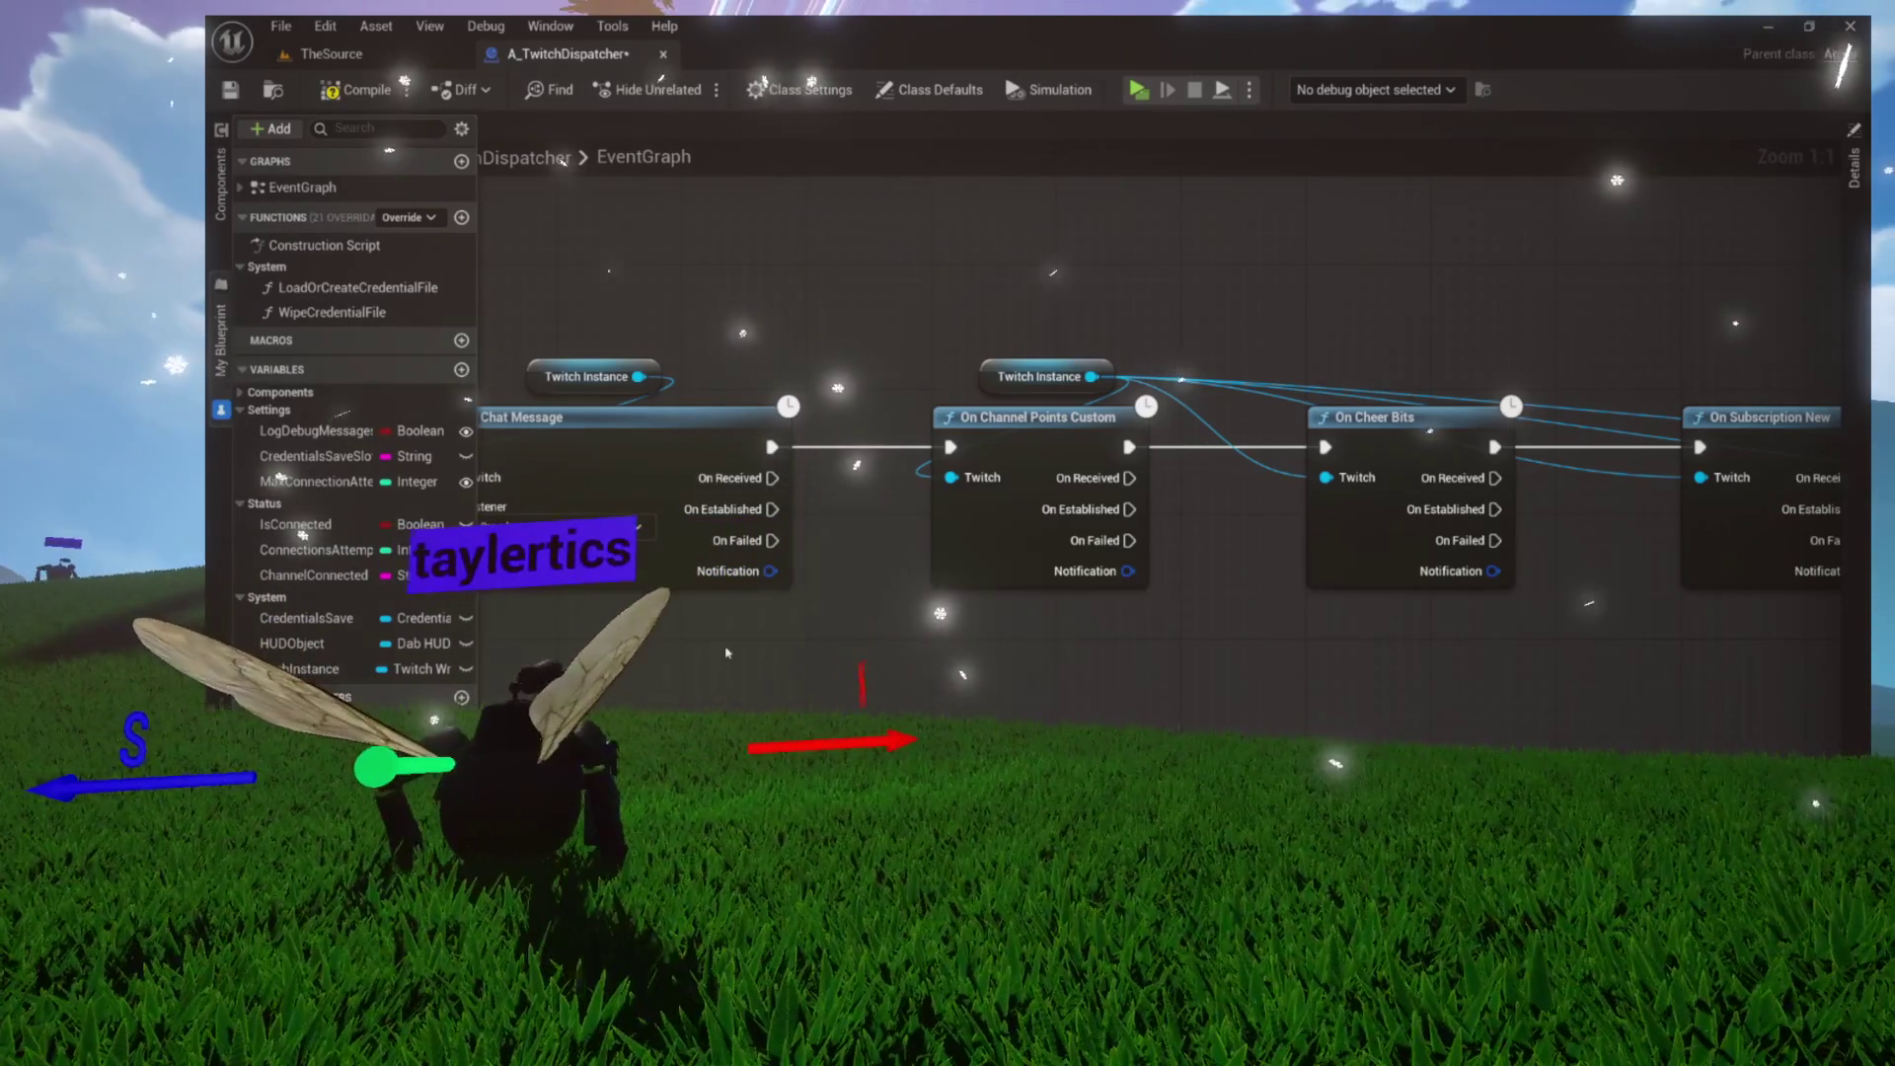
{"action": "left_click_drag", "start_coordinate": [805, 655], "coordinate": [1033, 667]}
{"action": "mouse_move", "coordinate": [895, 635]}
{"action": "left_mouse_down"}
{"action": "mouse_move", "coordinate": [973, 625]}
{"action": "mouse_move", "coordinate": [950, 638]}
{"action": "mouse_move", "coordinate": [789, 543]}
{"action": "mouse_move", "coordinate": [845, 561]}
{"action": "left_mouse_up"}
{"action": "left_click", "coordinate": [845, 562]}
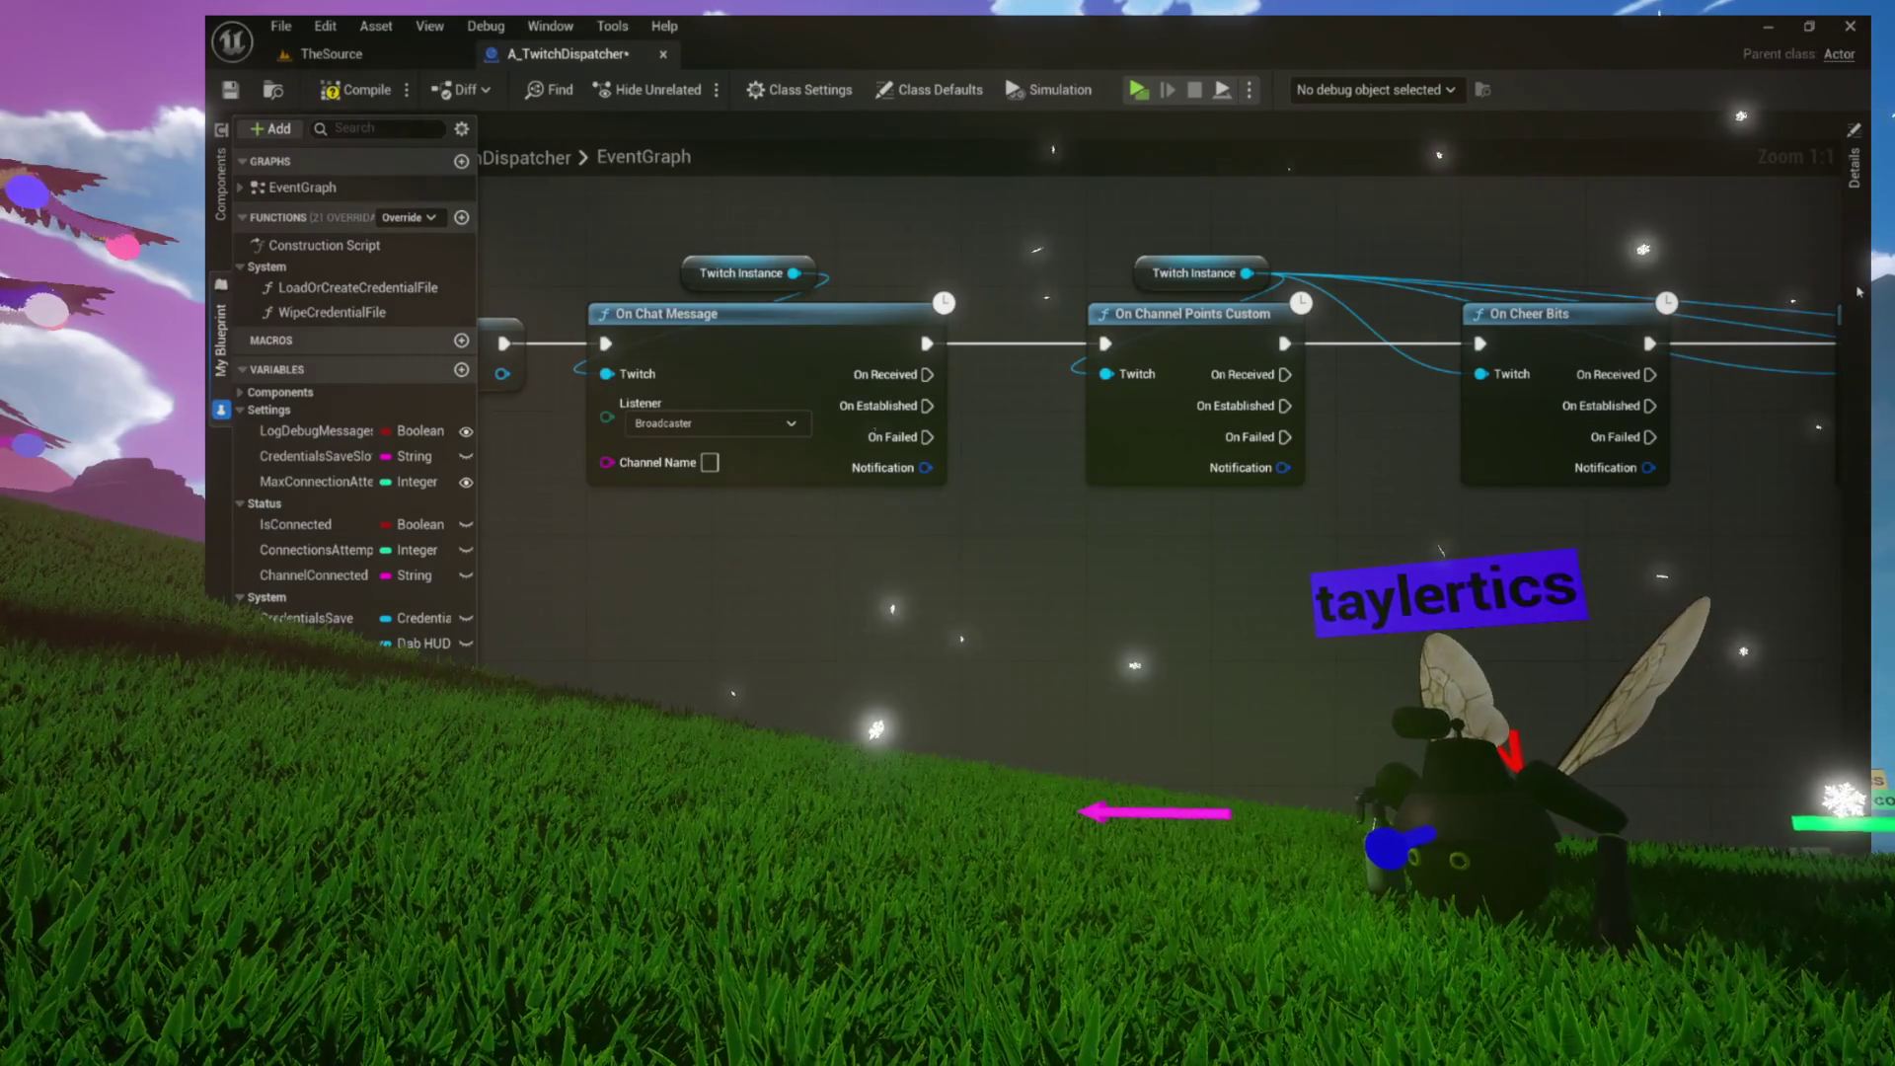
{"action": "left_click", "coordinate": [1854, 254]}
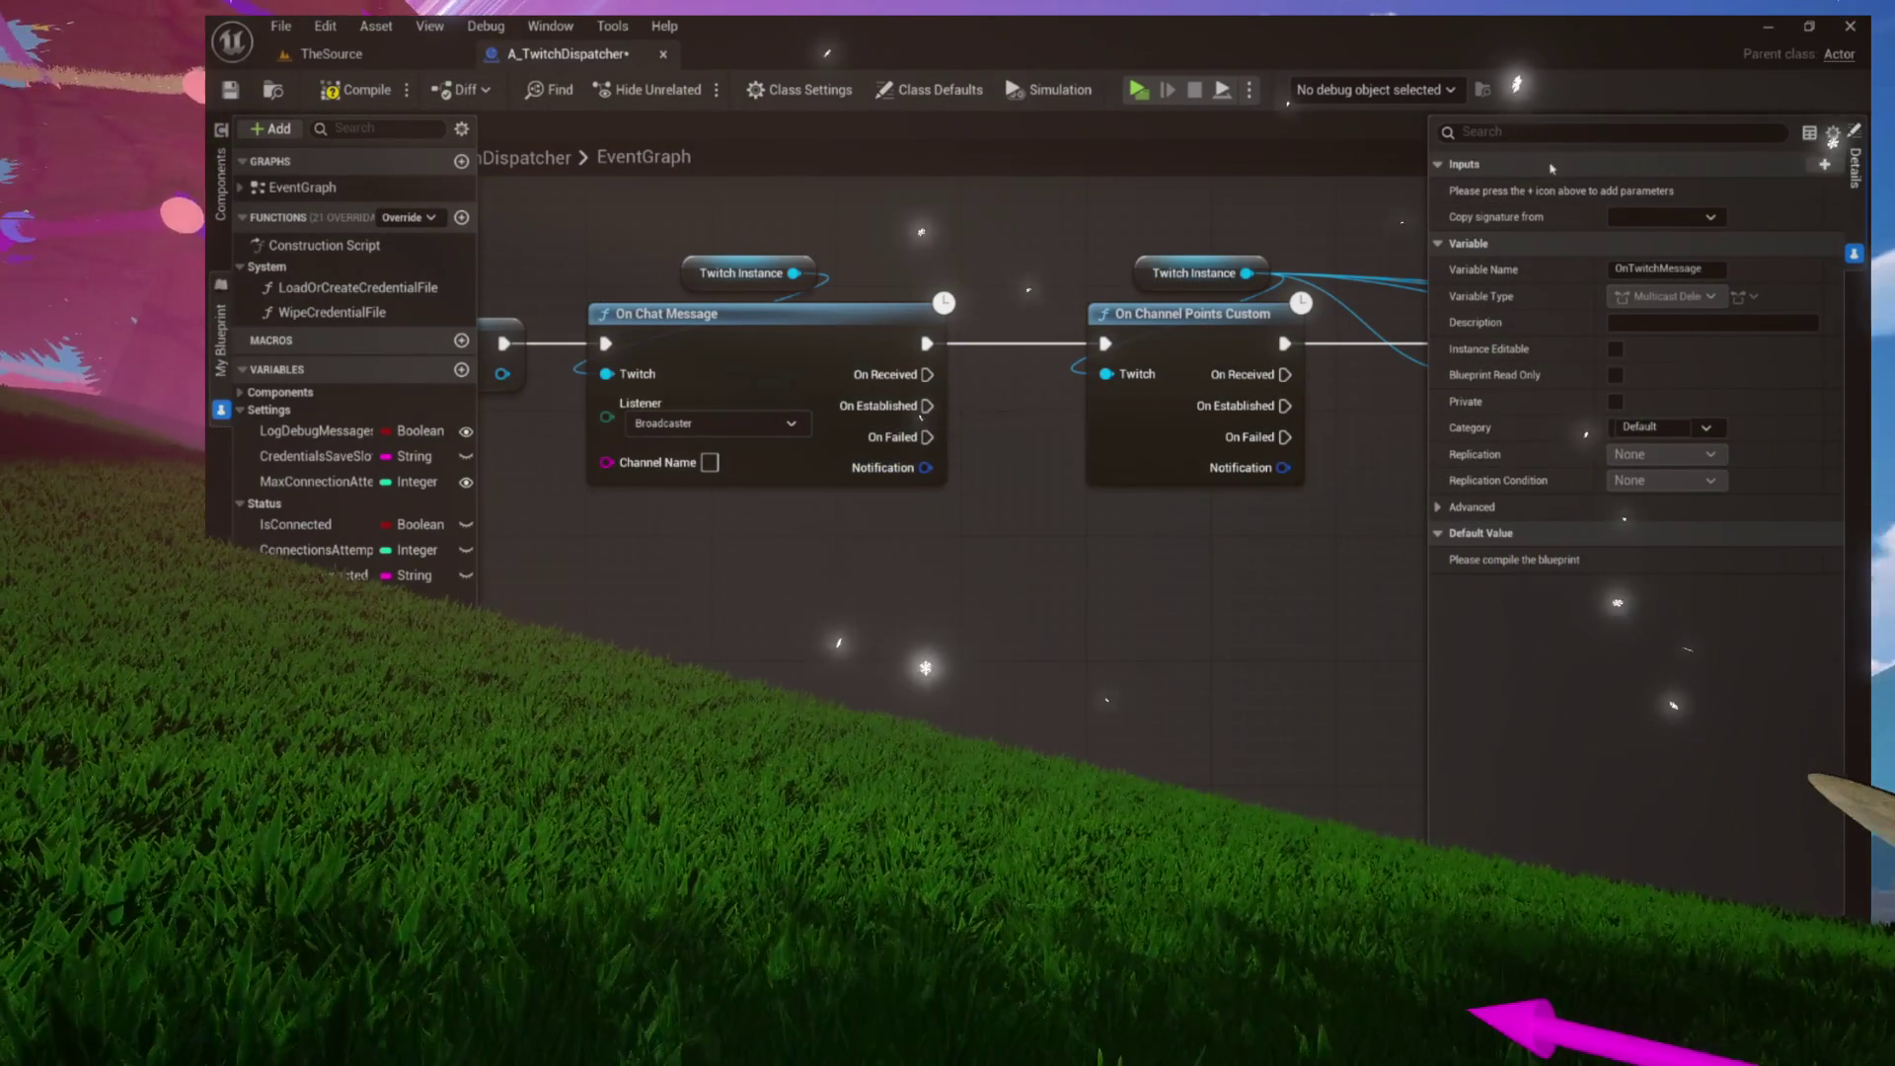
Add an input parameter to OnTwitchMessage and search its type list for 'chat message'
{"action": "left_click", "coordinate": [1824, 163]}
{"action": "left_click", "coordinate": [1668, 190]}
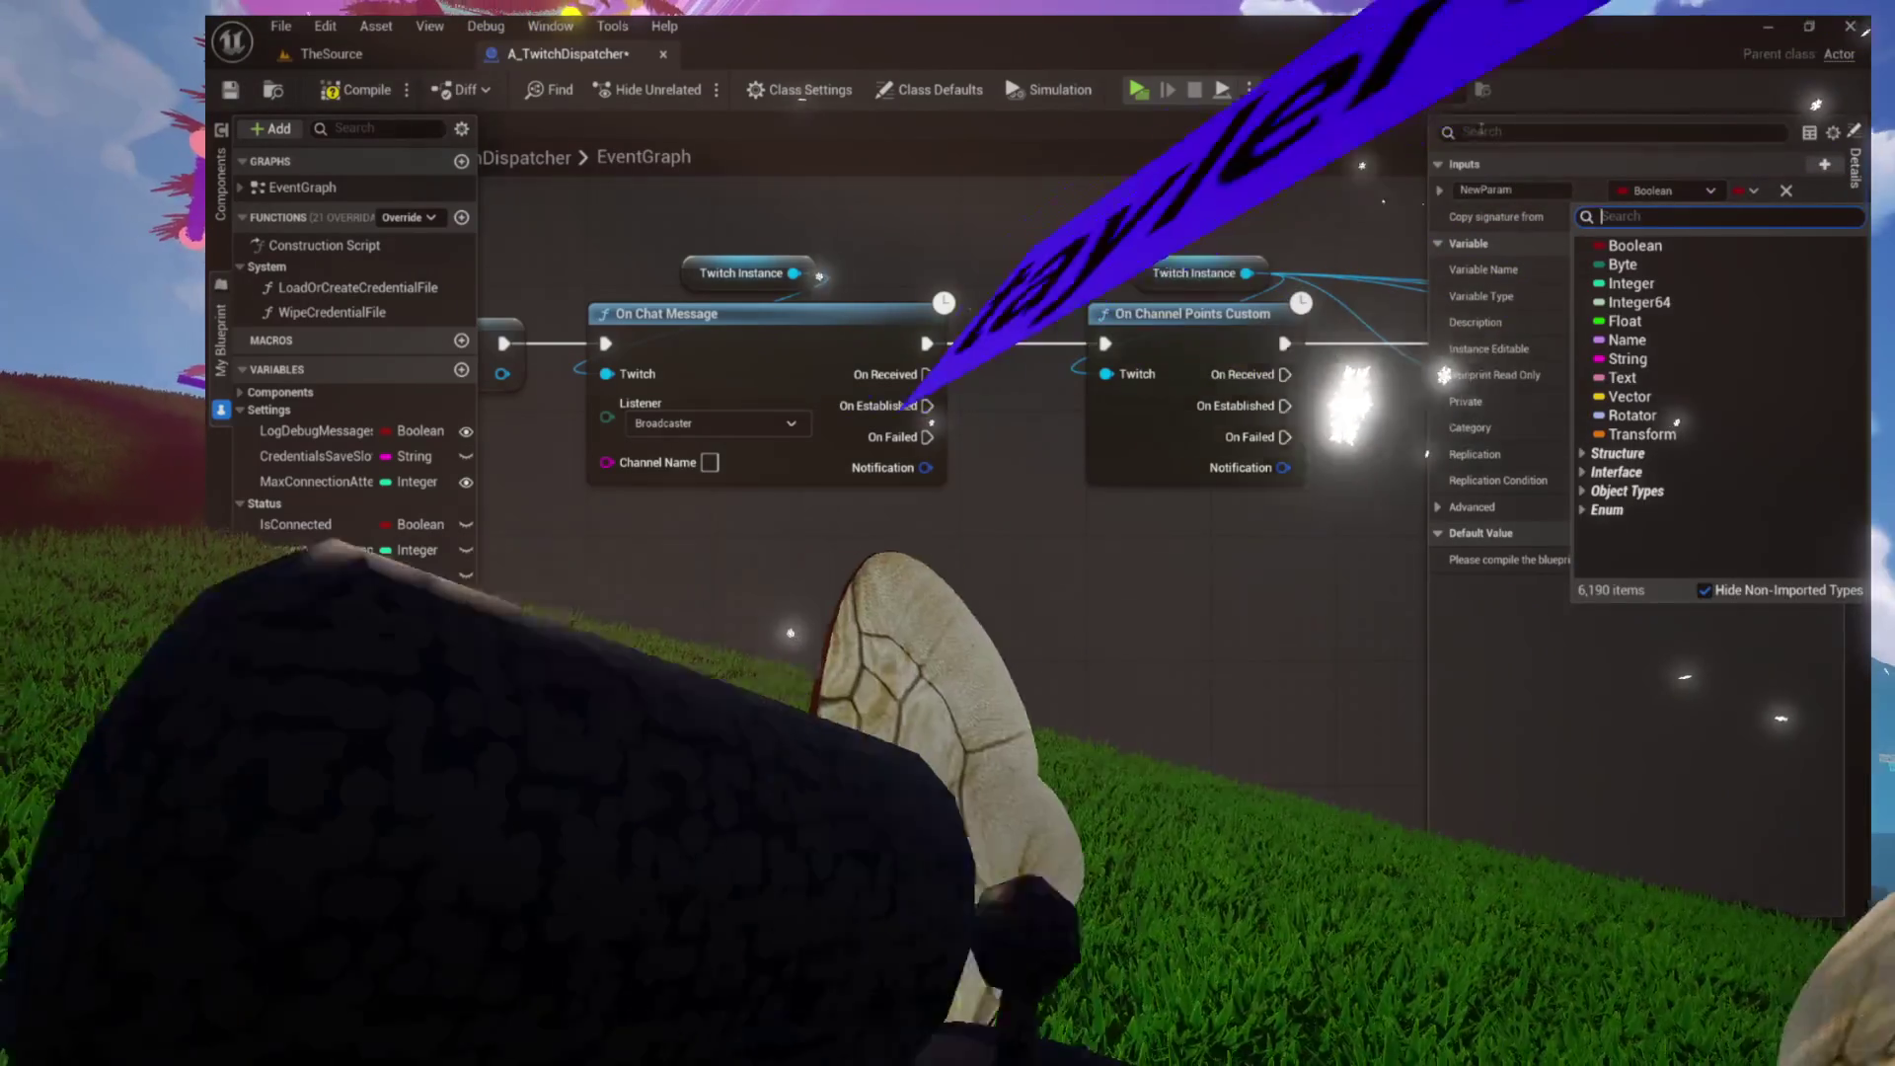
{"action": "type", "text": "chat message"}
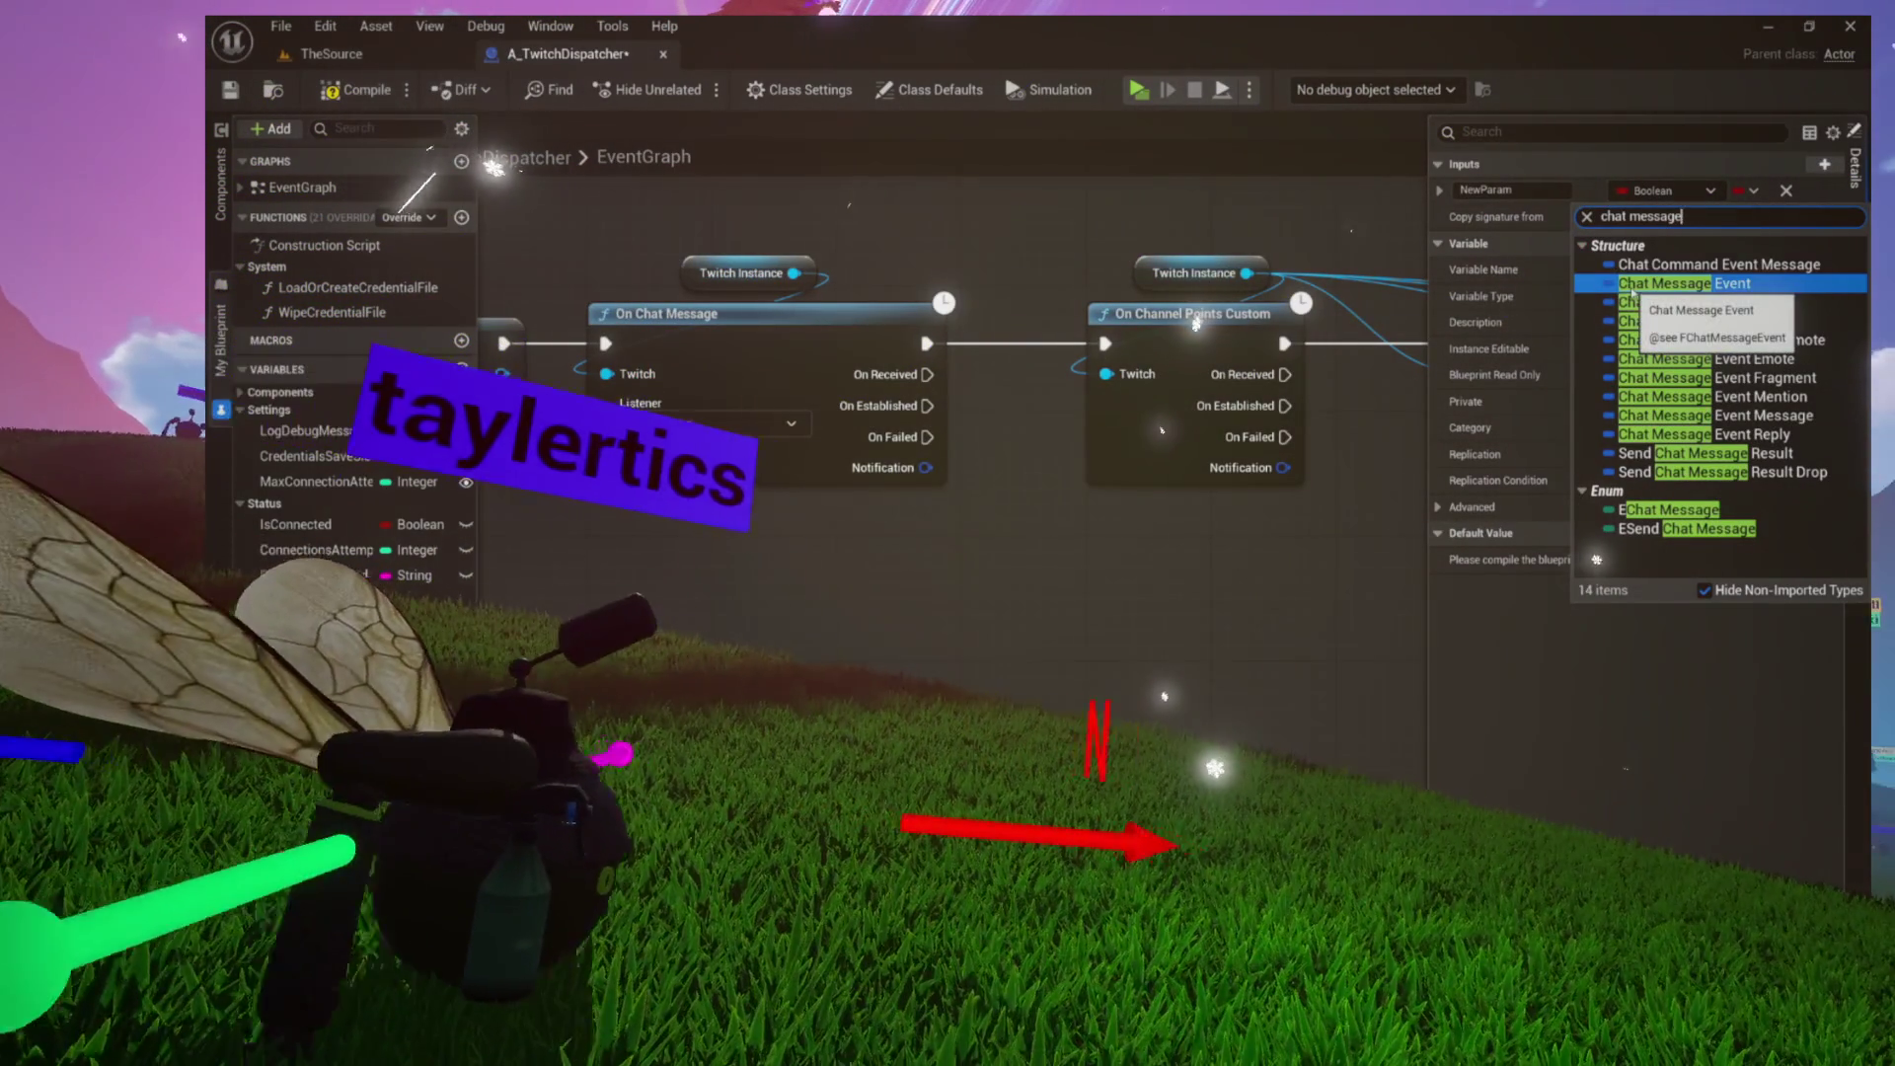
{"action": "key", "text": "Escape"}
Add a Break Chat Message Event node from On Chat Message's Notification output, placed beside it
{"action": "left_click_drag", "start_coordinate": [925, 468], "coordinate": [910, 591]}
{"action": "type", "text": "c"}
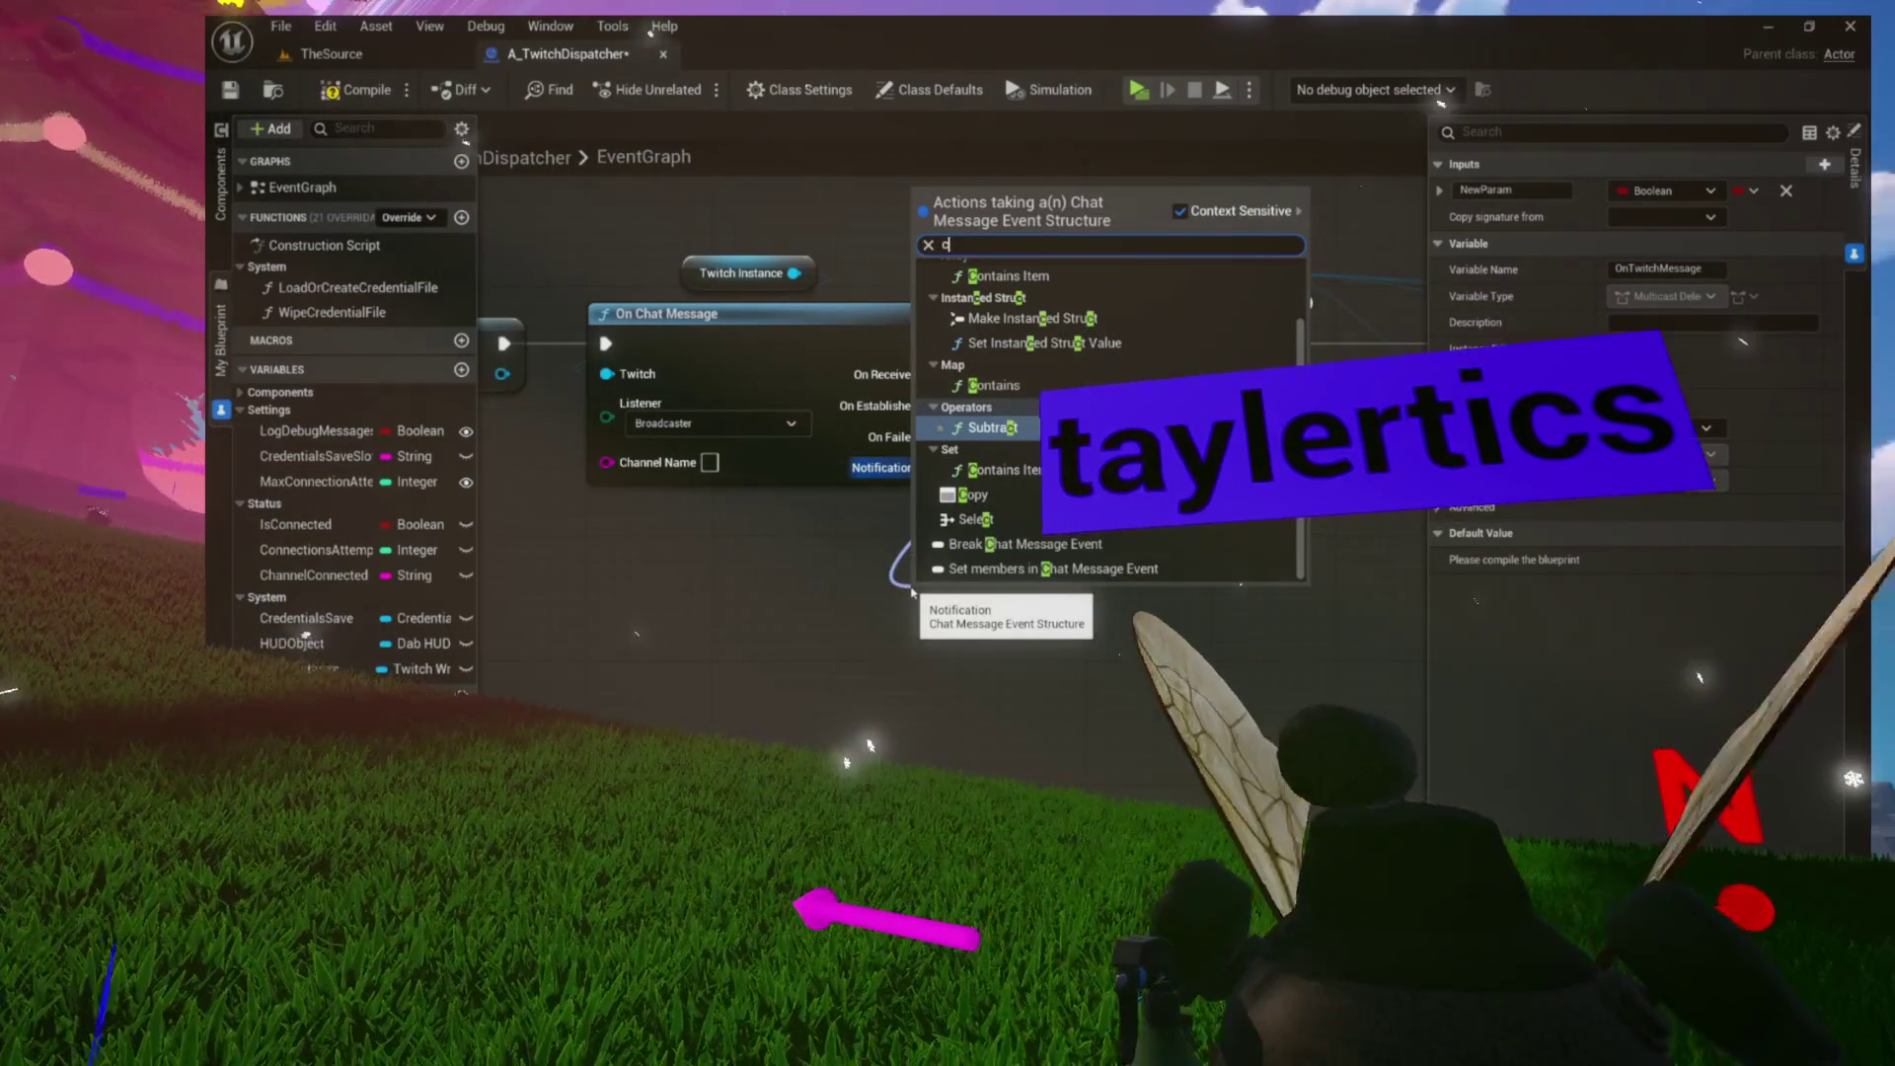
{"action": "type", "text": "hat break"}
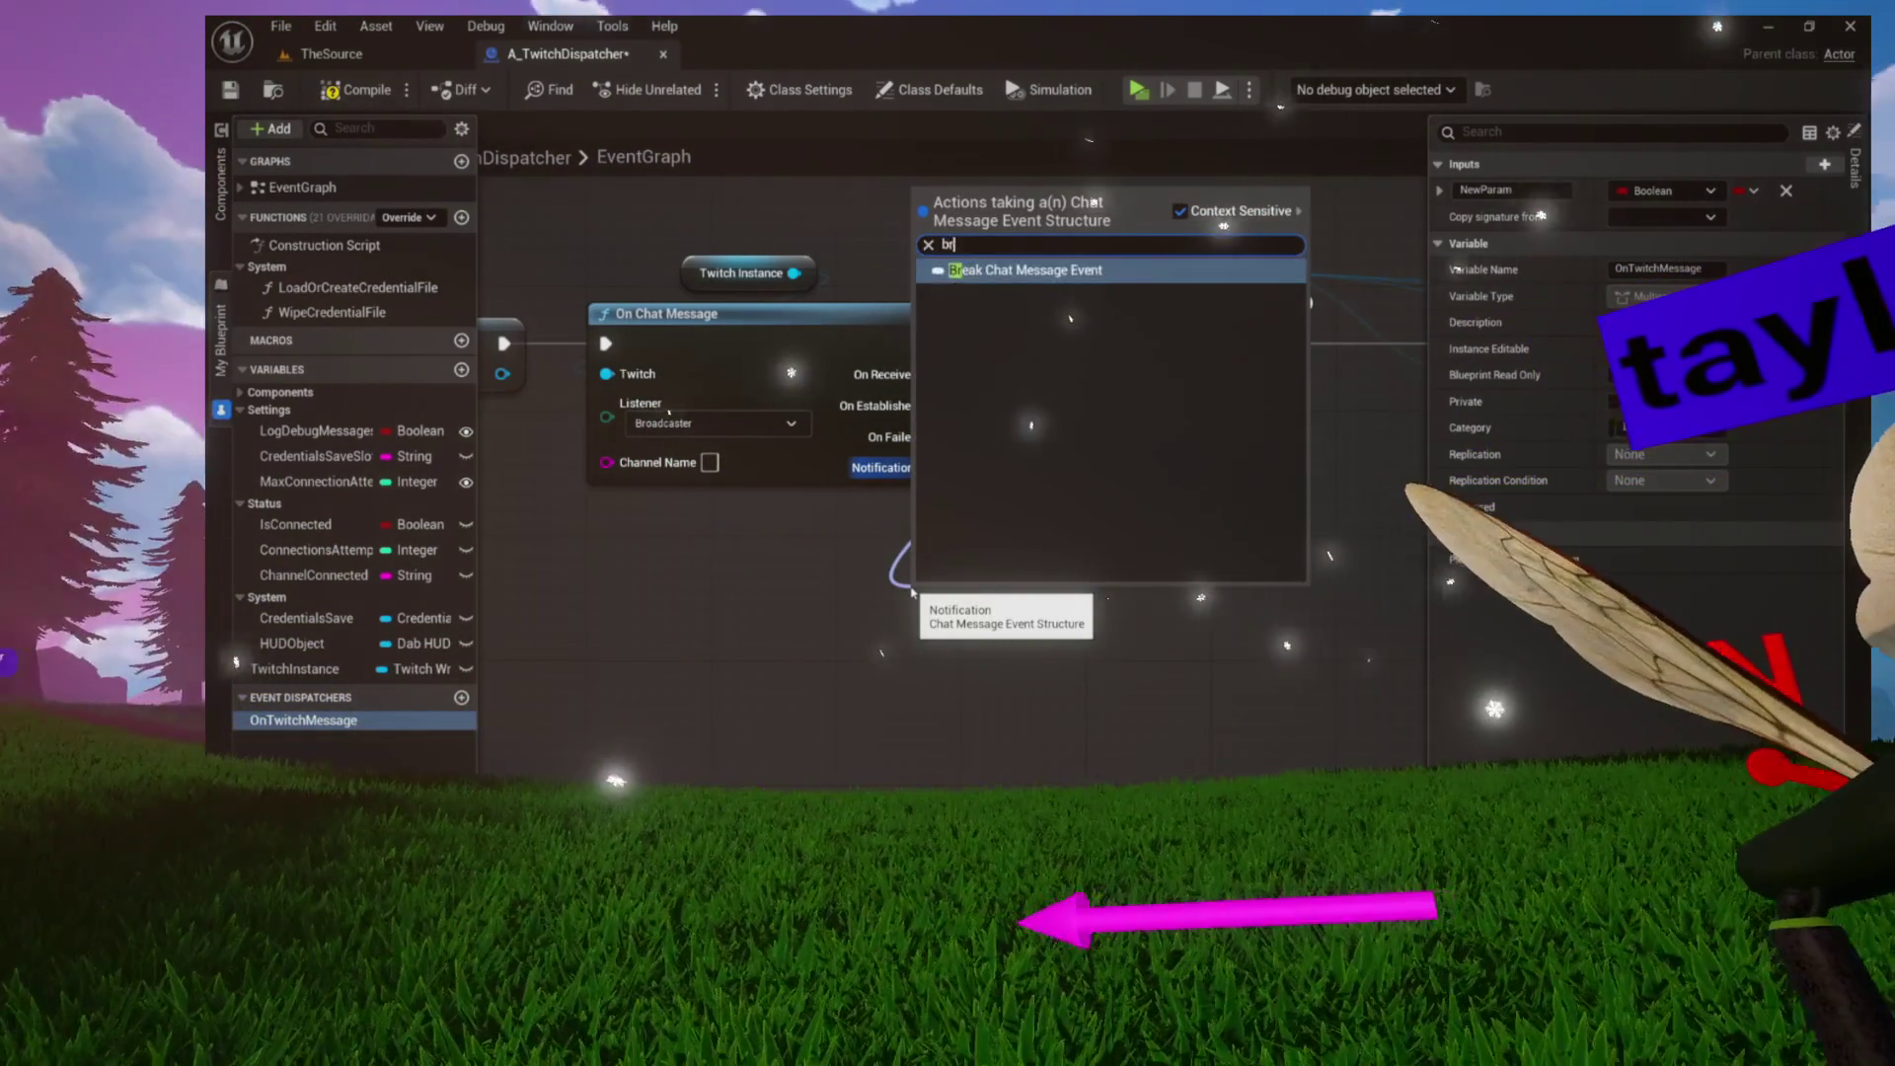
{"action": "key", "text": "Return"}
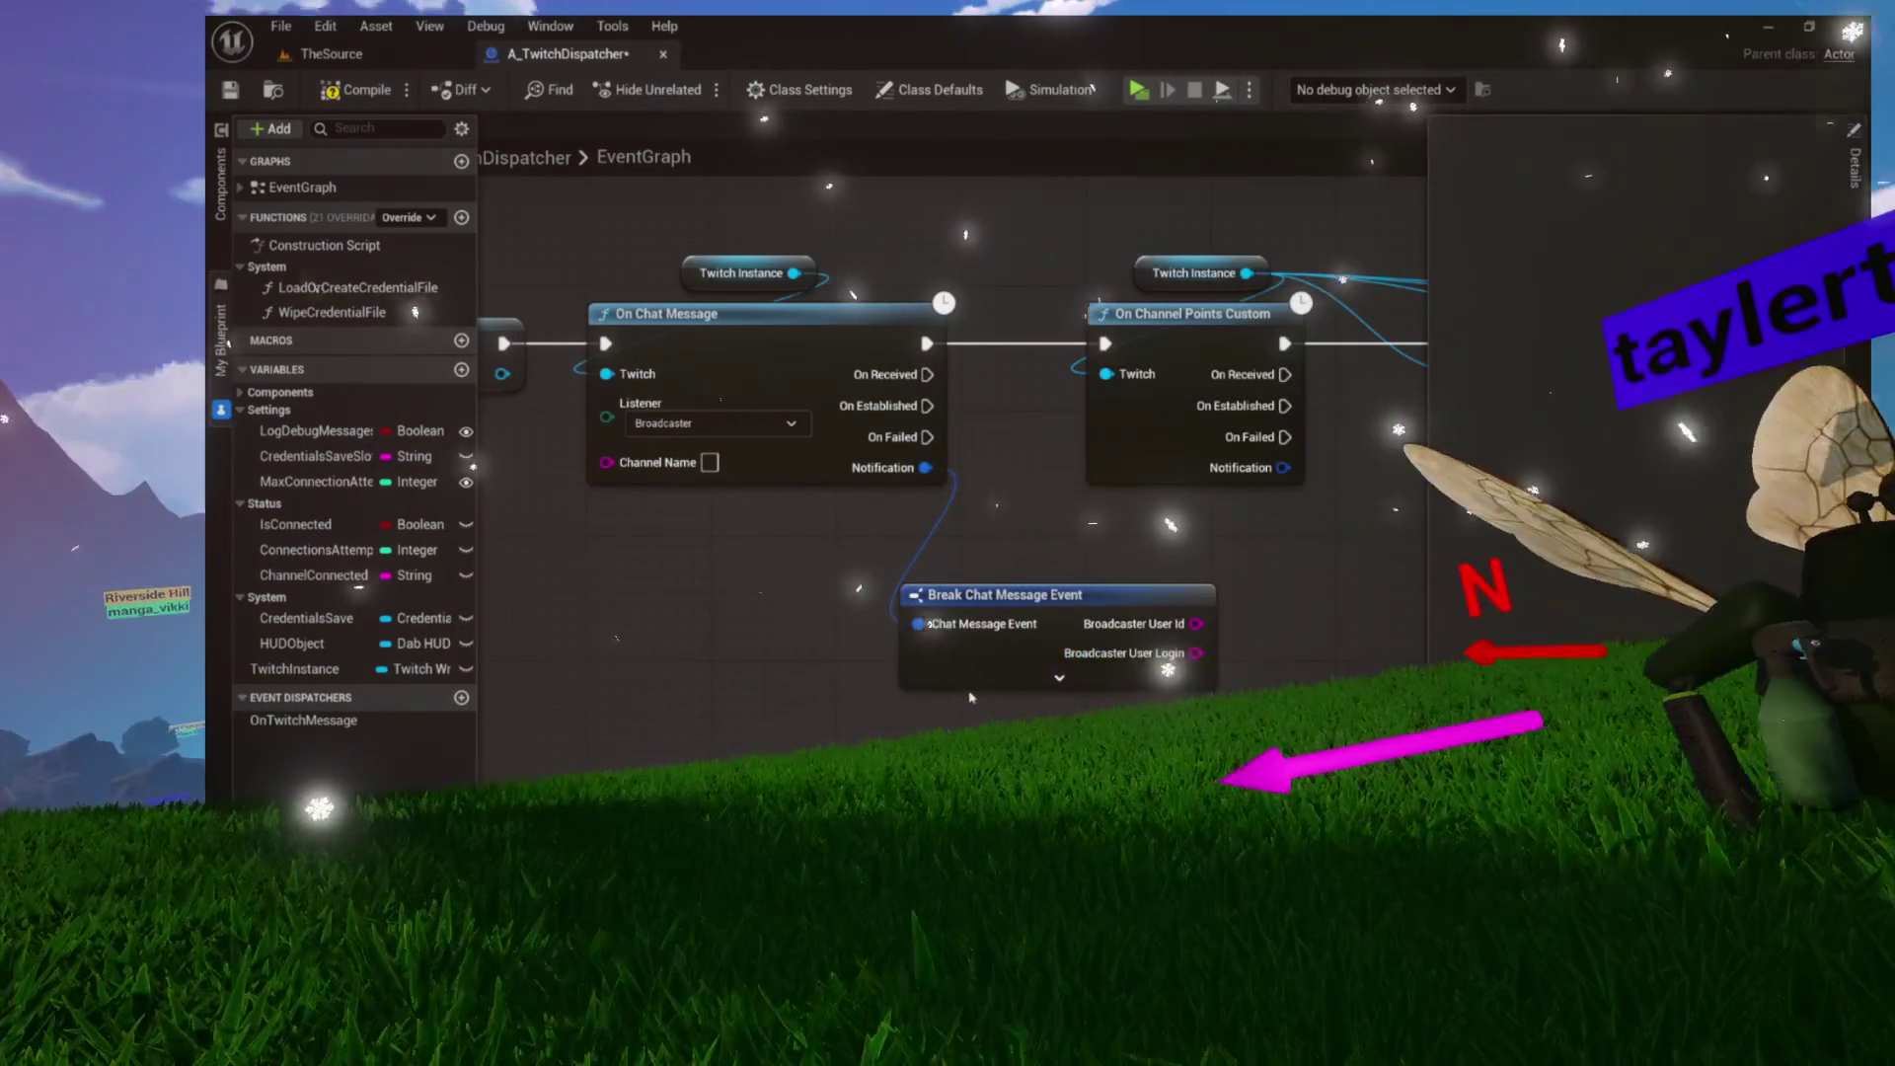
{"action": "mouse_move", "coordinate": [1053, 598]}
{"action": "left_mouse_down"}
{"action": "mouse_move", "coordinate": [862, 557]}
{"action": "mouse_move", "coordinate": [741, 505]}
{"action": "left_mouse_up"}
Zoom in and out to inspect the Break Chat Message Event pins
{"action": "scroll", "coordinate": [925, 526], "scroll_direction": "down", "scroll_amount": 3}
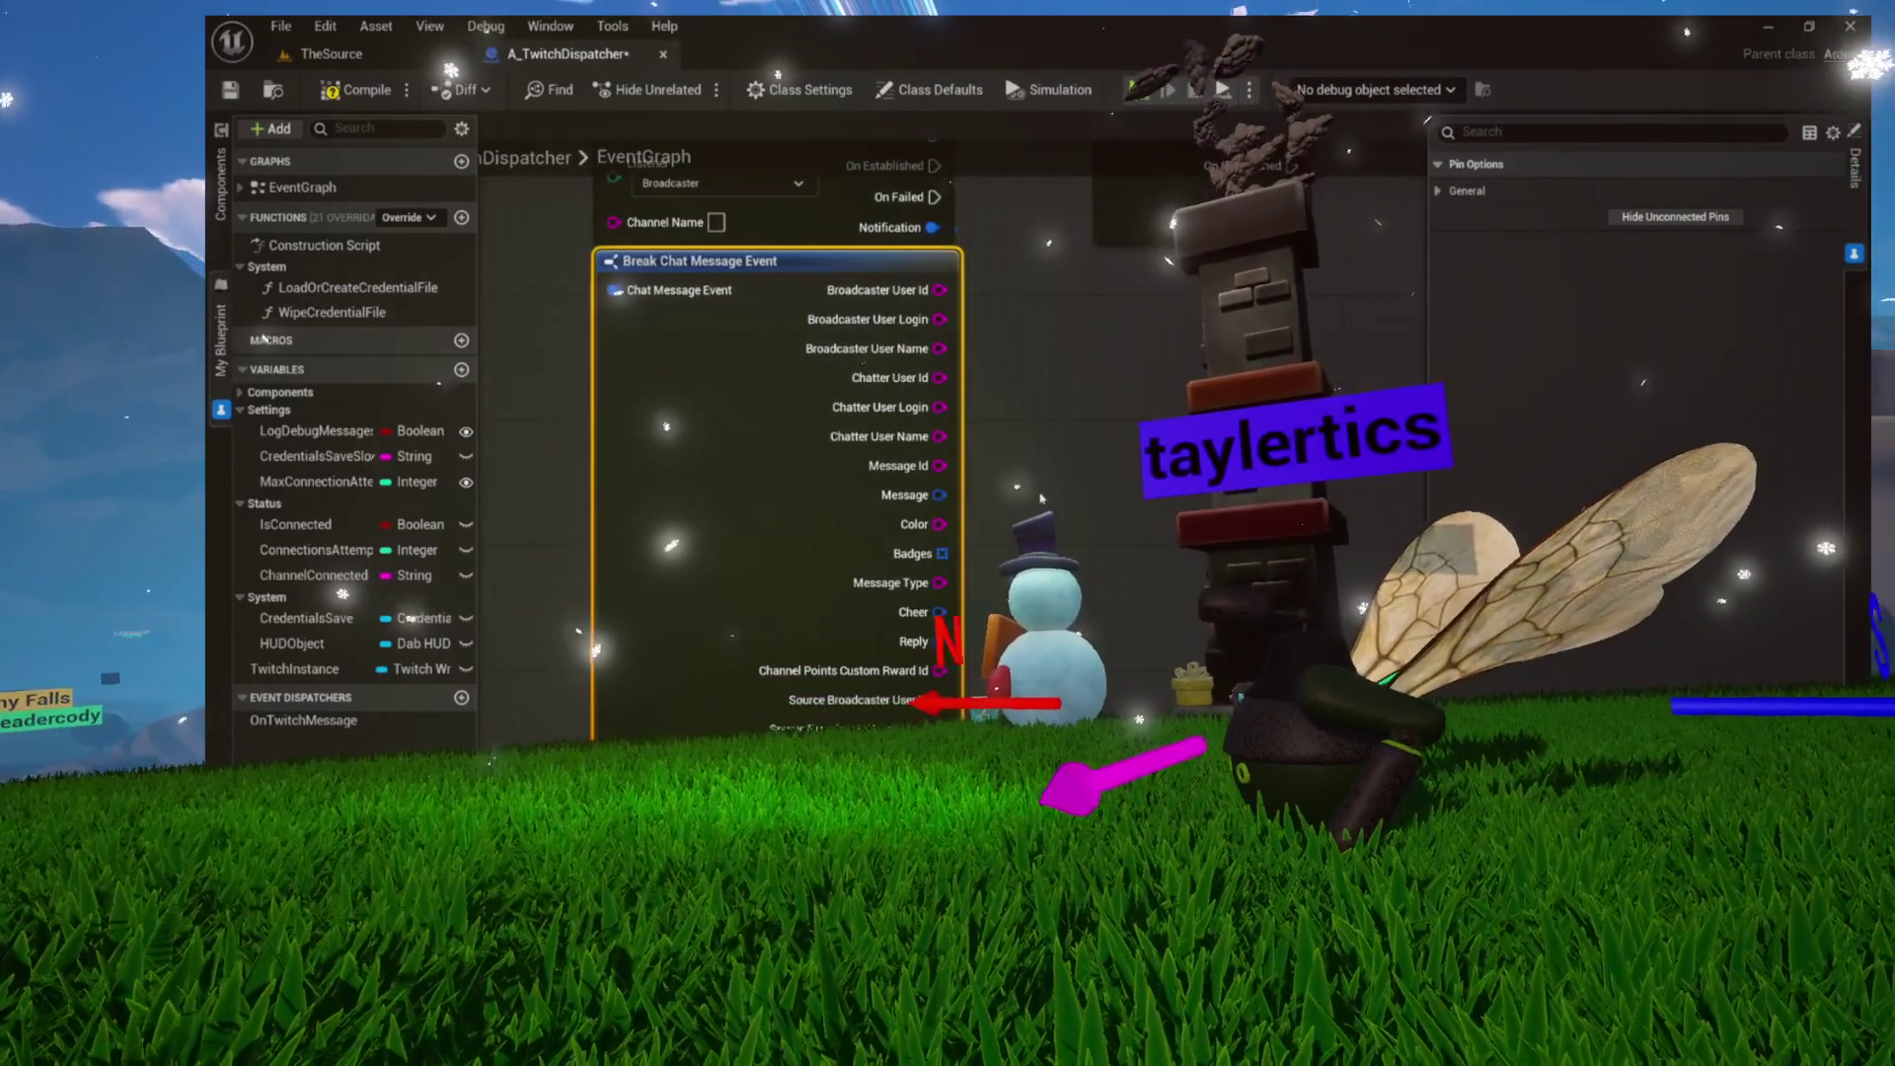
{"action": "scroll", "coordinate": [1032, 449], "scroll_direction": "down", "scroll_amount": 3}
{"action": "scroll", "coordinate": [780, 444], "scroll_direction": "up", "scroll_amount": 3}
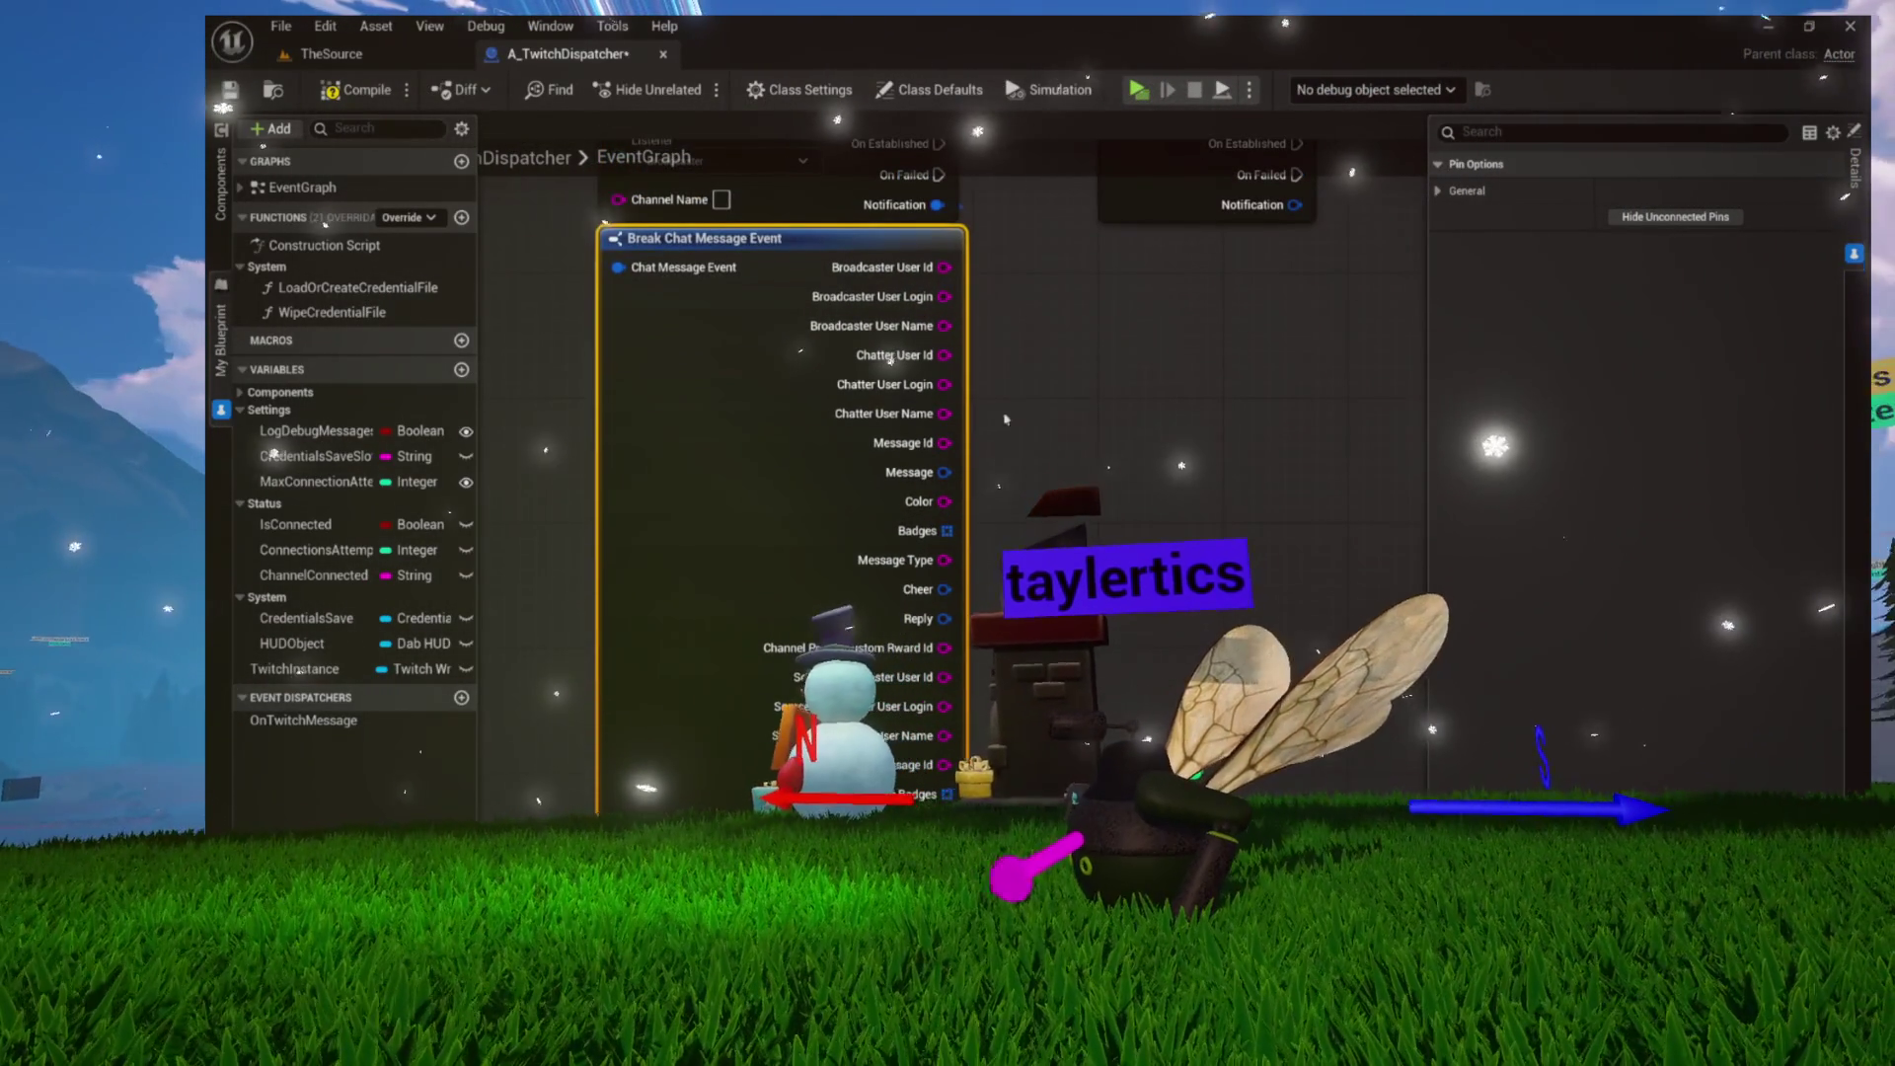
{"action": "scroll", "coordinate": [1079, 411], "scroll_direction": "up", "scroll_amount": 1}
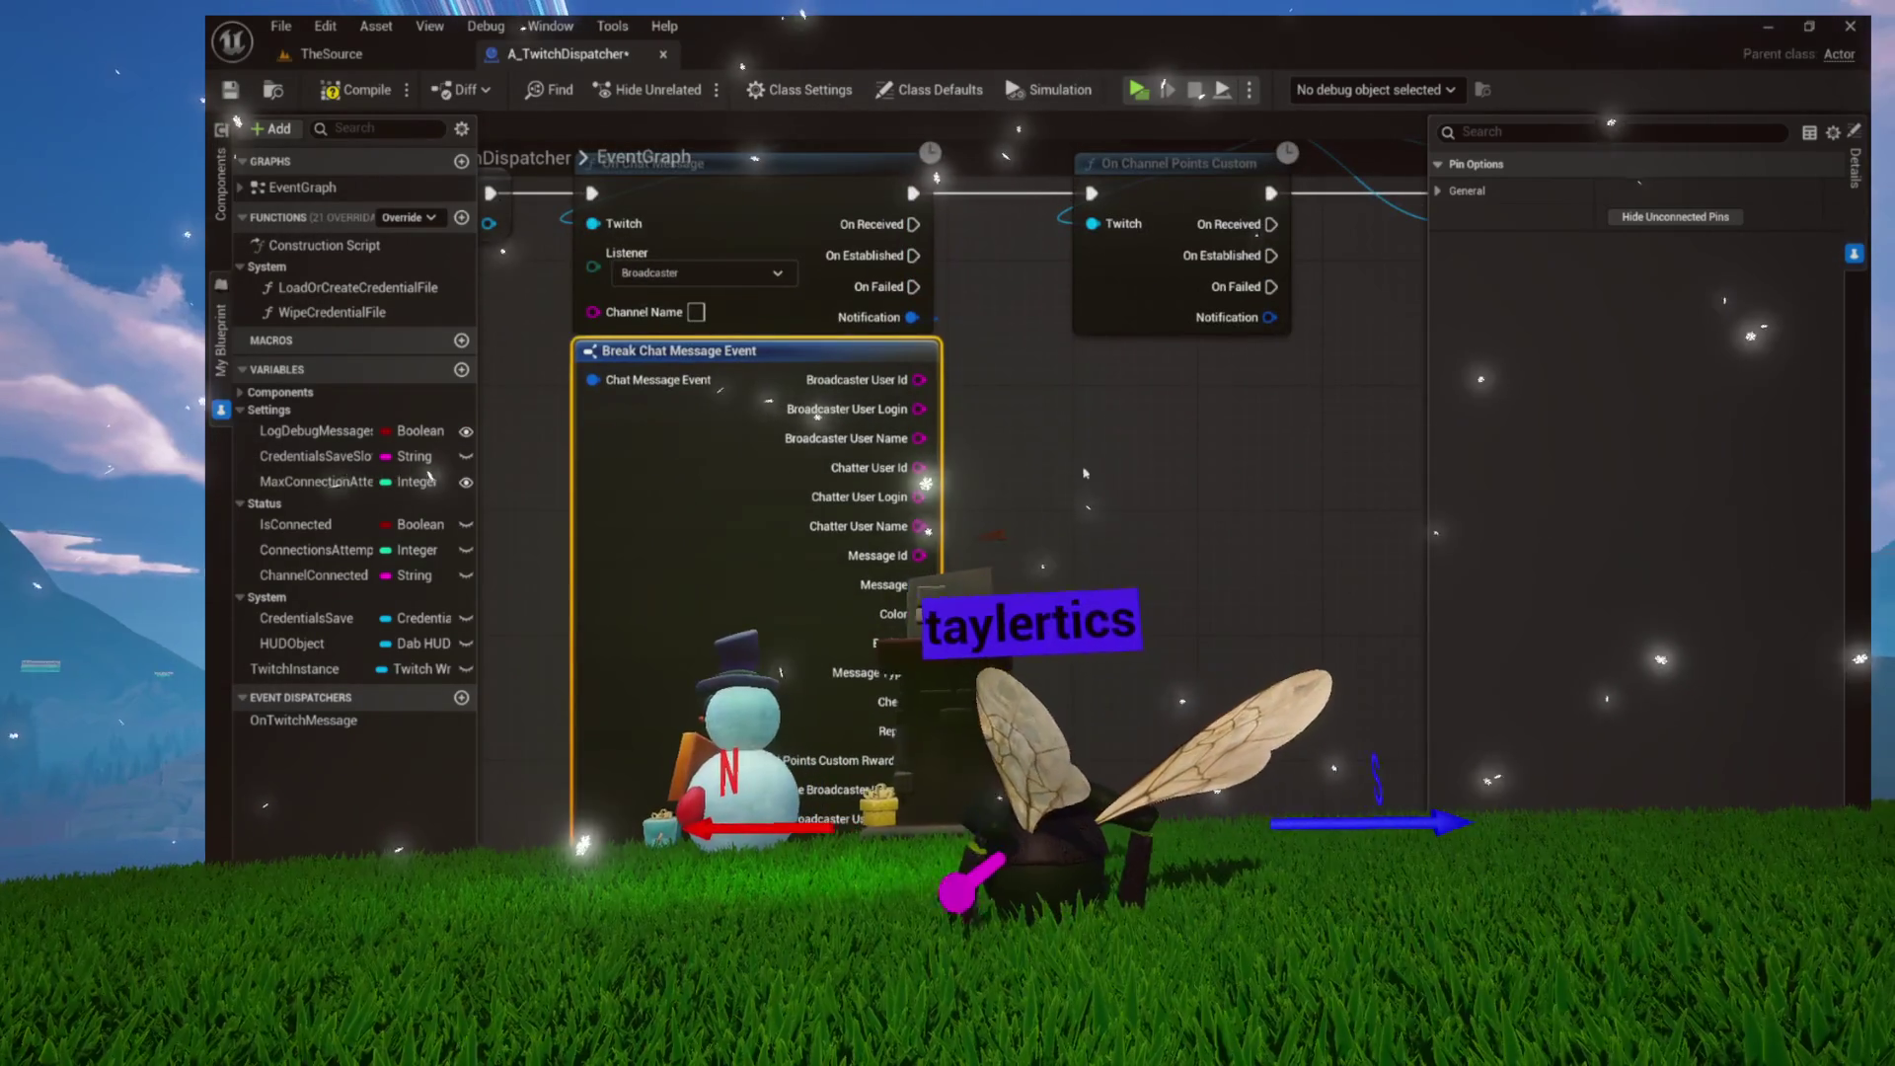
{"action": "scroll", "coordinate": [992, 469], "scroll_direction": "down", "scroll_amount": 2}
{"action": "scroll", "coordinate": [992, 469], "scroll_direction": "up", "scroll_amount": 3}
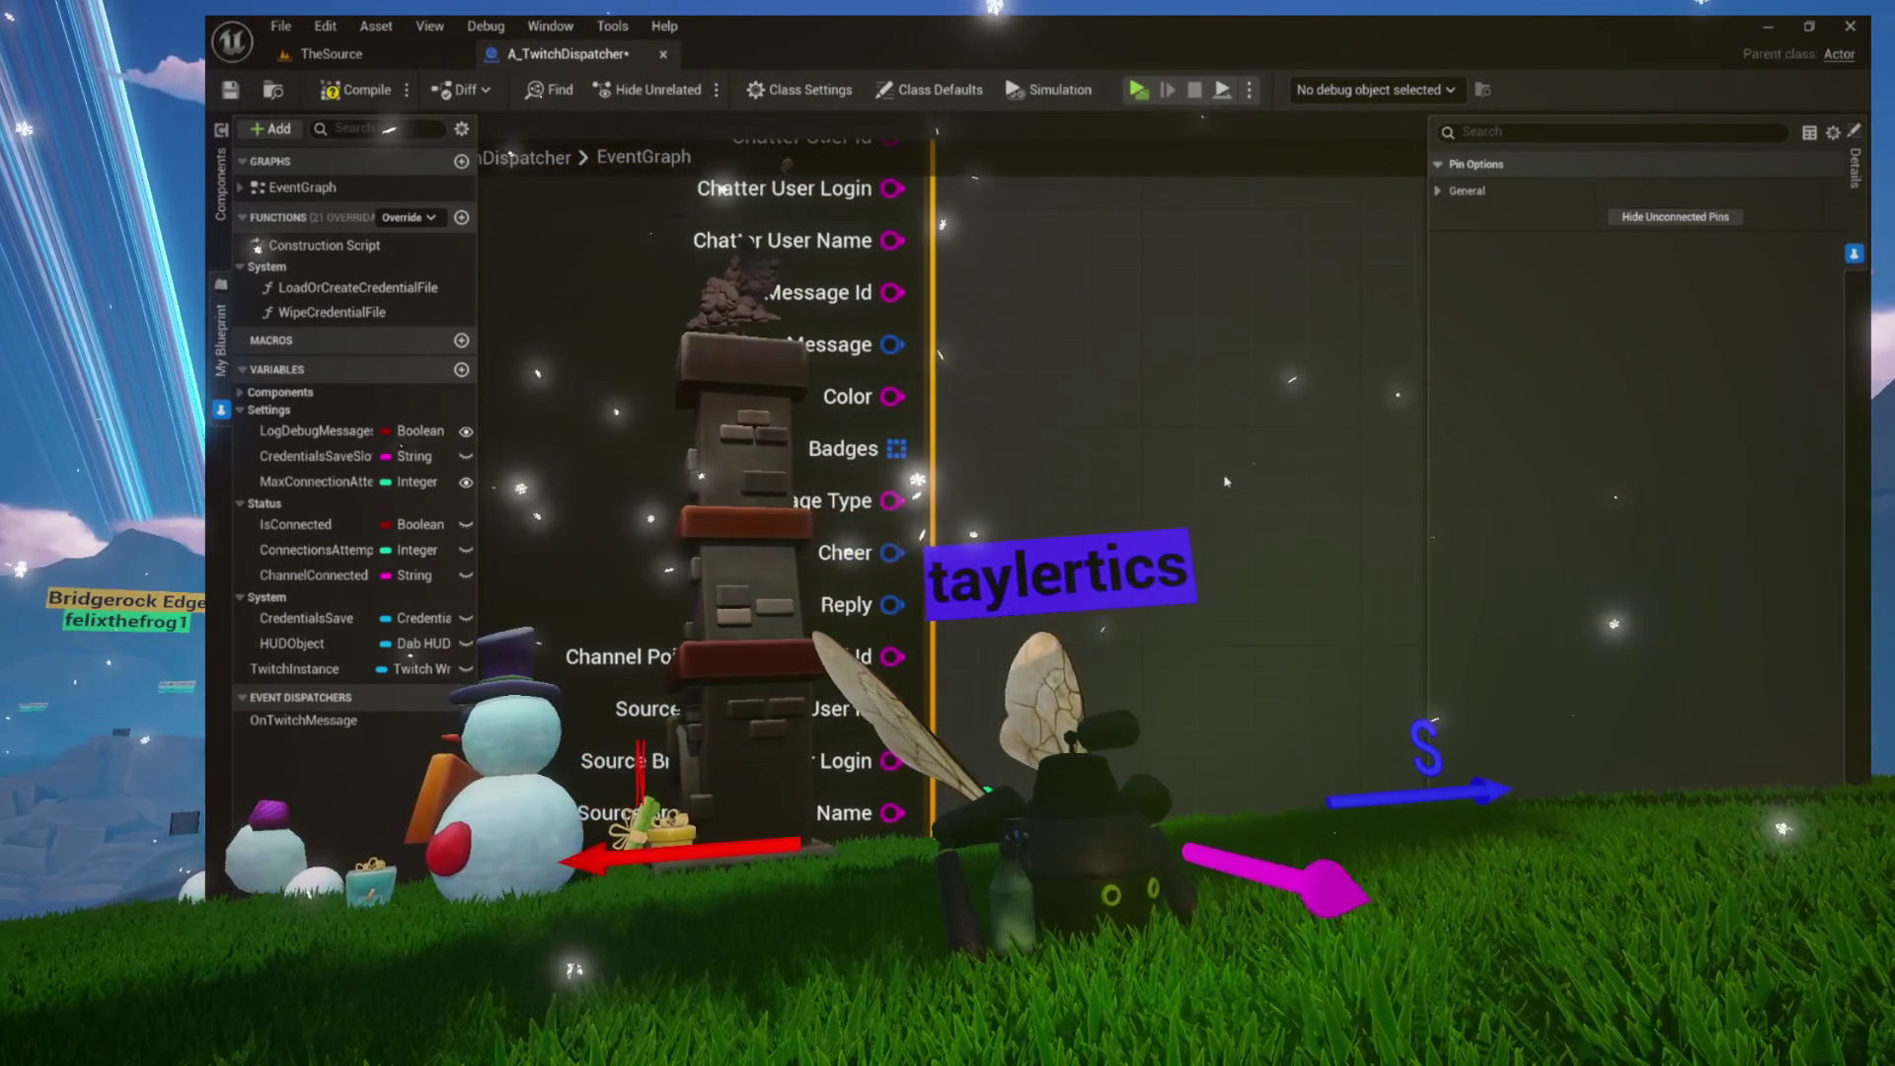
{"action": "scroll", "coordinate": [1225, 481], "scroll_direction": "down", "scroll_amount": 5}
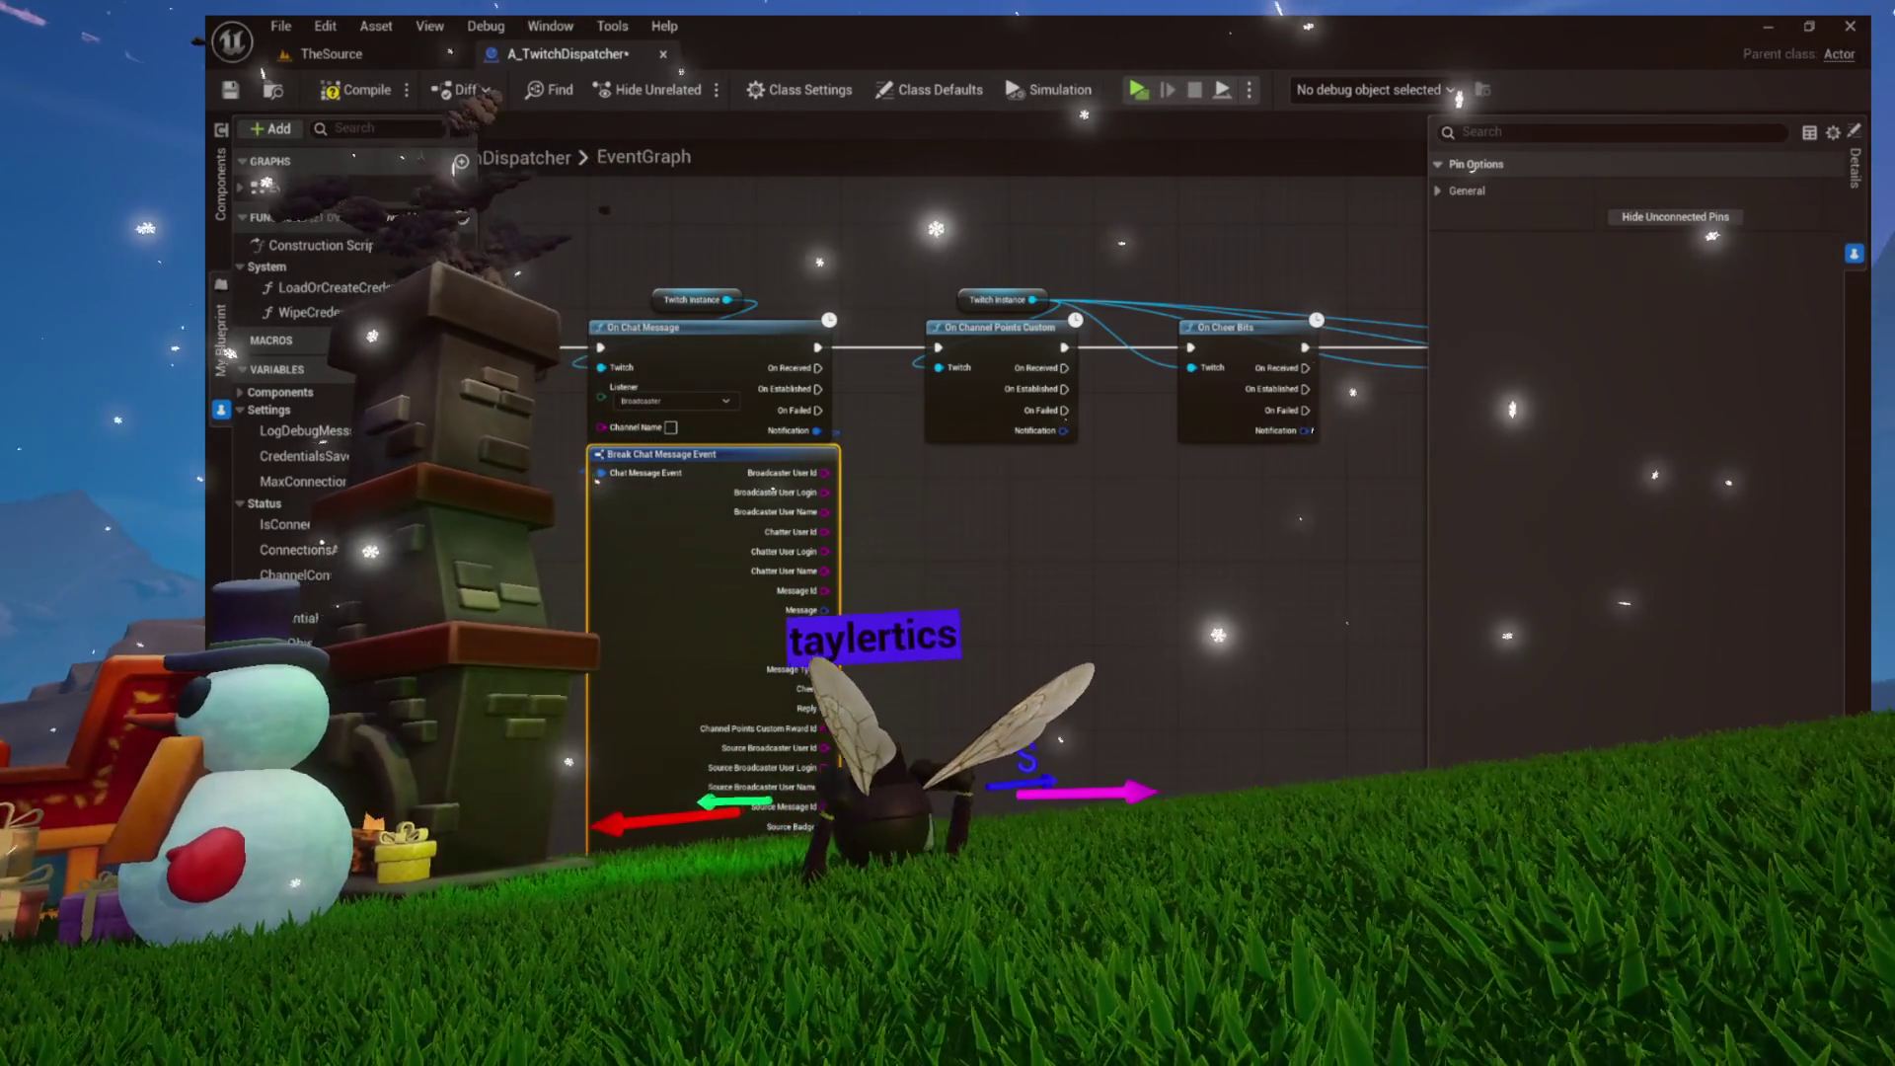
{"action": "key", "text": "ctrl+space"}
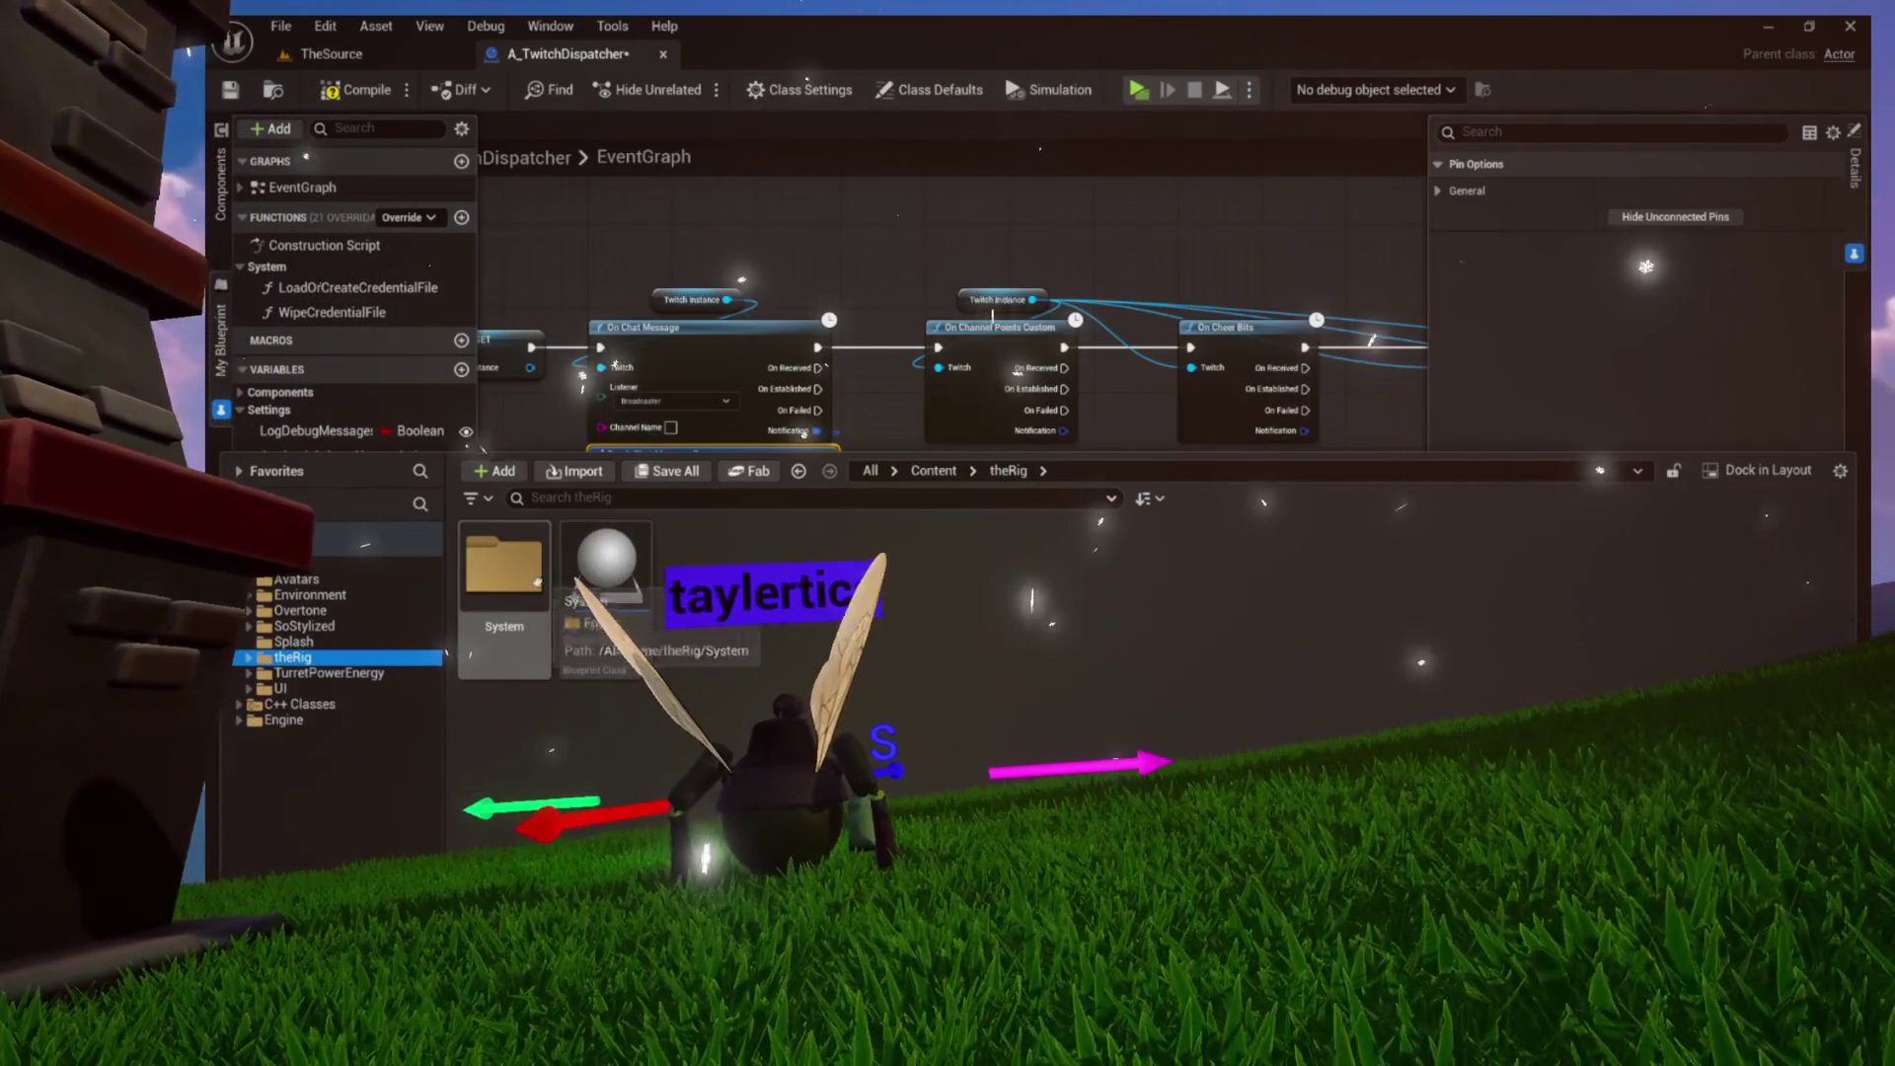
Create a Twitch folder inside theRig's System folder and open it
{"action": "double_click", "coordinate": [518, 582]}
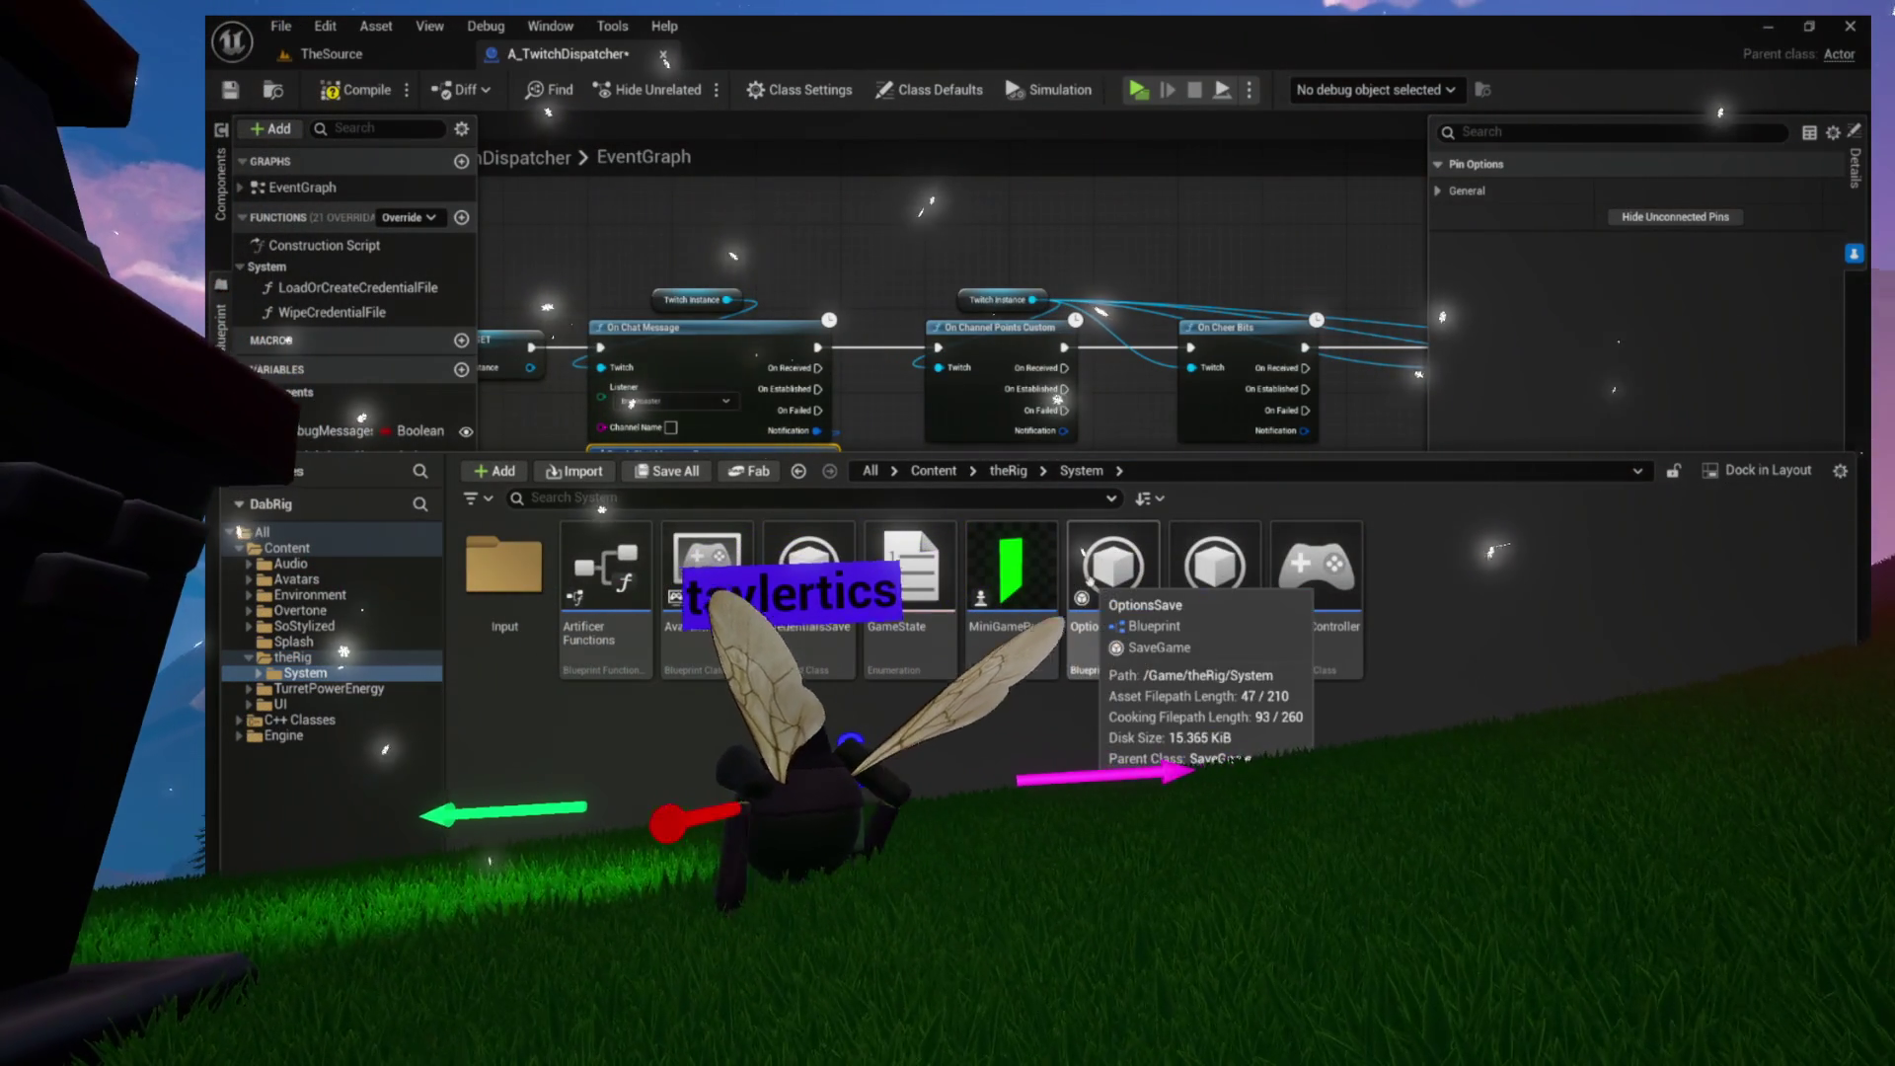
{"action": "right_click", "coordinate": [1396, 632]}
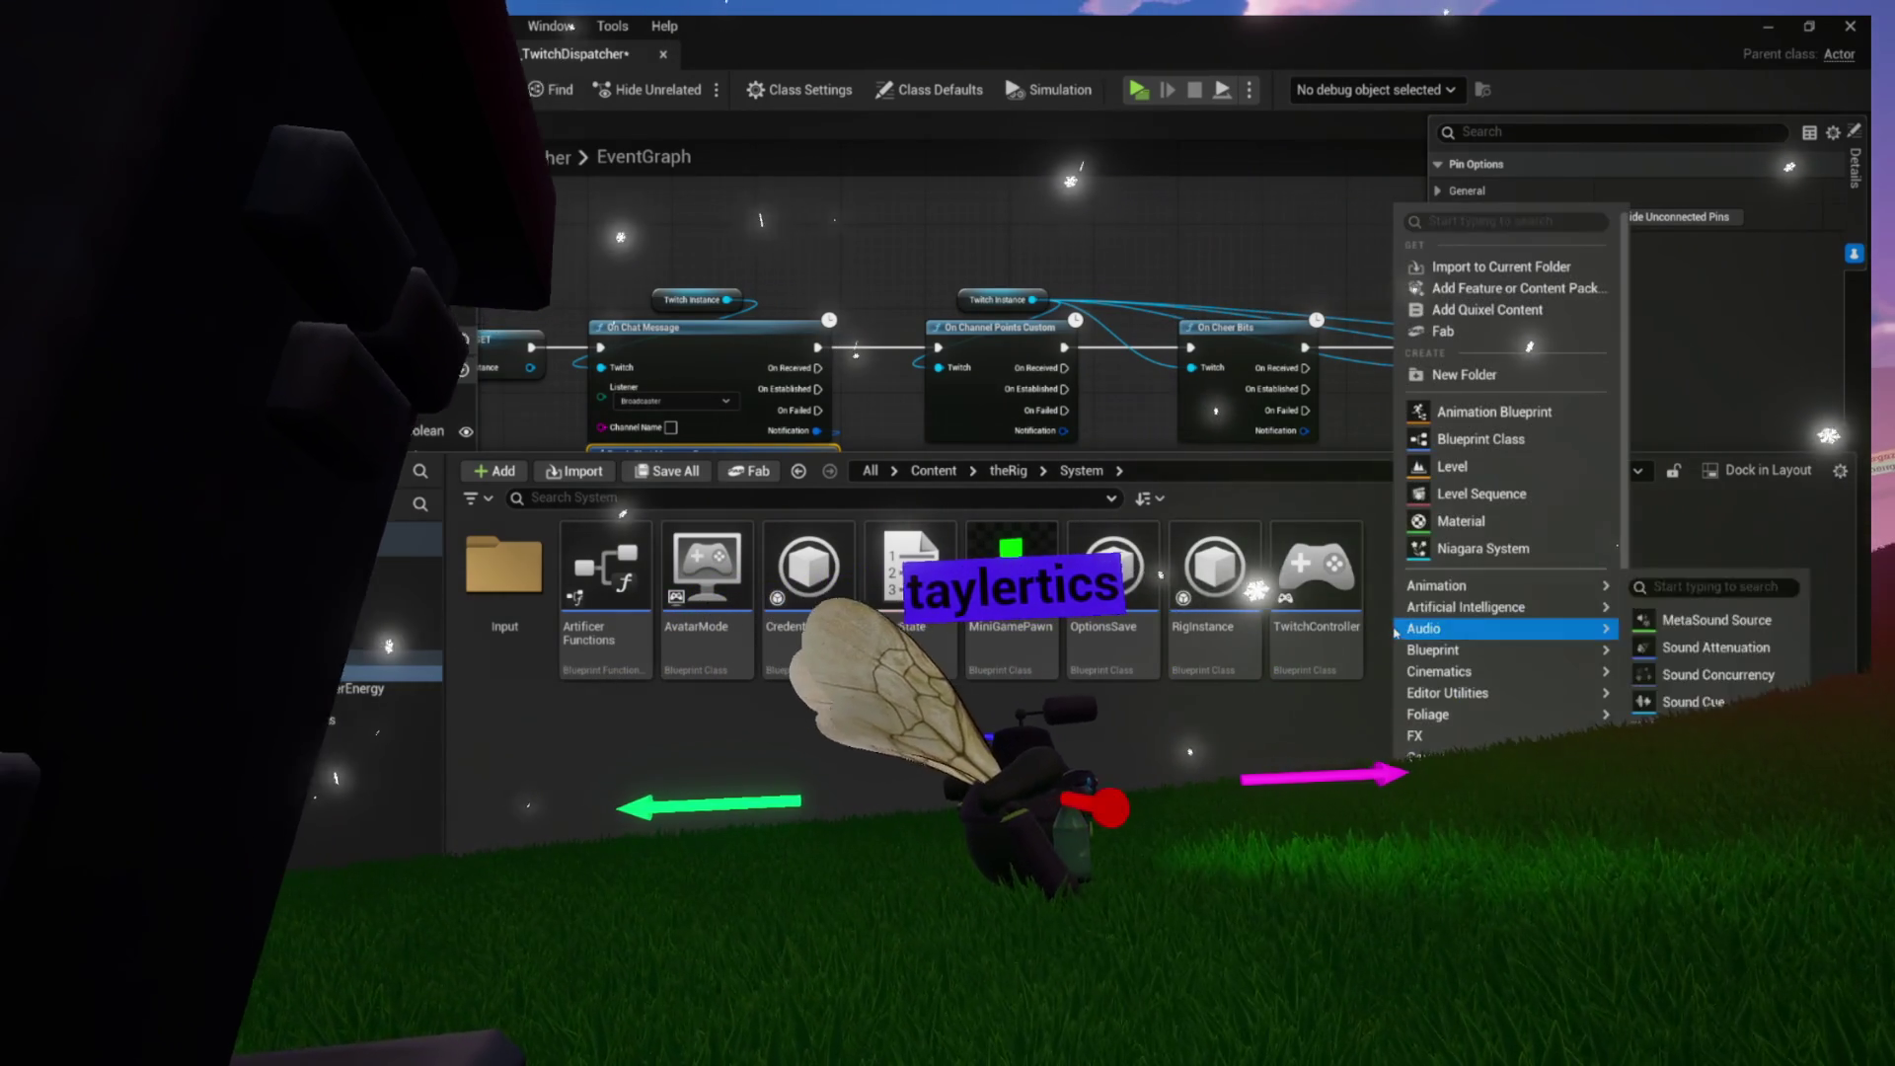
{"action": "left_click", "coordinate": [1434, 375]}
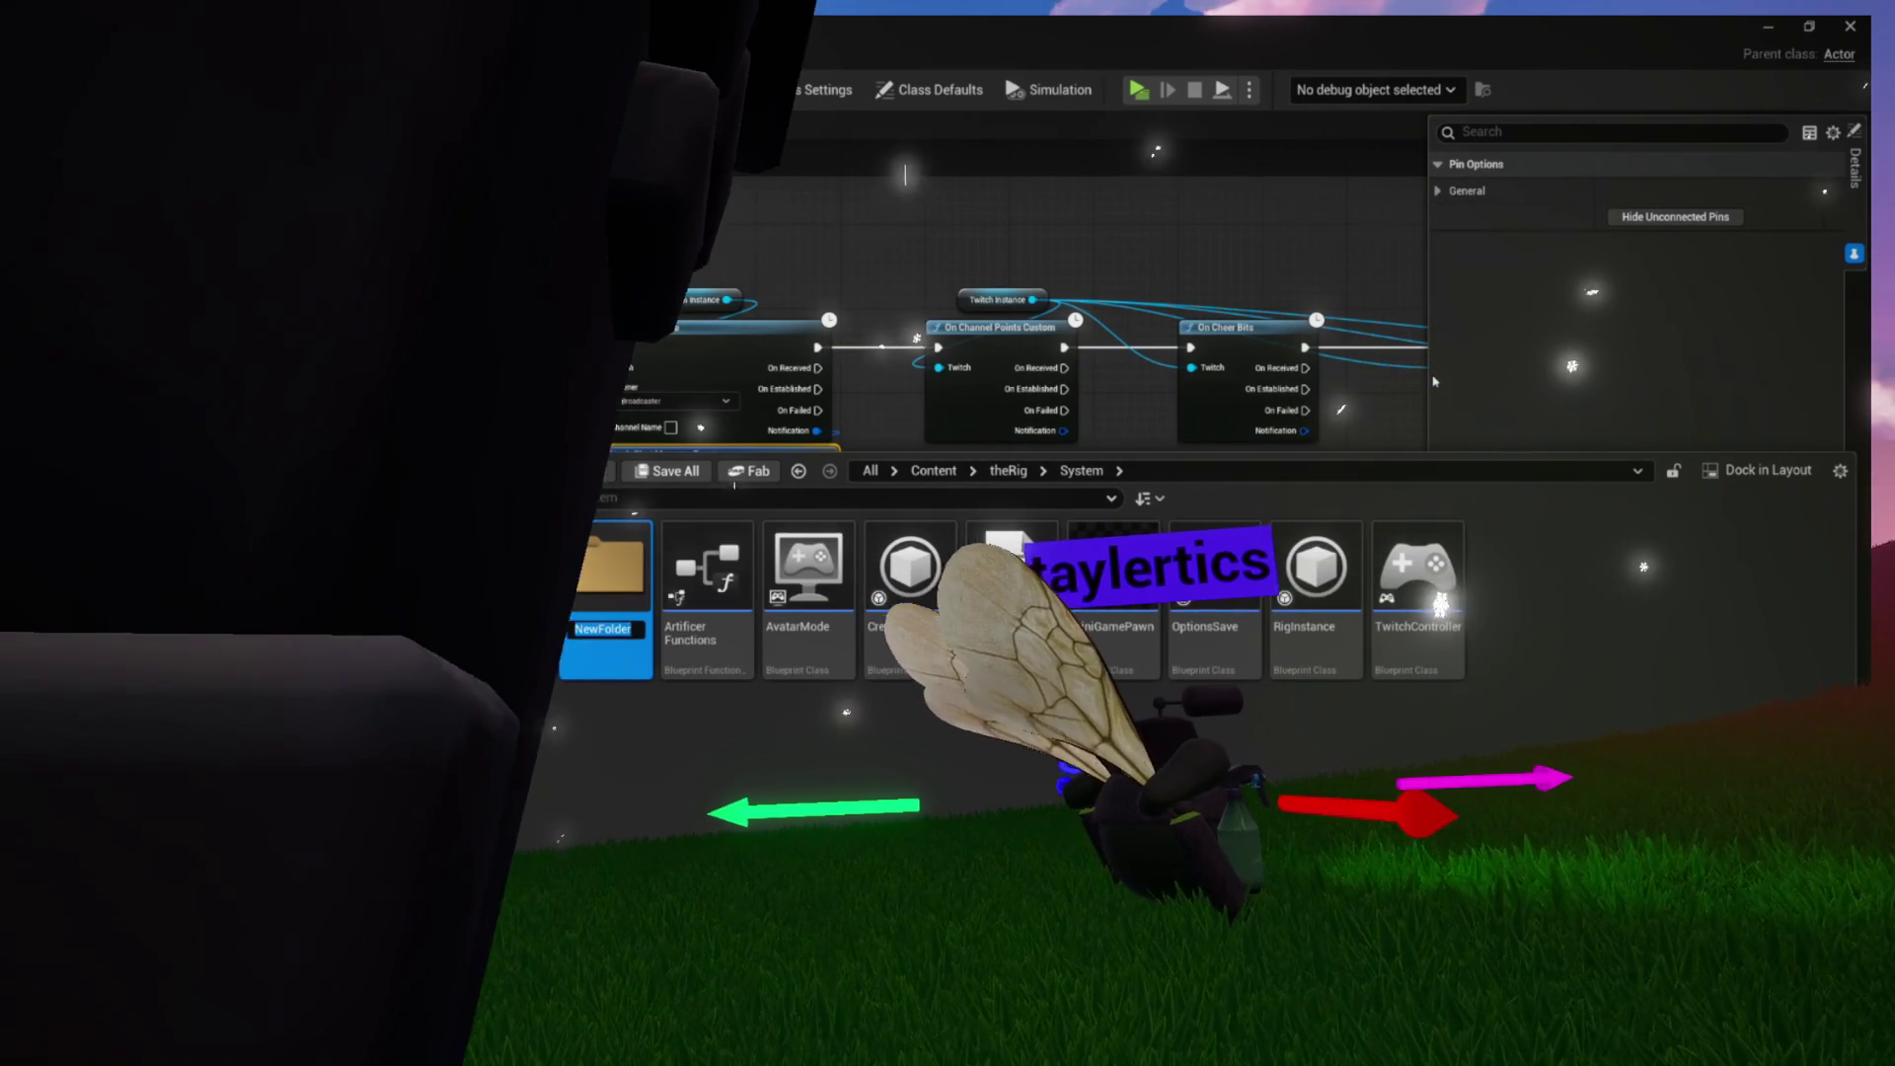
{"action": "double_click", "coordinate": [622, 567]}
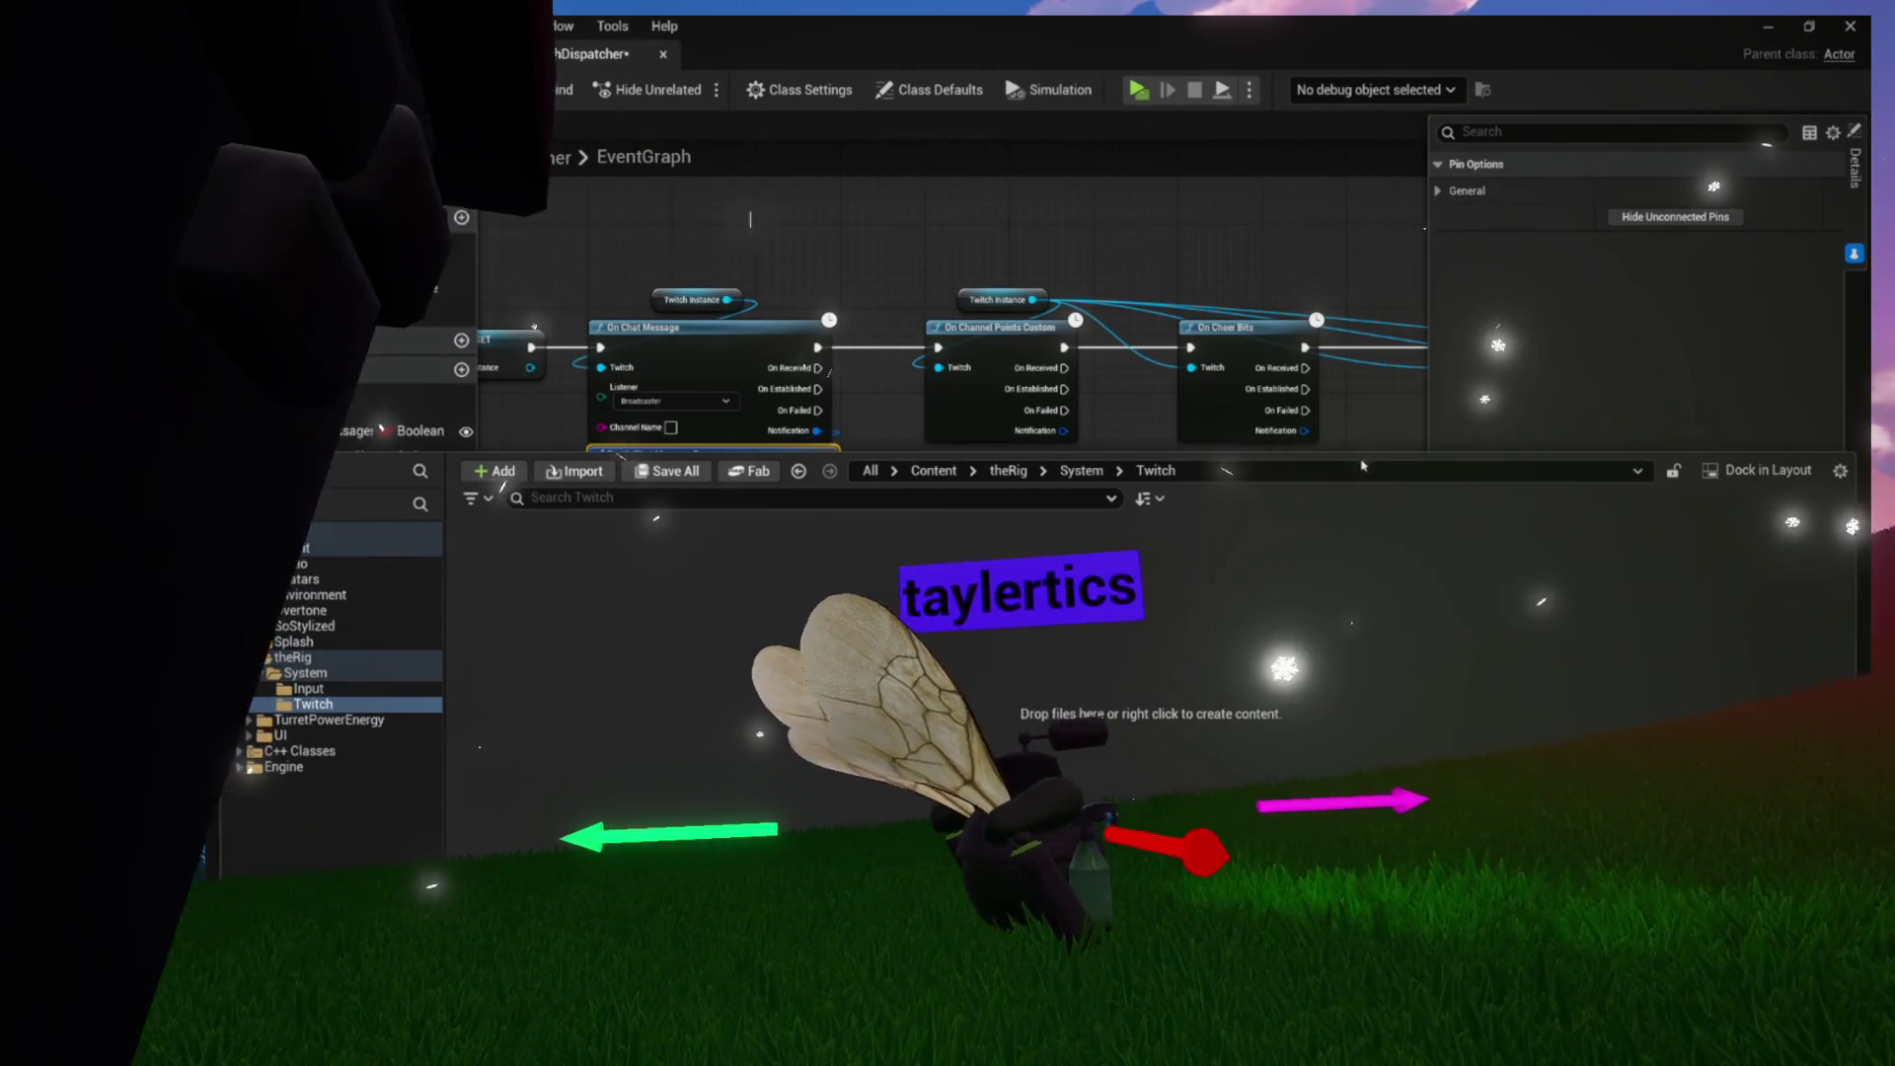
Create a new TwitchMessage structure asset in the Twitch folder and dock its editor
{"action": "right_click", "coordinate": [582, 533]}
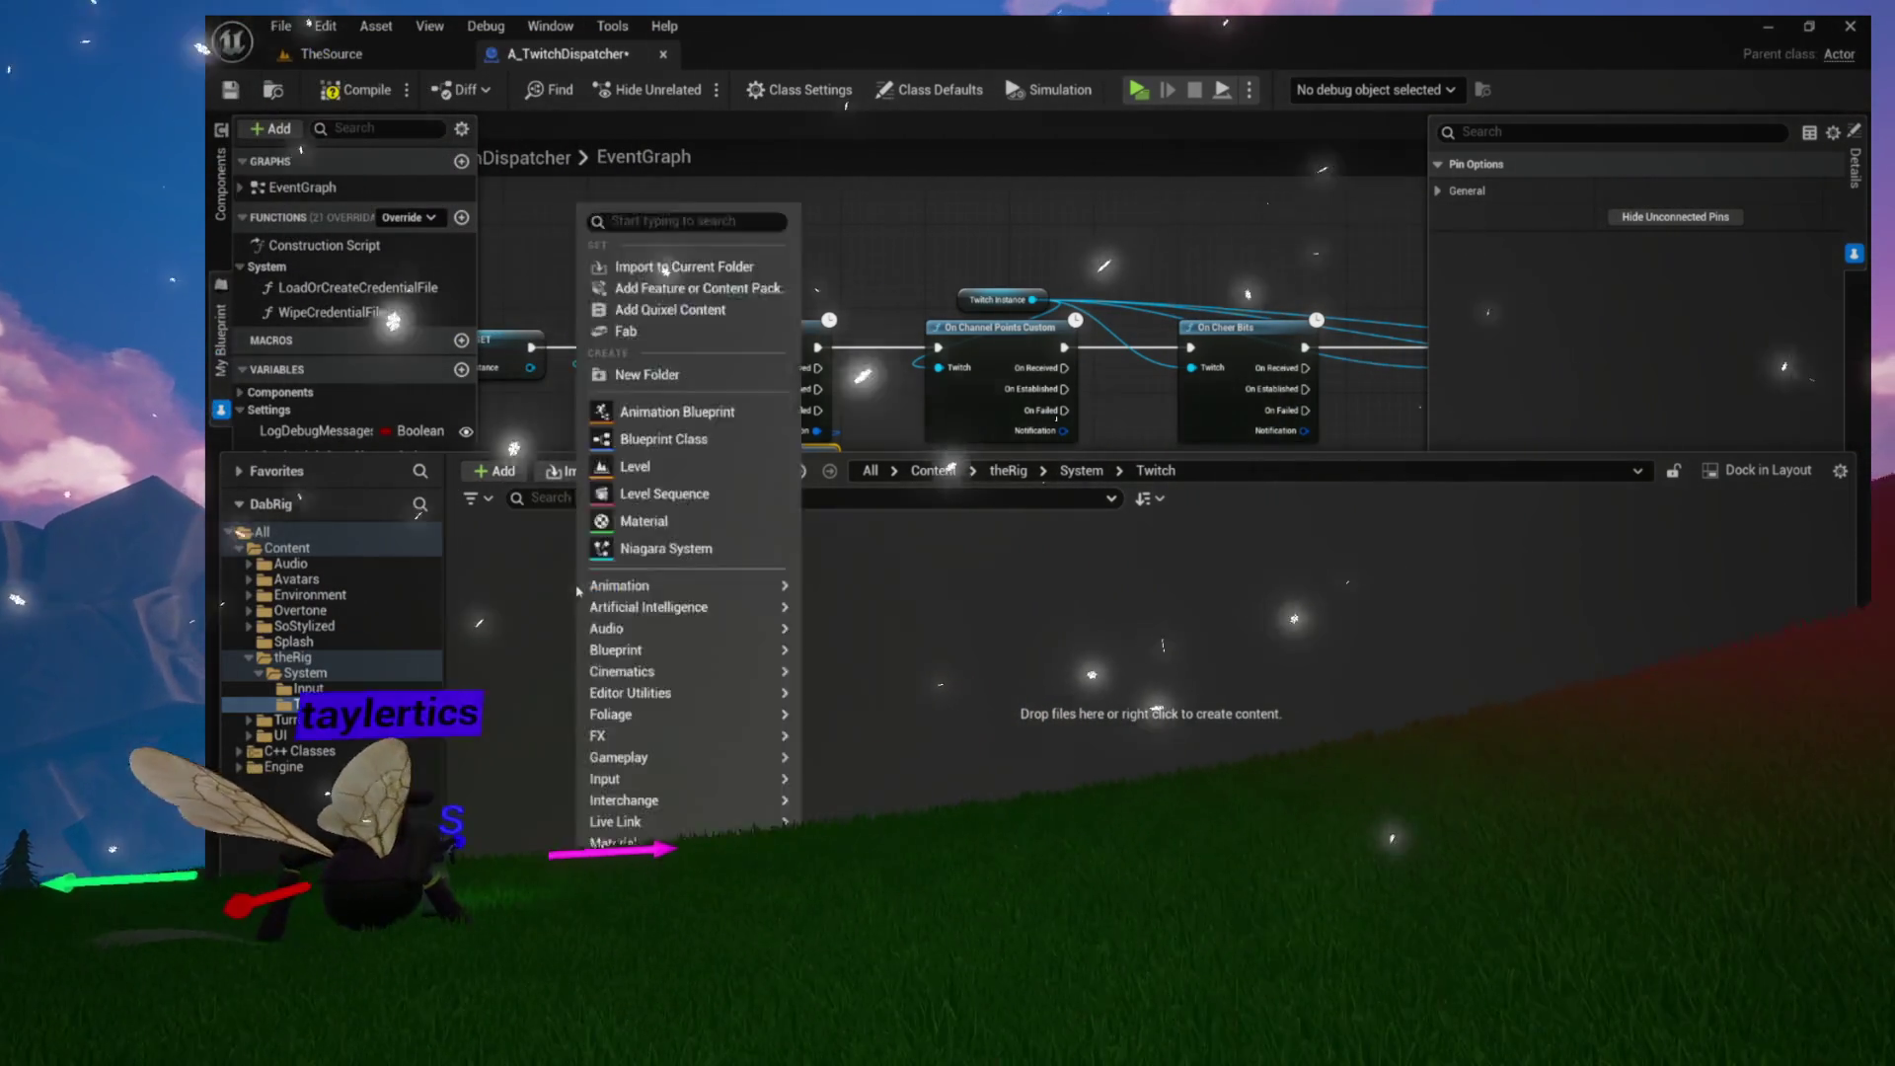
{"action": "mouse_move", "coordinate": [687, 673]}
{"action": "mouse_move", "coordinate": [696, 747]}
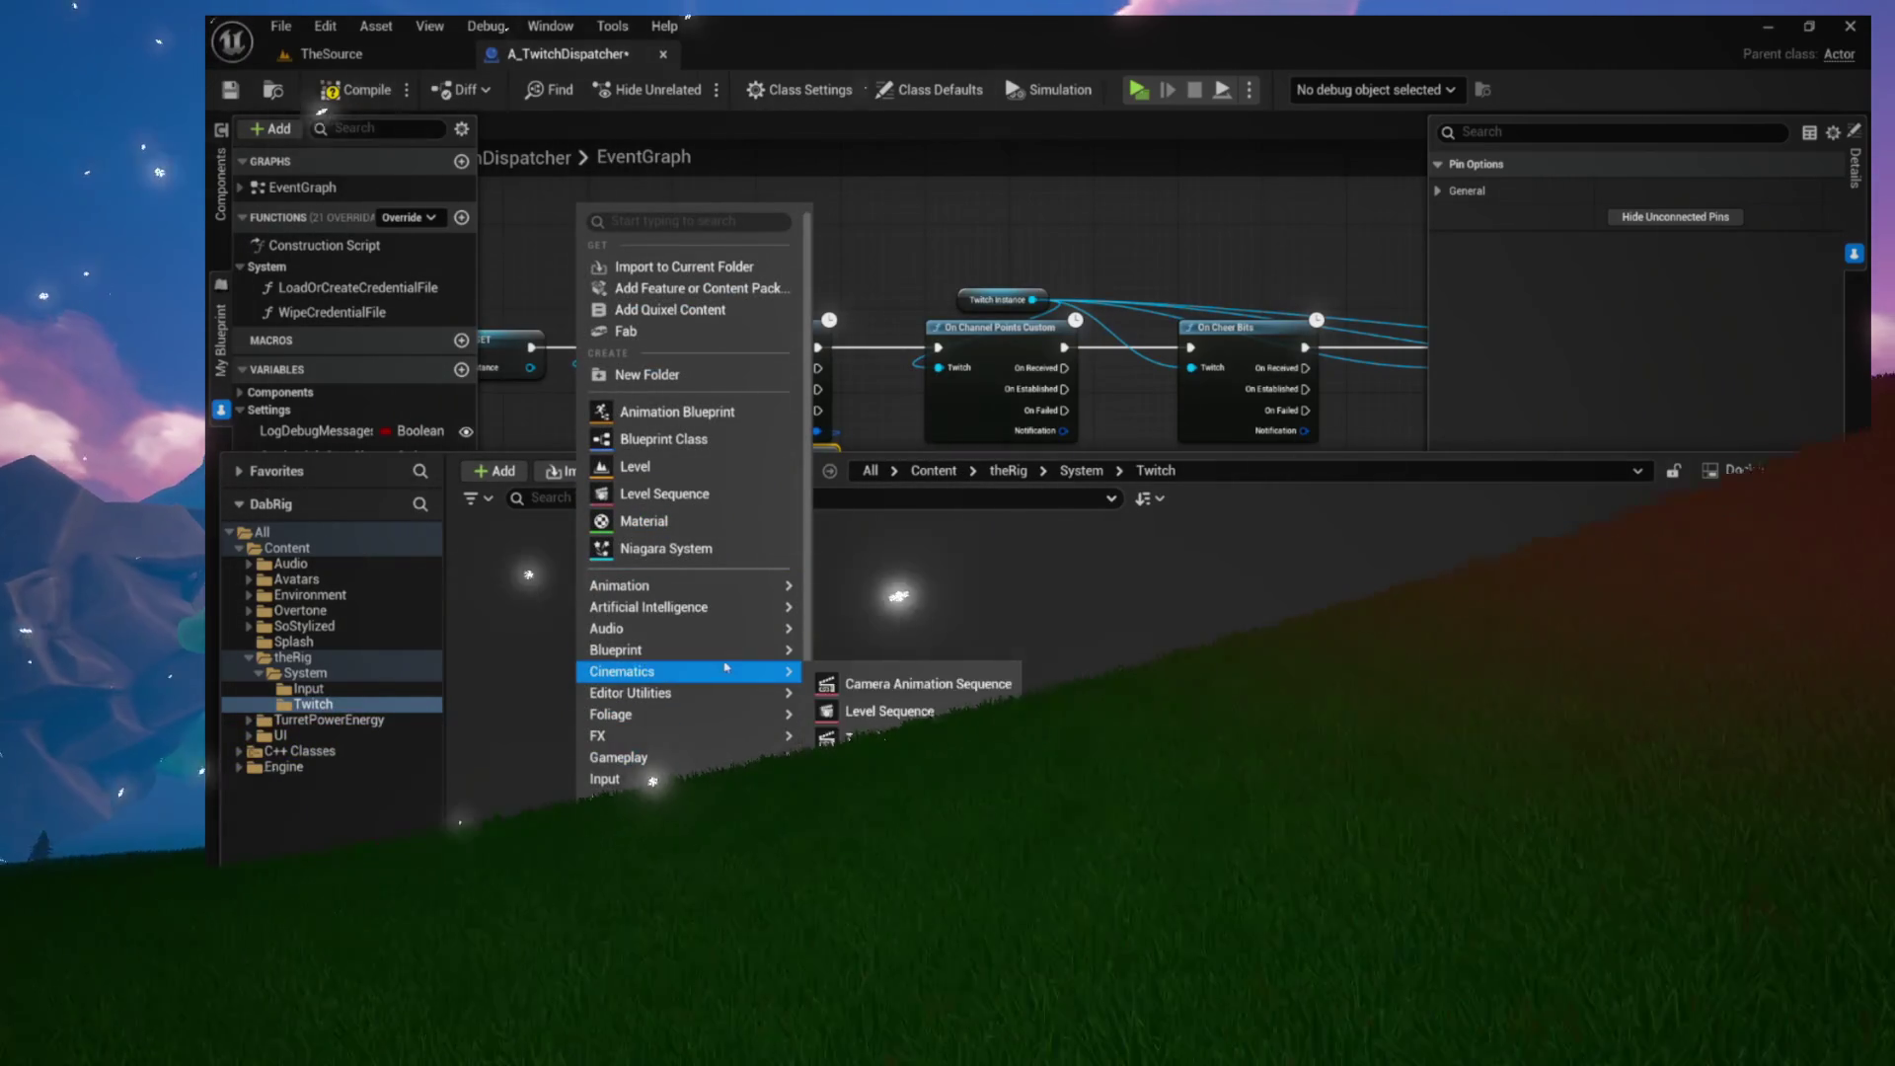
{"action": "left_click", "coordinate": [819, 747]}
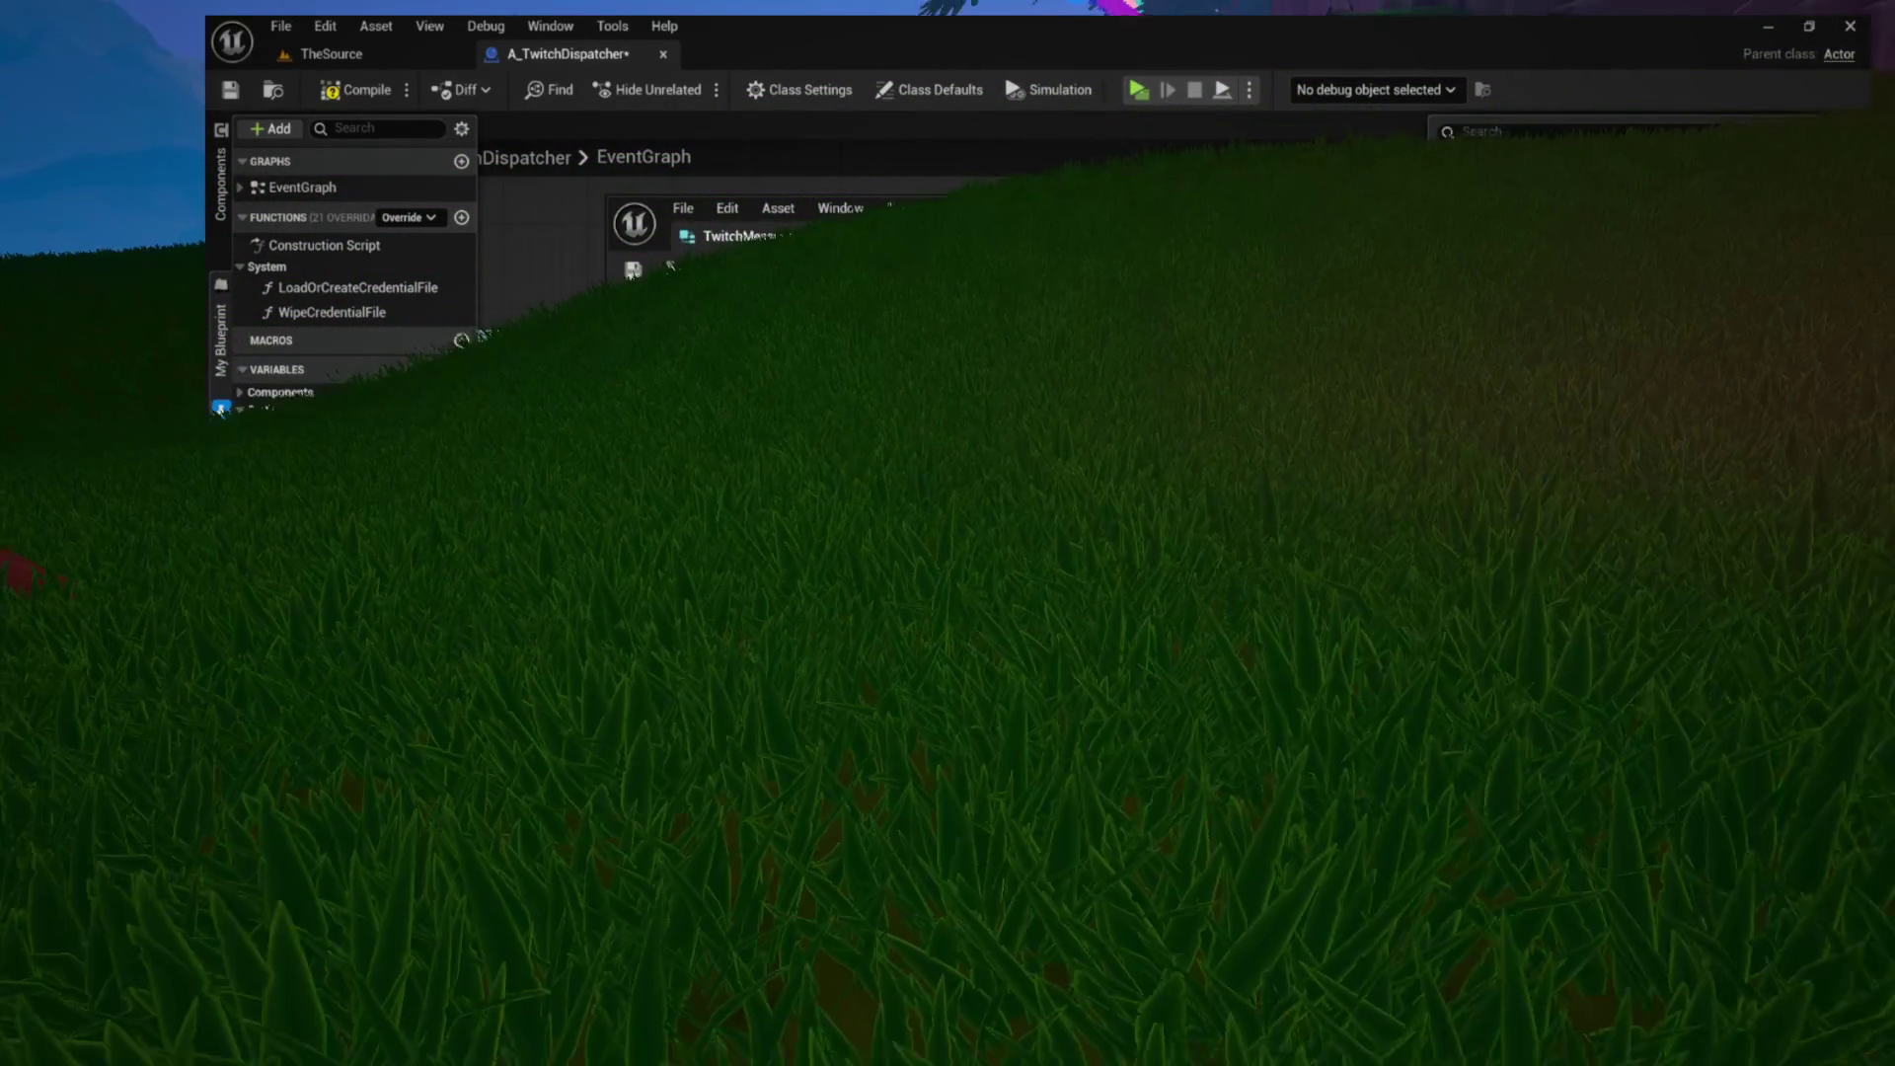
{"action": "left_click_drag", "start_coordinate": [818, 153], "coordinate": [837, 61]}
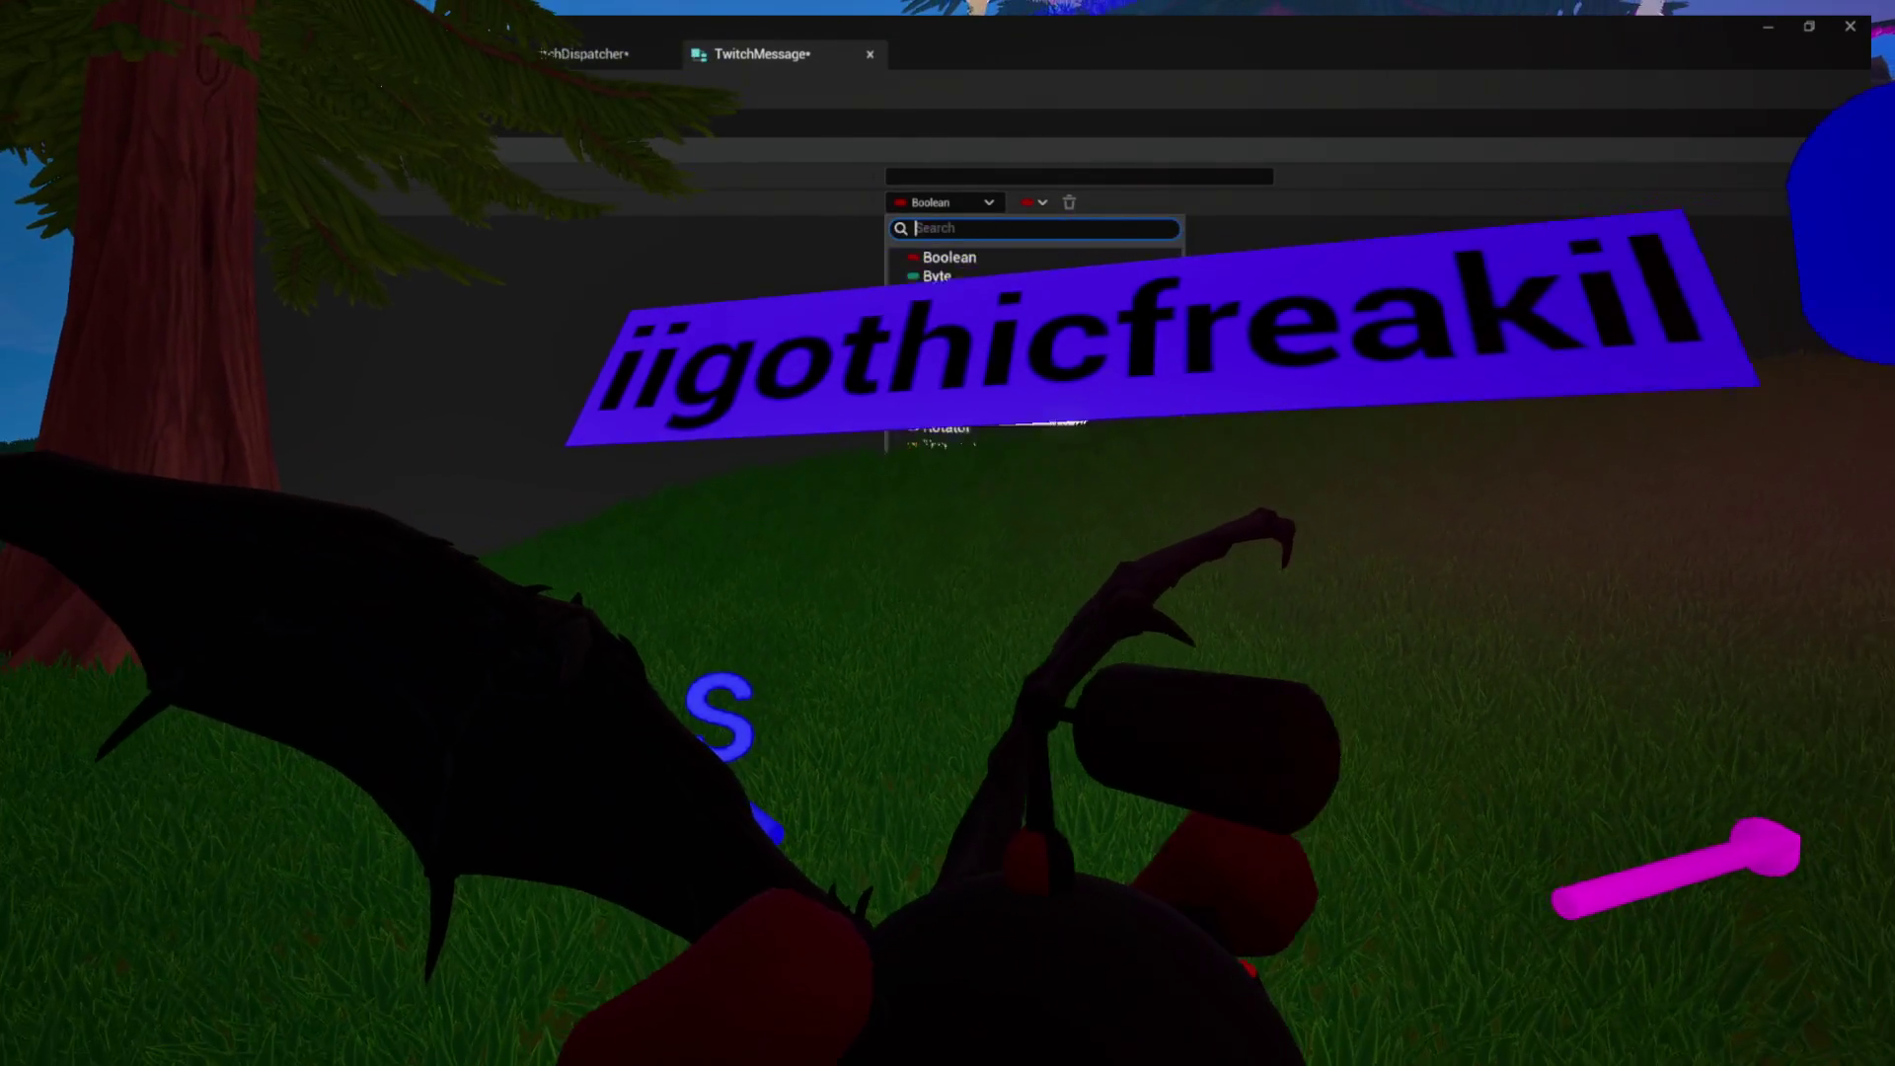
Make the TwitchMessage member a String named ChatterName
{"action": "left_click", "coordinate": [941, 370]}
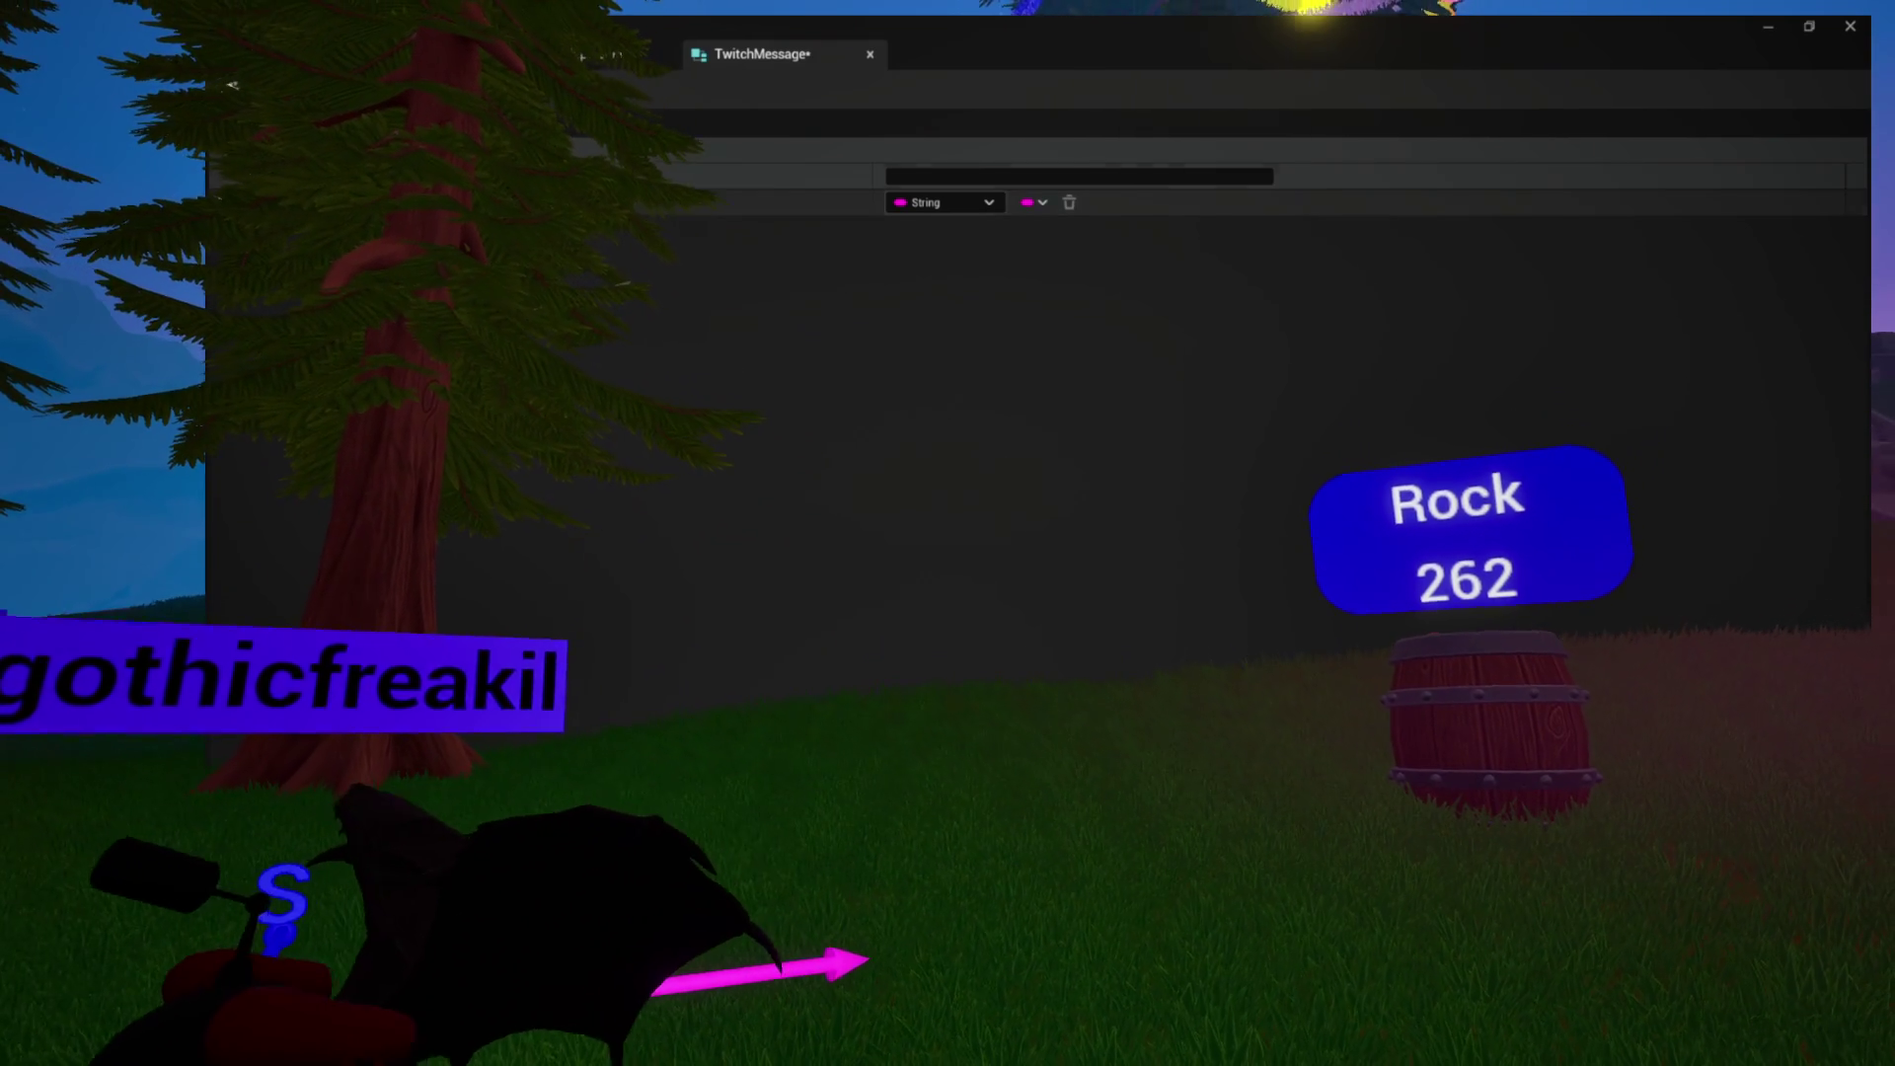
{"action": "type", "text": "ChatterName"}
{"action": "key", "text": "Return"}
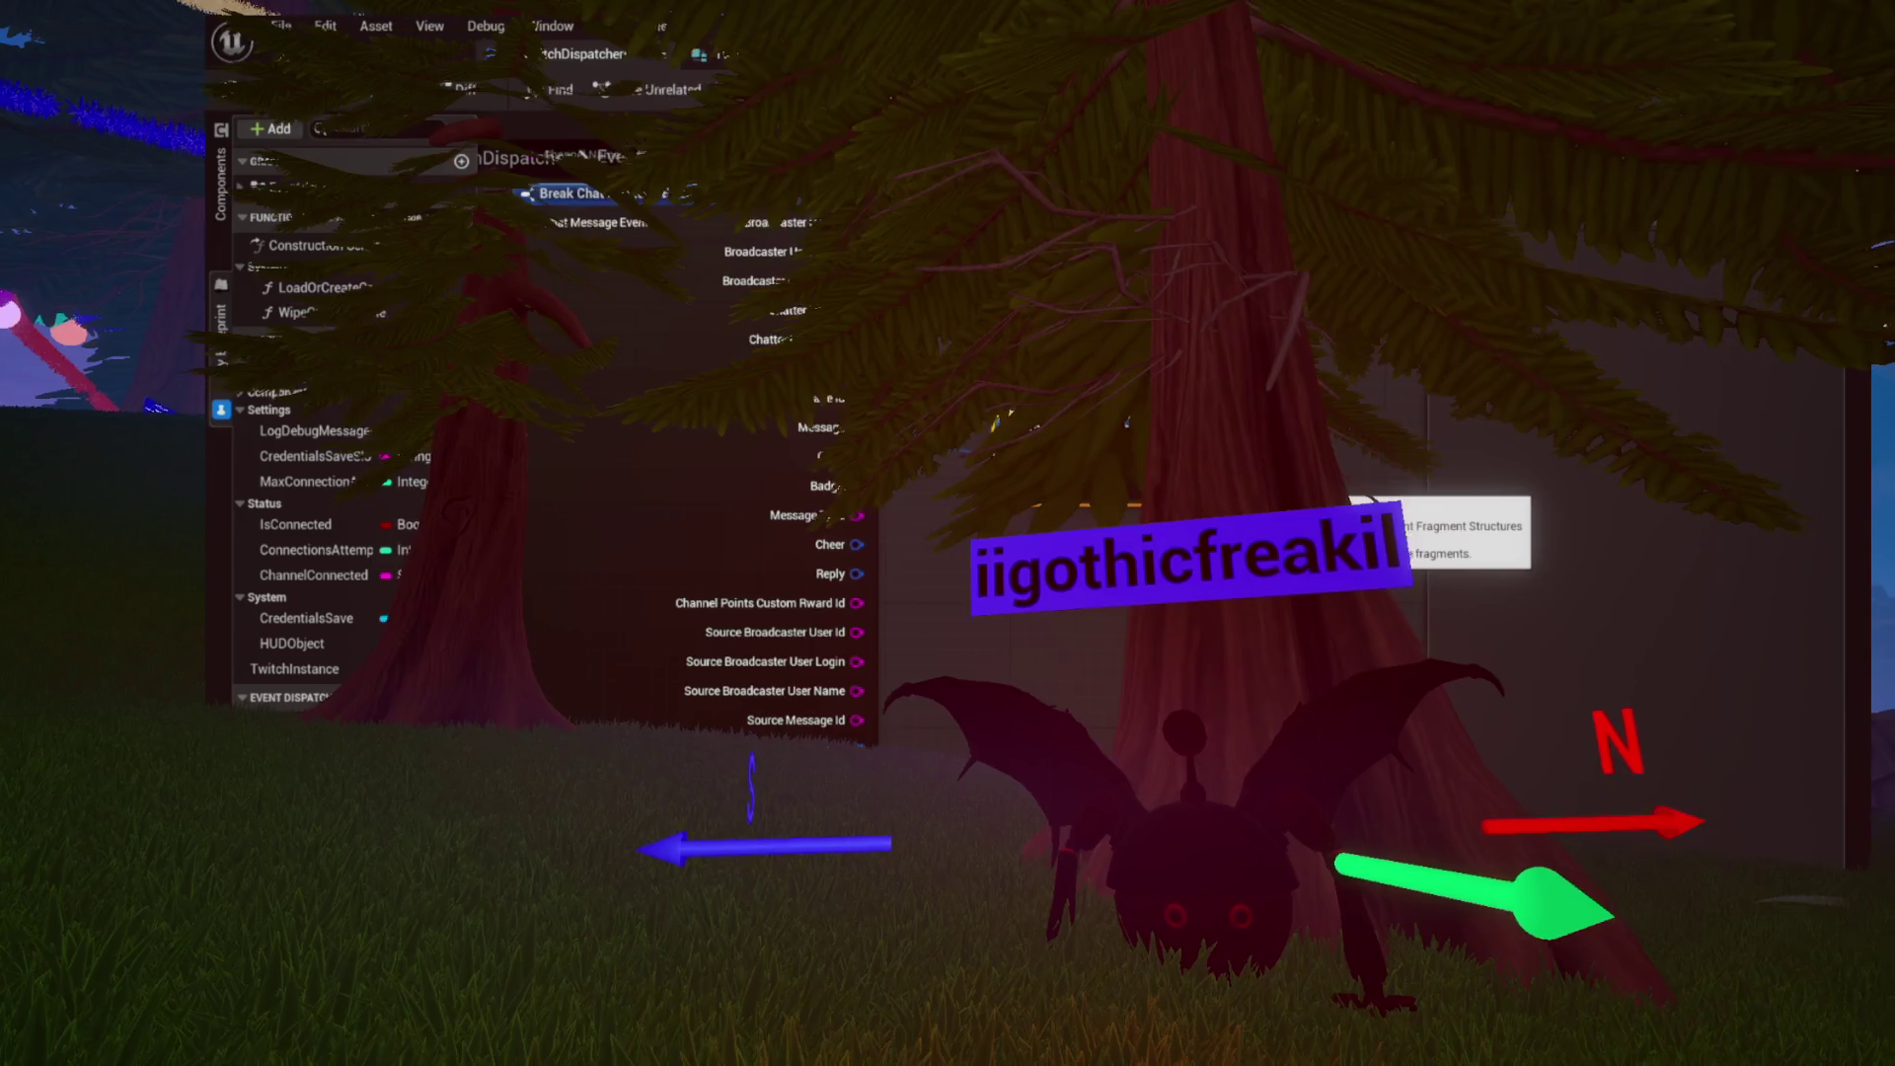
Break the chat Message, GET Fragments index 0, and split it with Break Chat Message Event Fragment
{"action": "left_click", "coordinate": [571, 192]}
{"action": "left_click_drag", "start_coordinate": [1110, 499], "coordinate": [1173, 589]}
{"action": "type", "text": "g"}
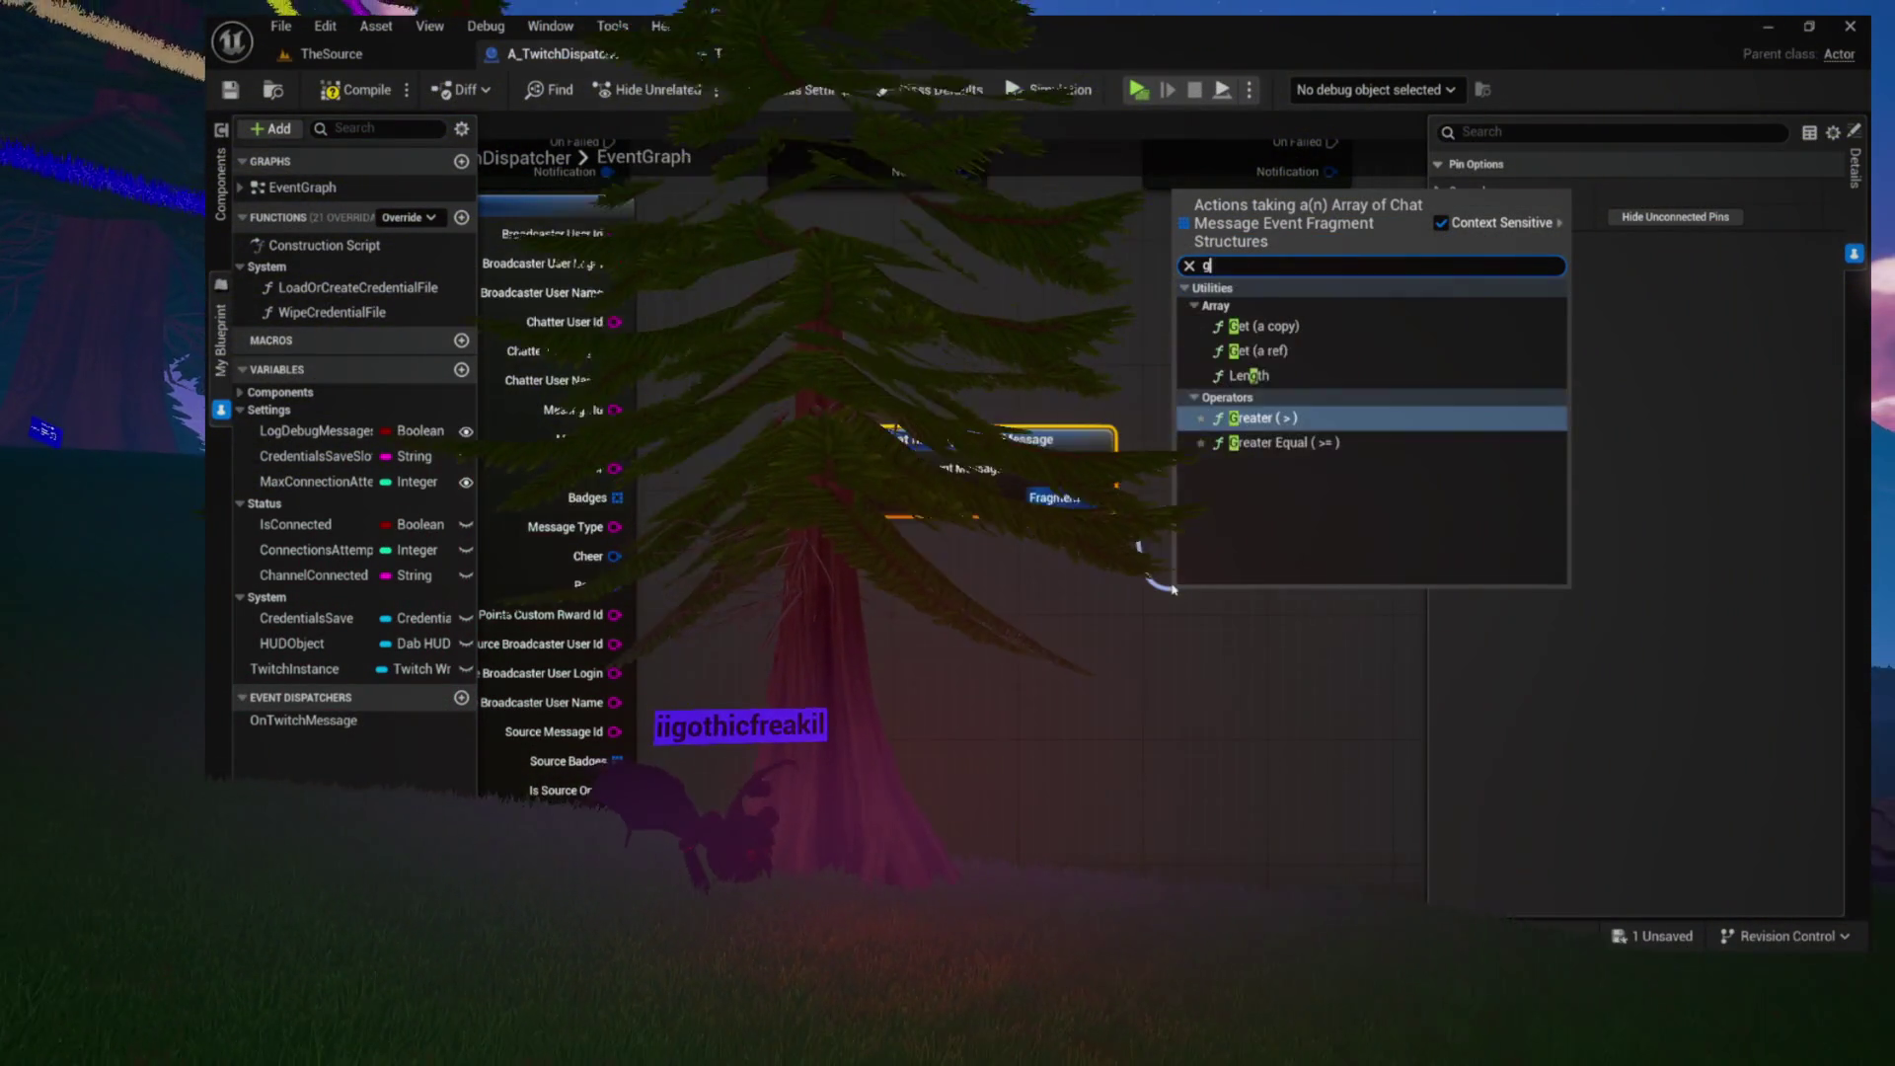
{"action": "type", "text": "et"}
{"action": "left_click", "coordinate": [1260, 339]}
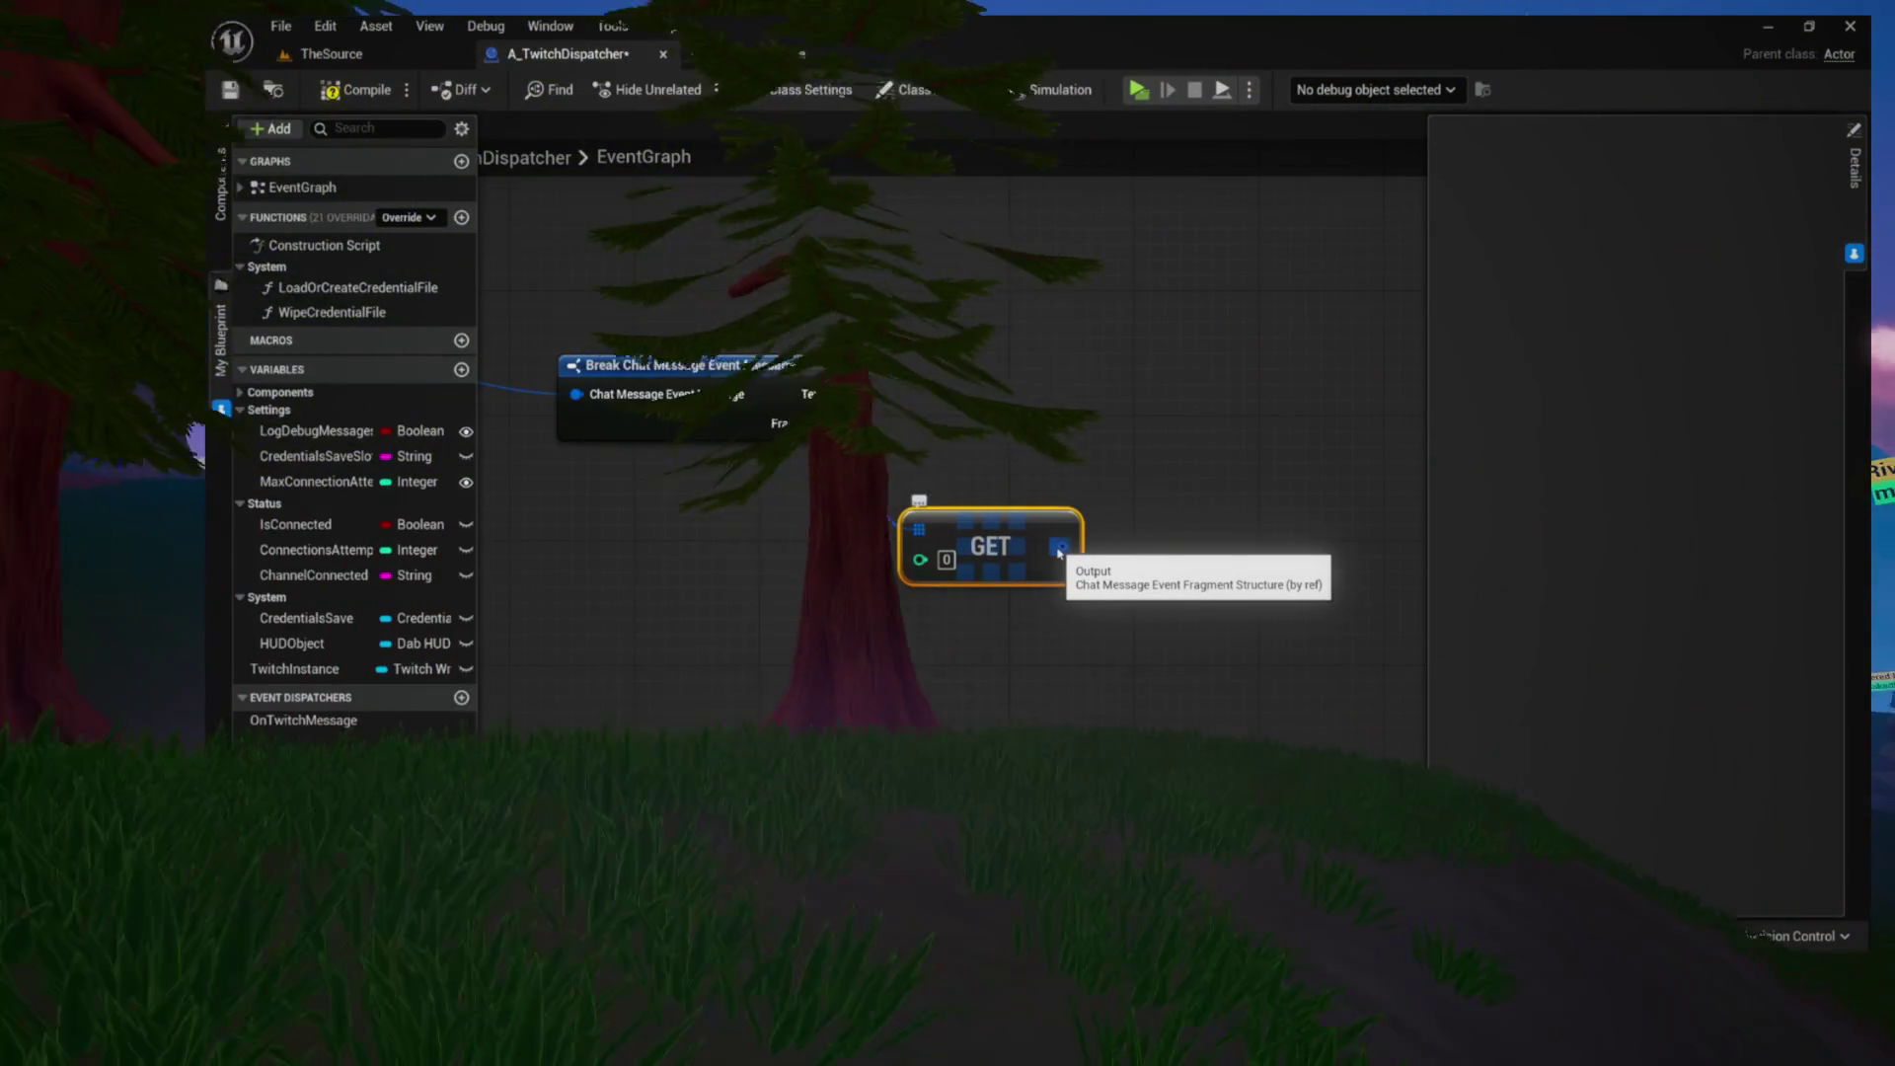
{"action": "mouse_move", "coordinate": [1059, 553]}
{"action": "left_mouse_down"}
{"action": "mouse_move", "coordinate": [1087, 546]}
{"action": "mouse_move", "coordinate": [1160, 431]}
{"action": "left_mouse_up"}
{"action": "type", "text": "brea"}
{"action": "left_click", "coordinate": [1283, 533]}
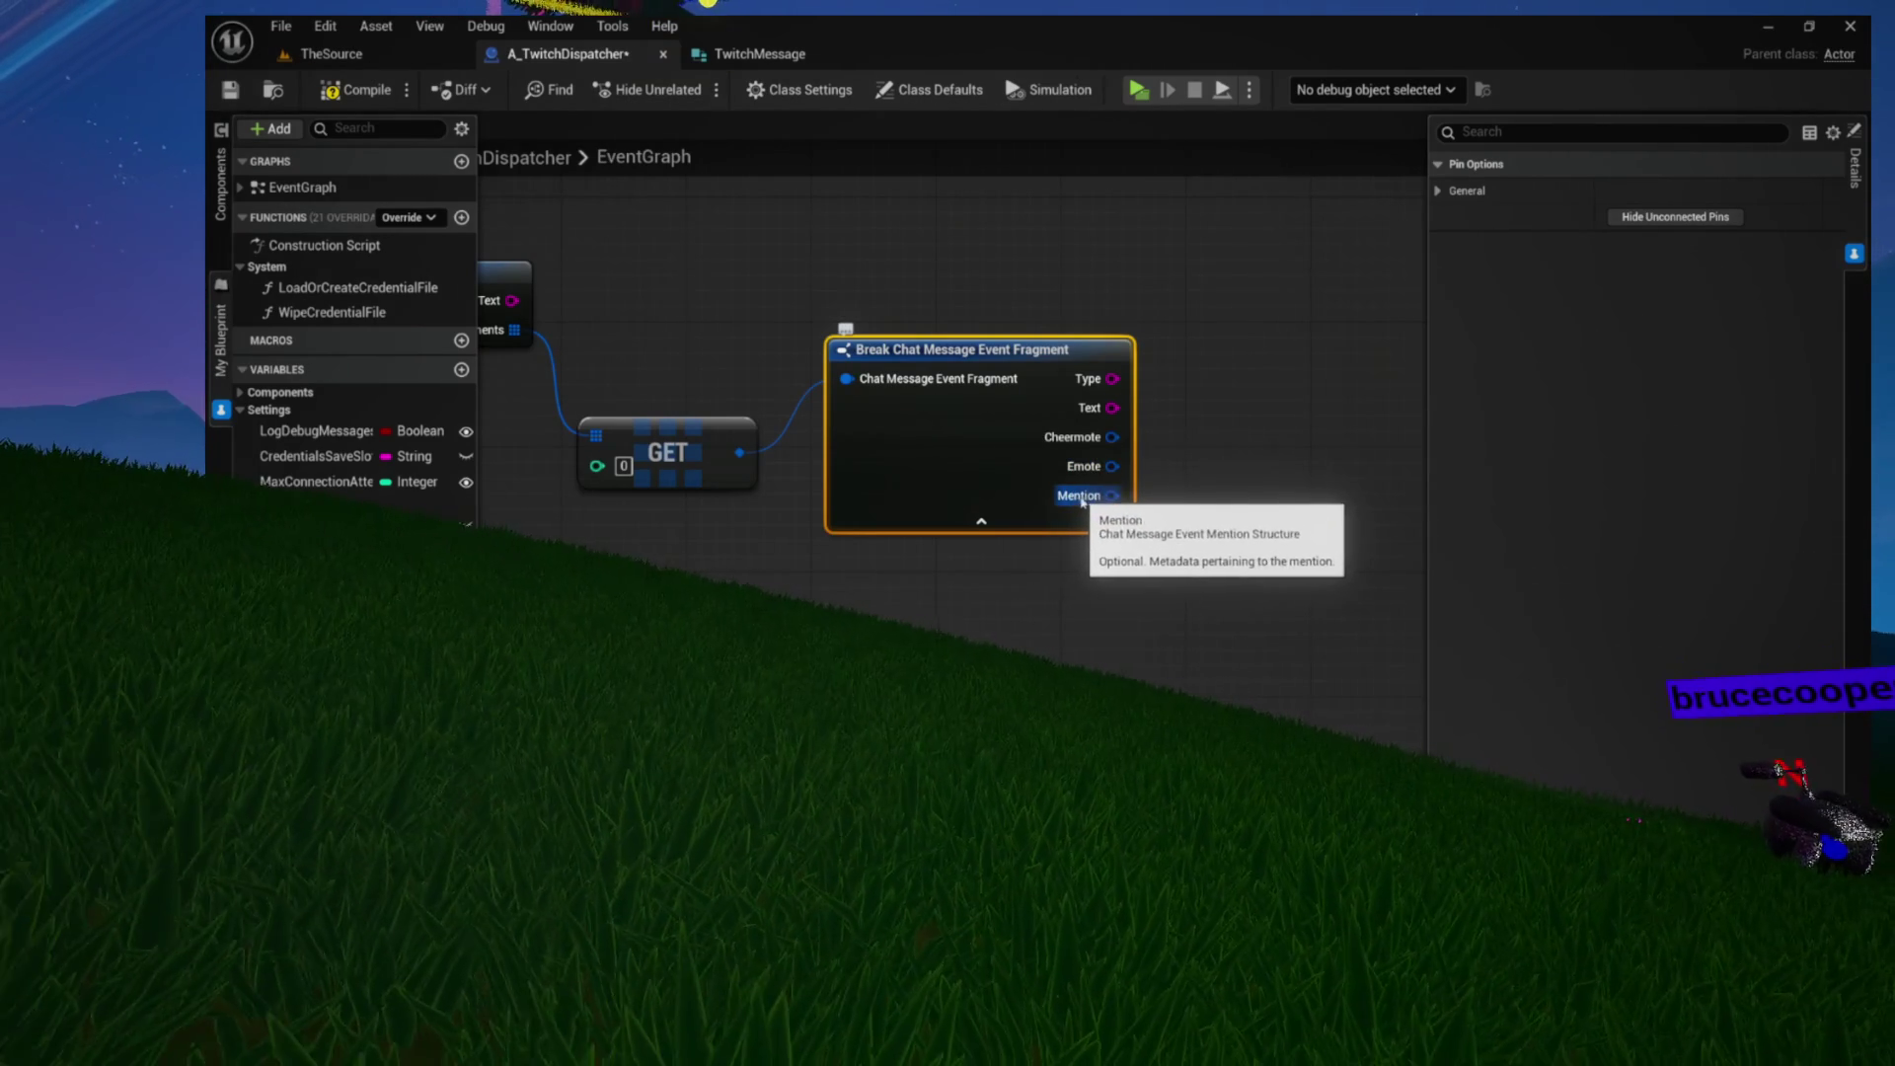
Add Break Chat Message Event Mention on the Mention pin, exposing User Id, User Login and User Name
{"action": "mouse_move", "coordinate": [871, 495]}
{"action": "left_mouse_down"}
{"action": "mouse_move", "coordinate": [964, 513]}
{"action": "mouse_move", "coordinate": [1048, 495]}
{"action": "left_mouse_up"}
{"action": "type", "text": "brea"}
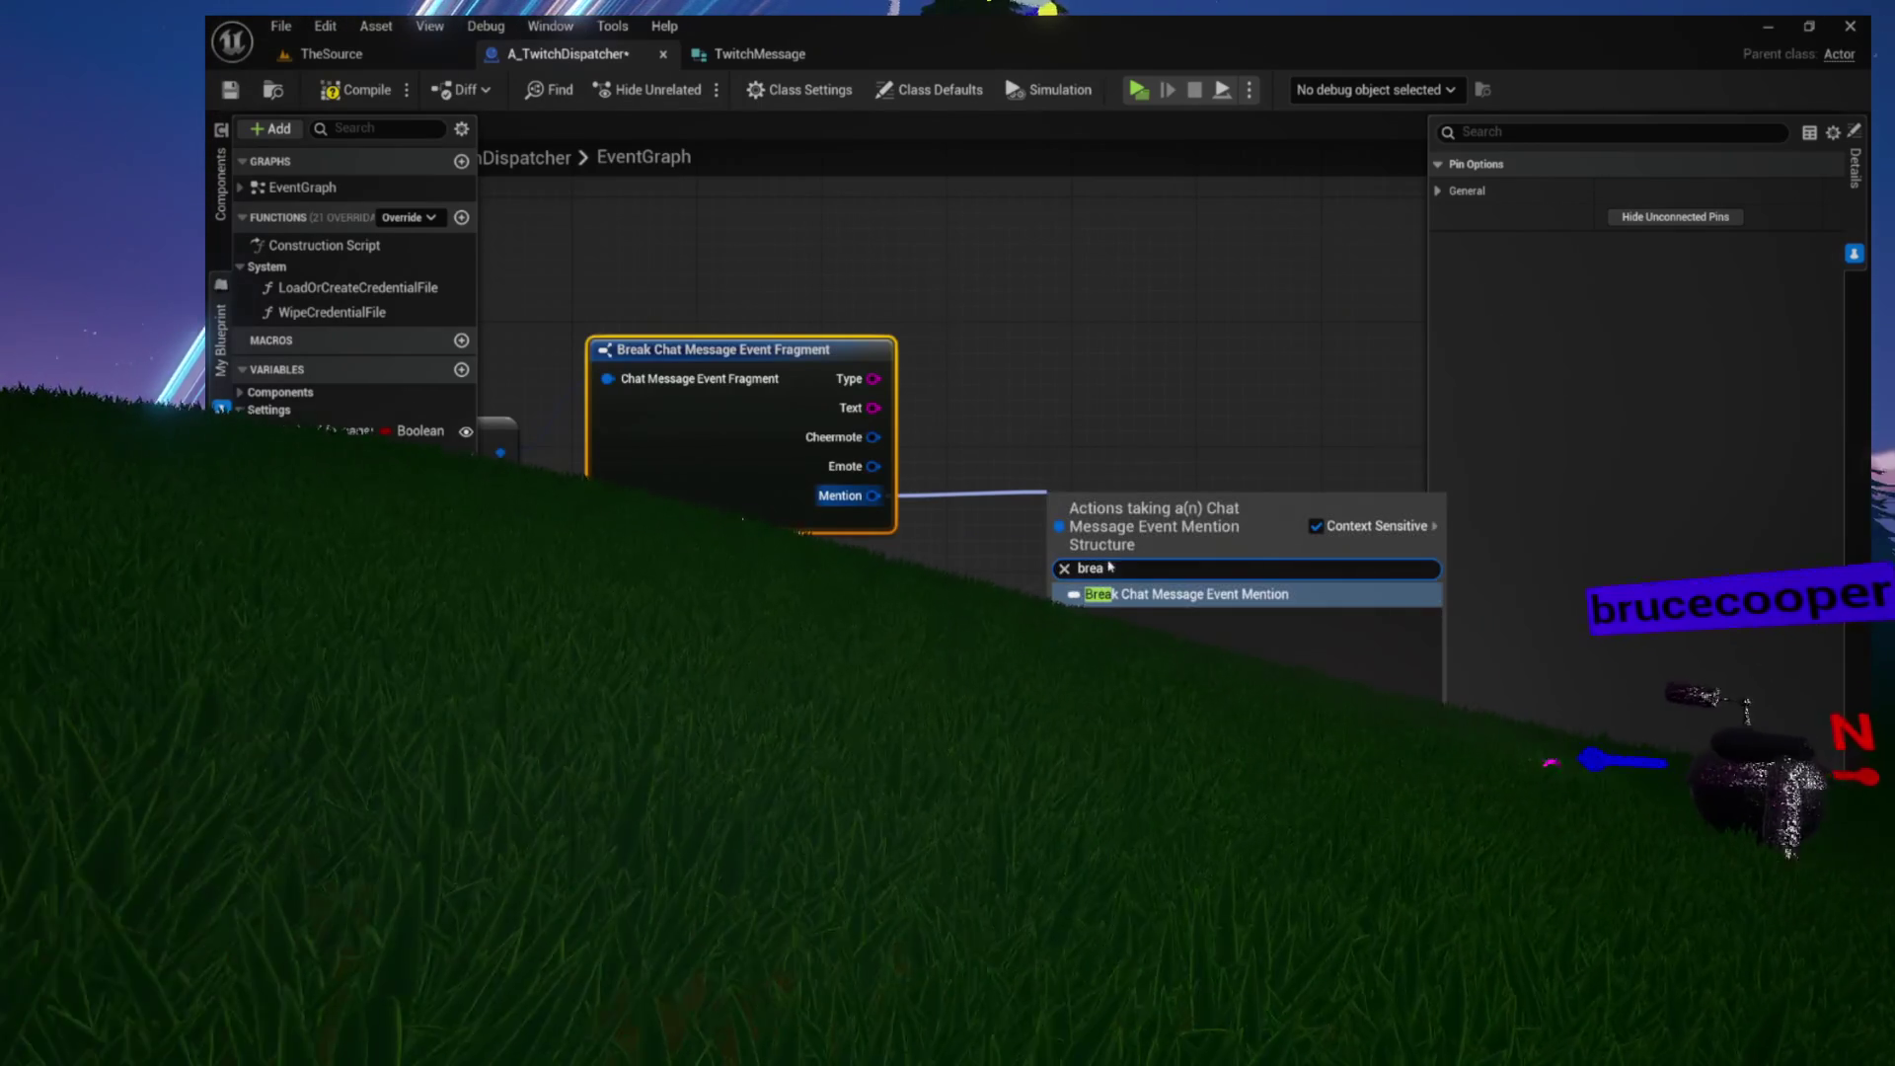
{"action": "left_click", "coordinate": [1137, 593]}
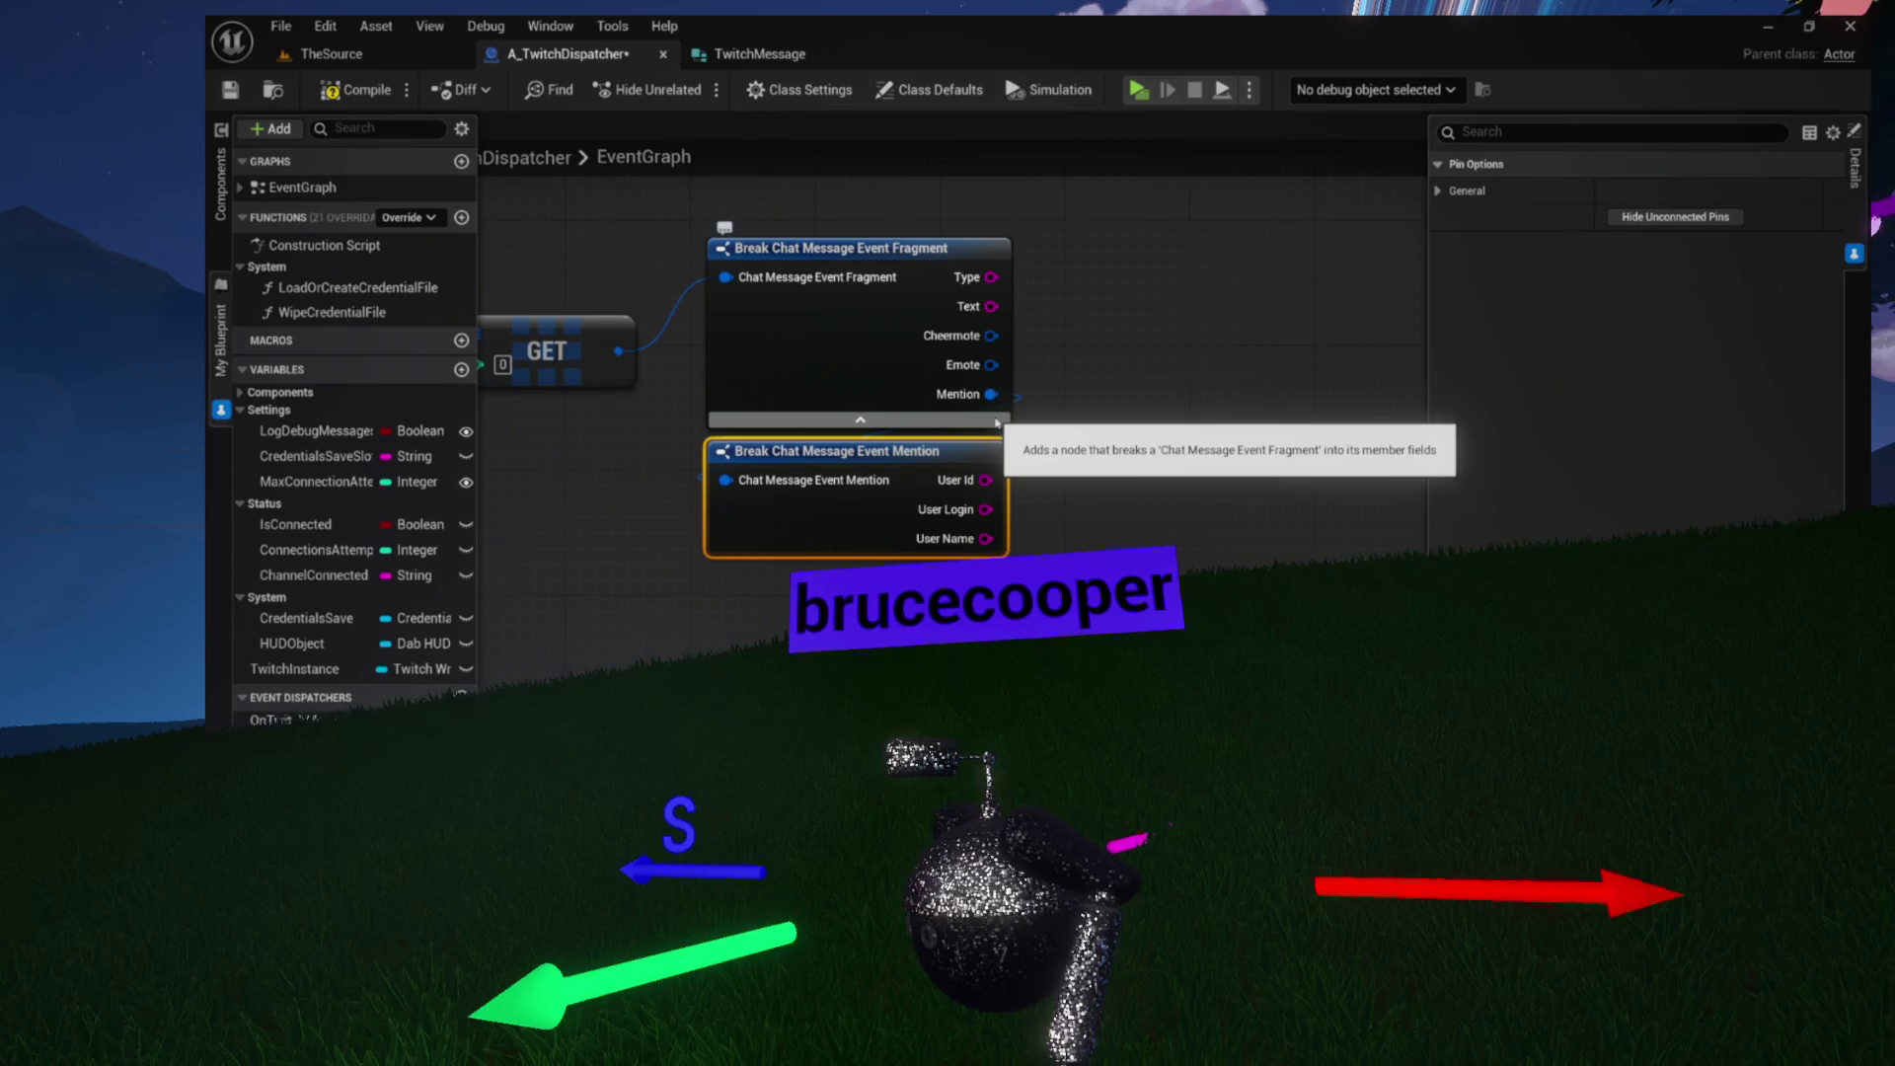
{"action": "left_click_drag", "start_coordinate": [1081, 416], "coordinate": [963, 505]}
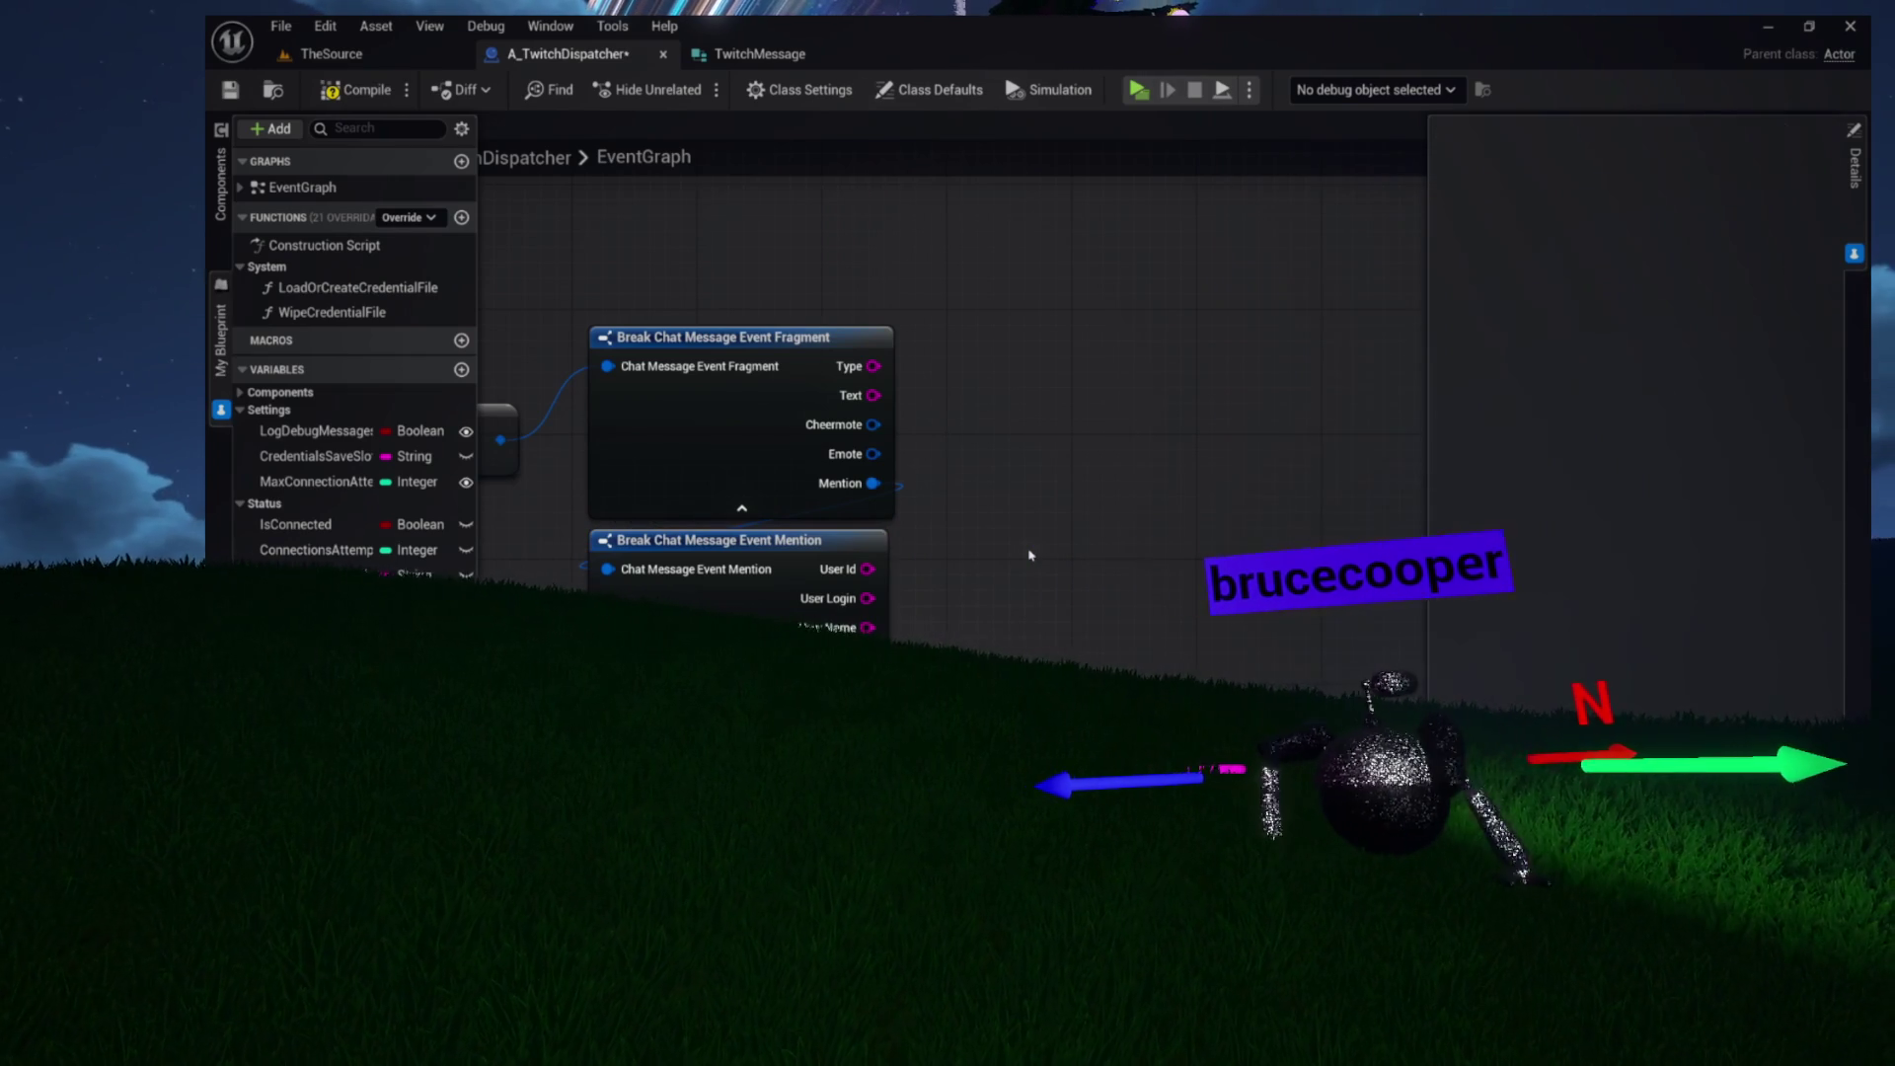
{"action": "mouse_move", "coordinate": [1044, 536]}
{"action": "left_mouse_down"}
{"action": "mouse_move", "coordinate": [920, 541]}
{"action": "mouse_move", "coordinate": [1024, 537]}
{"action": "left_mouse_up"}
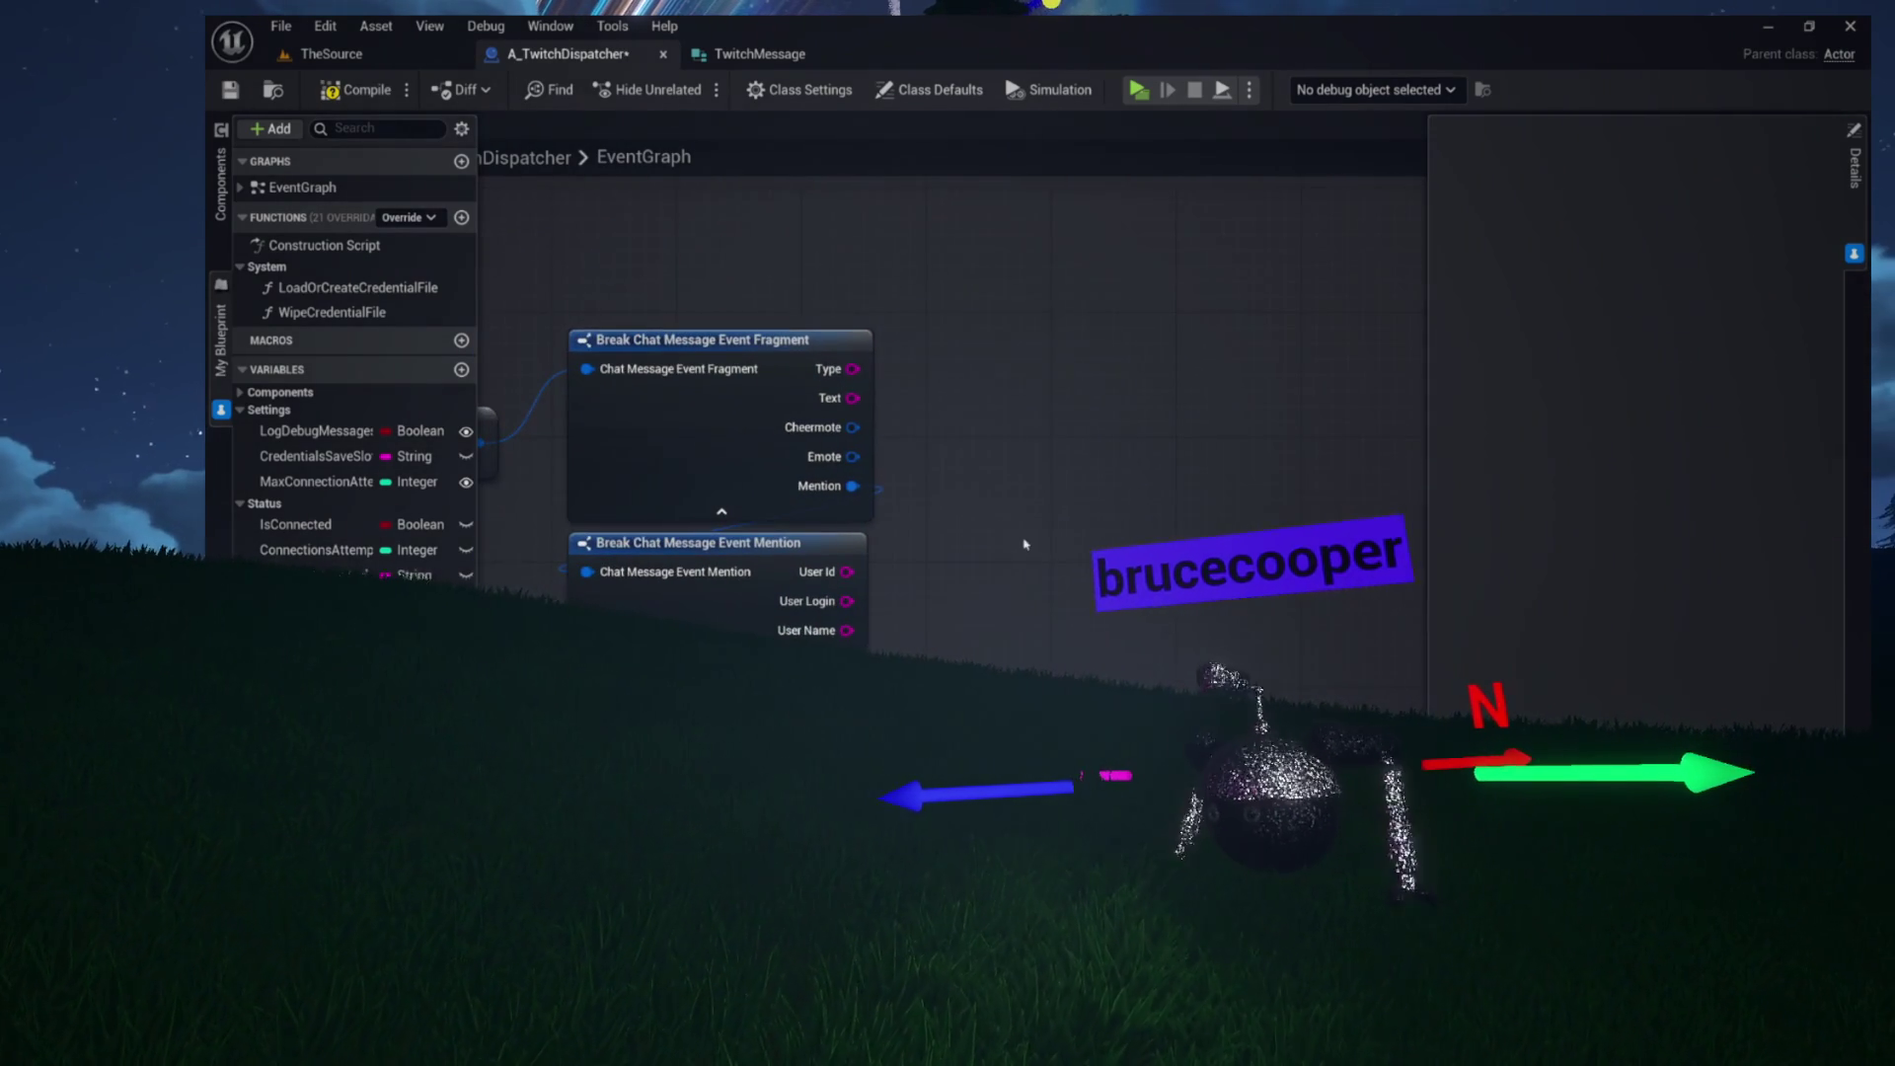
Marquee-select the Break Message, GET, Break Fragment and Break Mention nodes and delete them
{"action": "mouse_move", "coordinate": [586, 509]}
{"action": "left_mouse_down"}
{"action": "mouse_move", "coordinate": [1009, 523]}
{"action": "mouse_move", "coordinate": [901, 572]}
{"action": "mouse_move", "coordinate": [871, 563]}
{"action": "mouse_move", "coordinate": [1081, 727]}
{"action": "left_mouse_up"}
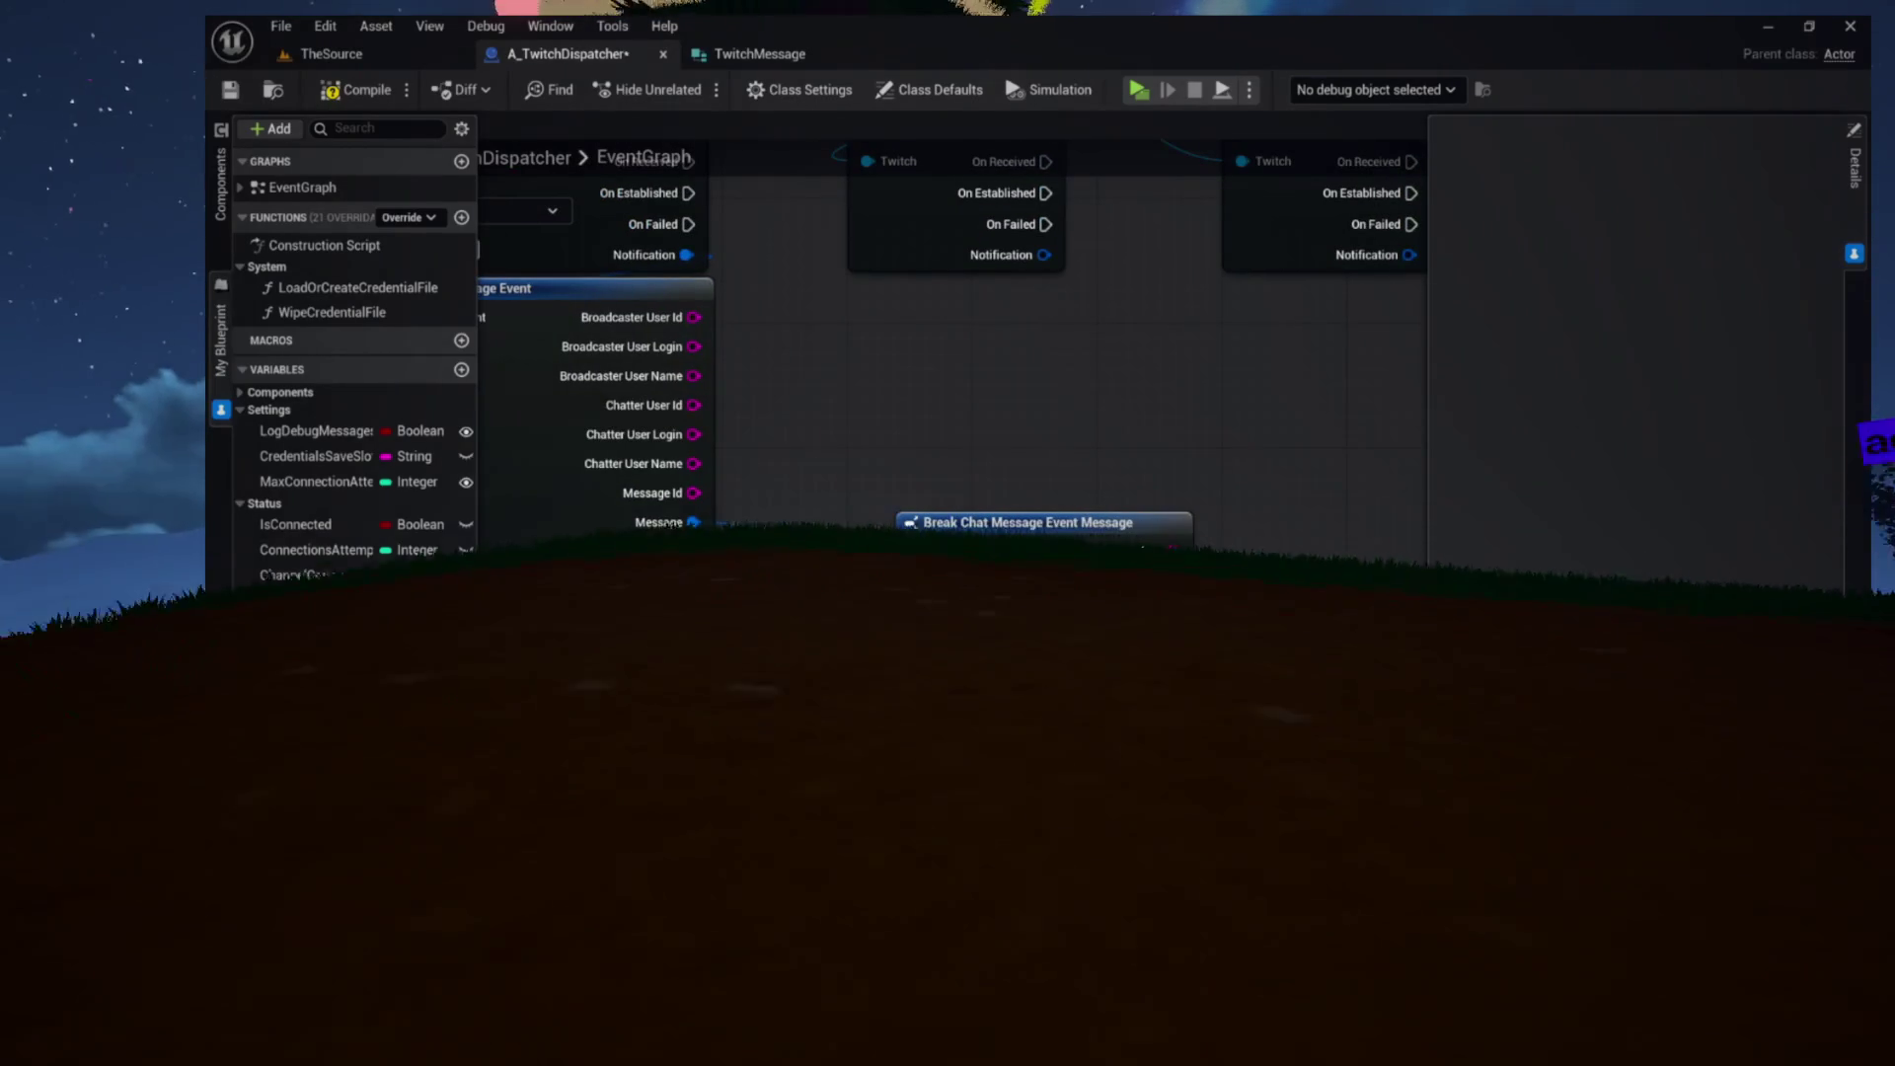
{"action": "mouse_move", "coordinate": [1308, 598]}
{"action": "left_mouse_down"}
{"action": "mouse_move", "coordinate": [1037, 576]}
{"action": "mouse_move", "coordinate": [756, 507]}
{"action": "mouse_move", "coordinate": [674, 451]}
{"action": "mouse_move", "coordinate": [901, 464]}
{"action": "left_mouse_up"}
{"action": "scroll", "coordinate": [808, 463], "scroll_direction": "down", "scroll_amount": 2}
{"action": "scroll", "coordinate": [902, 467], "scroll_direction": "up", "scroll_amount": 1}
{"action": "left_click_drag", "start_coordinate": [775, 378], "coordinate": [1079, 668]}
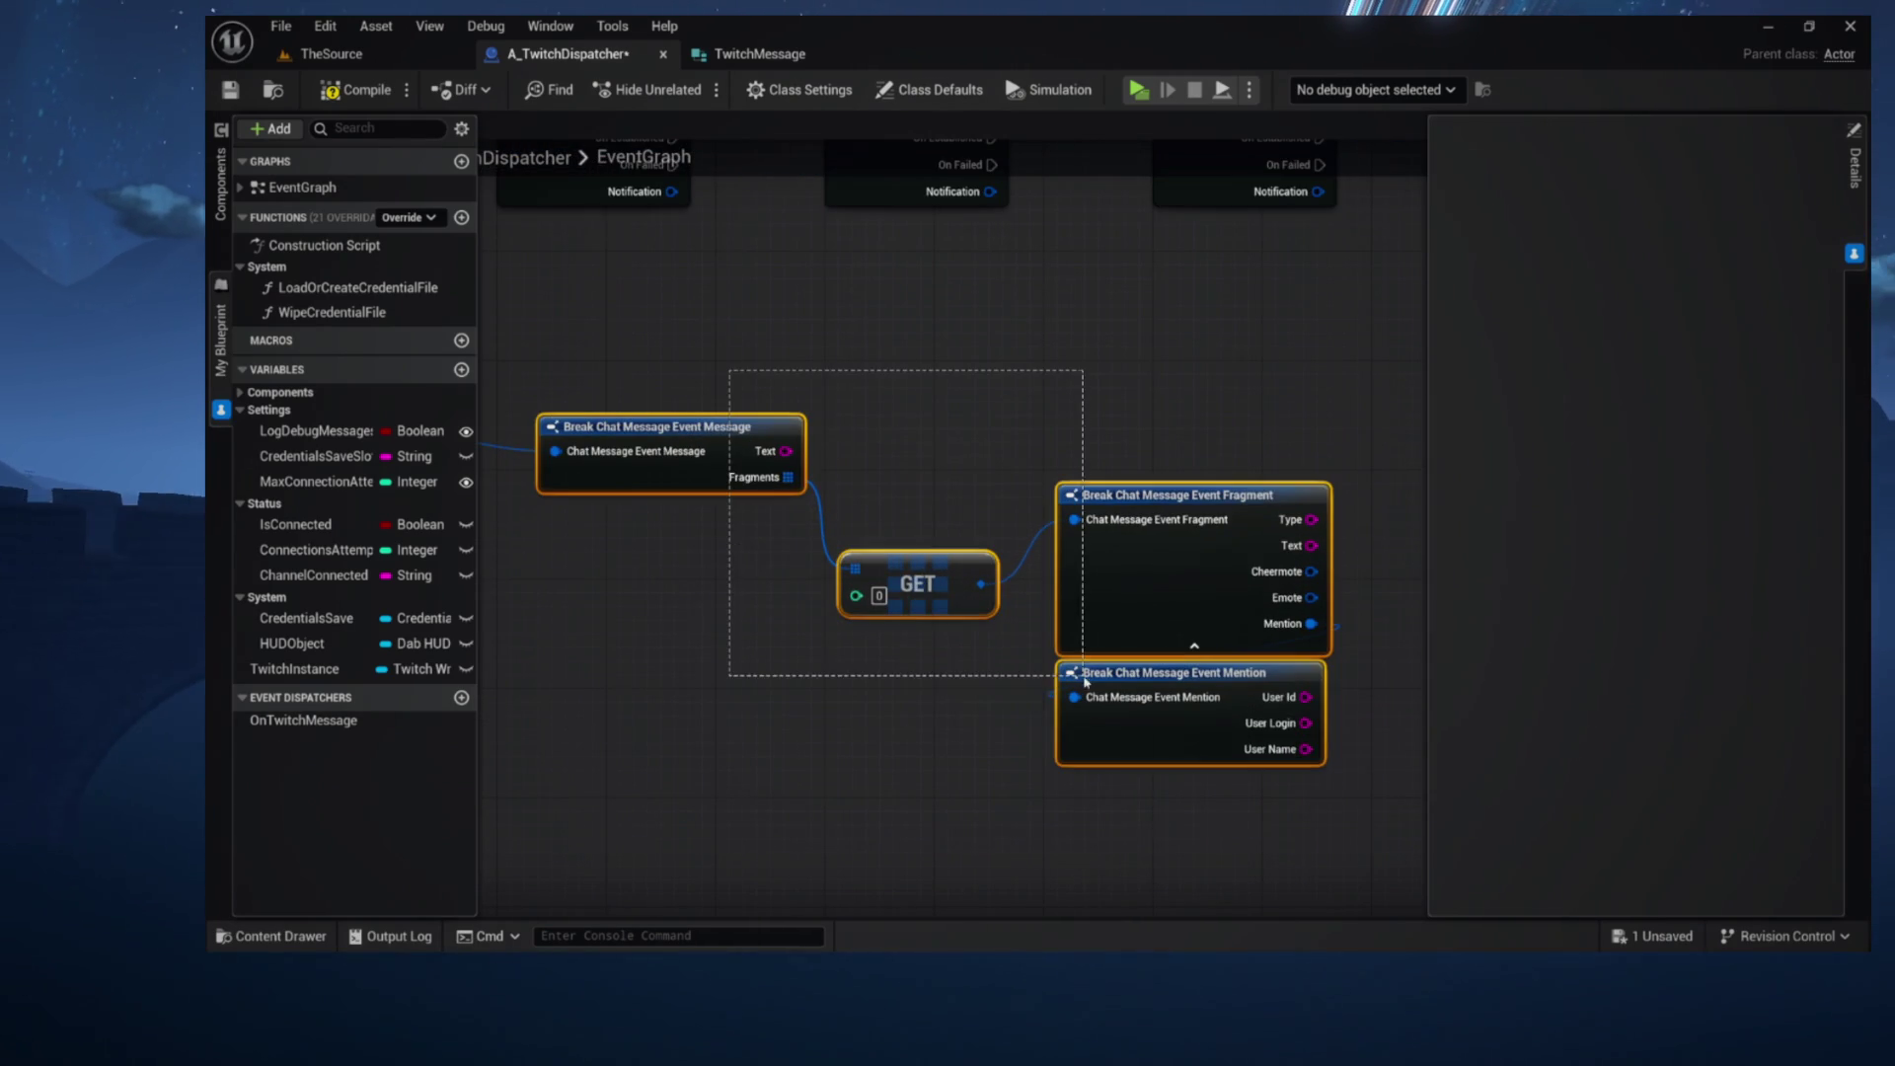
{"action": "key", "text": "Delete"}
Pan across Break Chat Message Event and the Channel Points, Cheer Bits and Subscription events
{"action": "left_click_drag", "start_coordinate": [1206, 729], "coordinate": [1118, 711]}
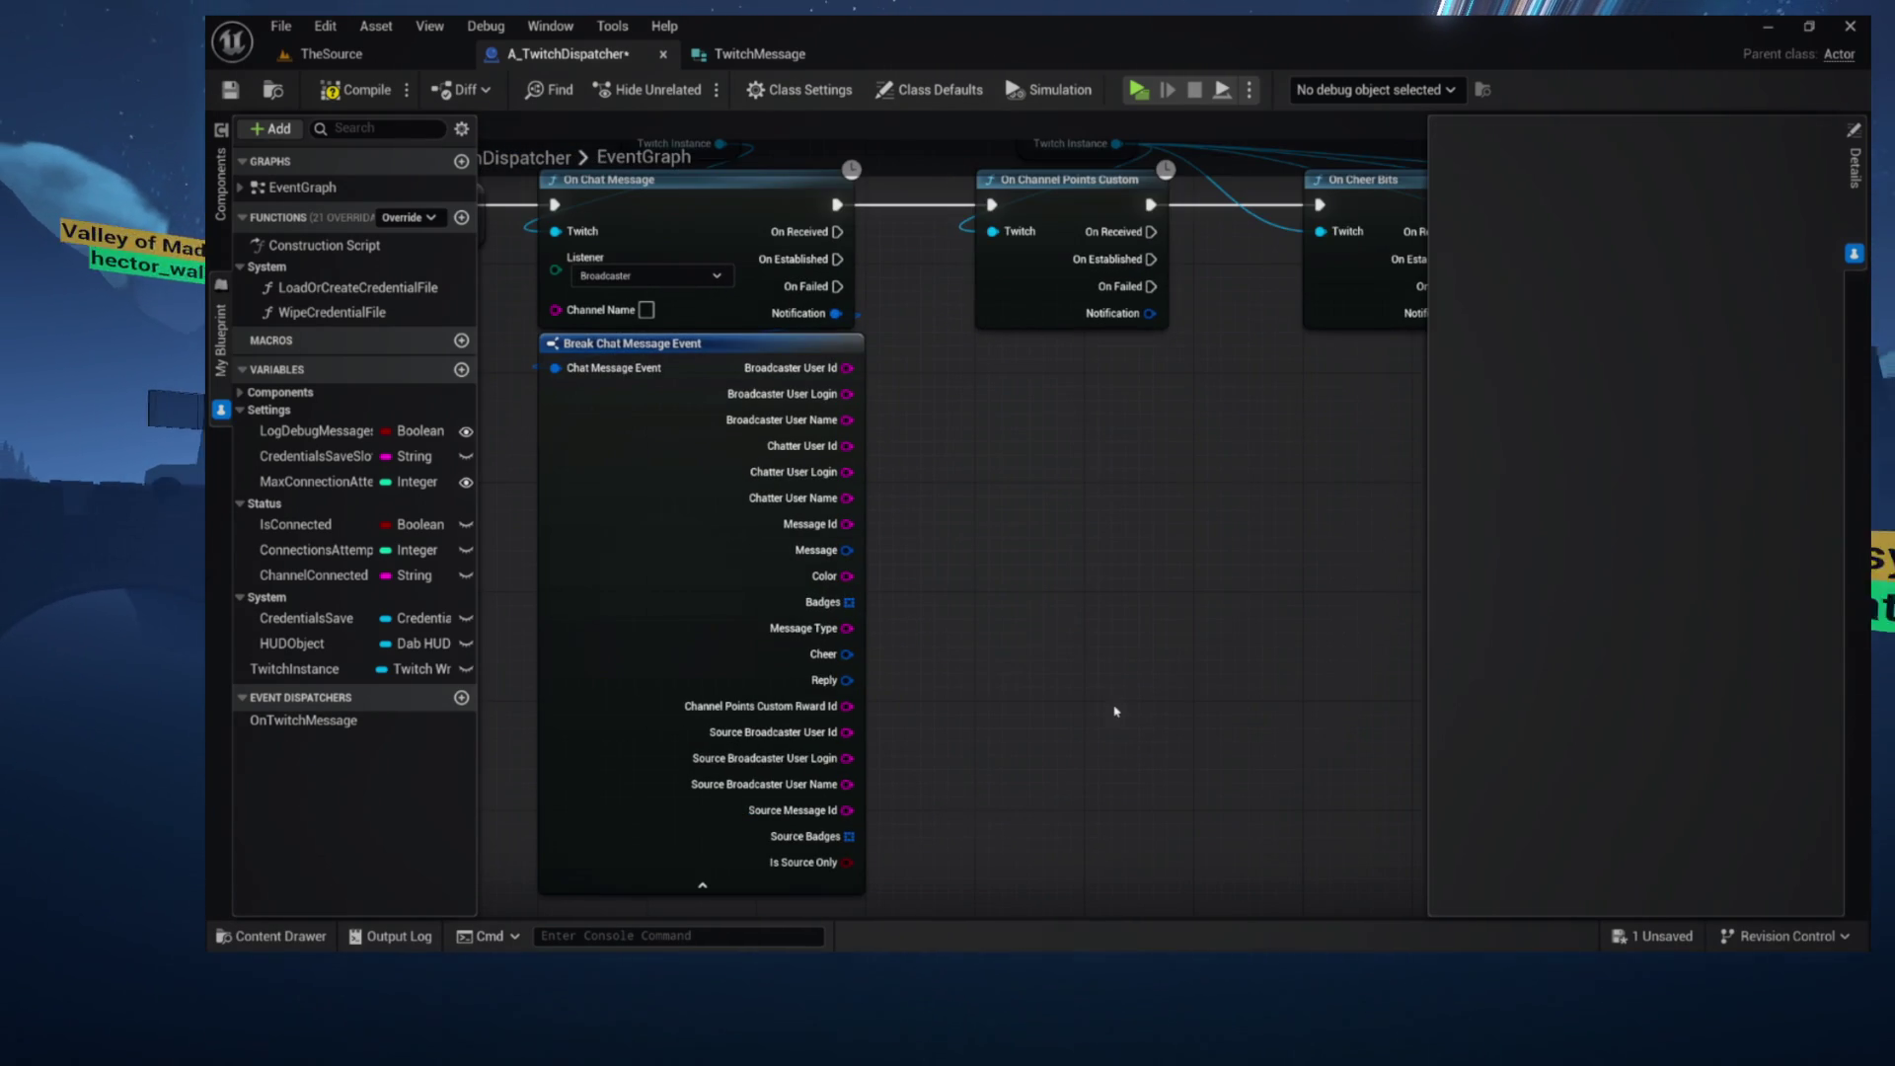
{"action": "left_click_drag", "start_coordinate": [721, 398], "coordinate": [612, 488]}
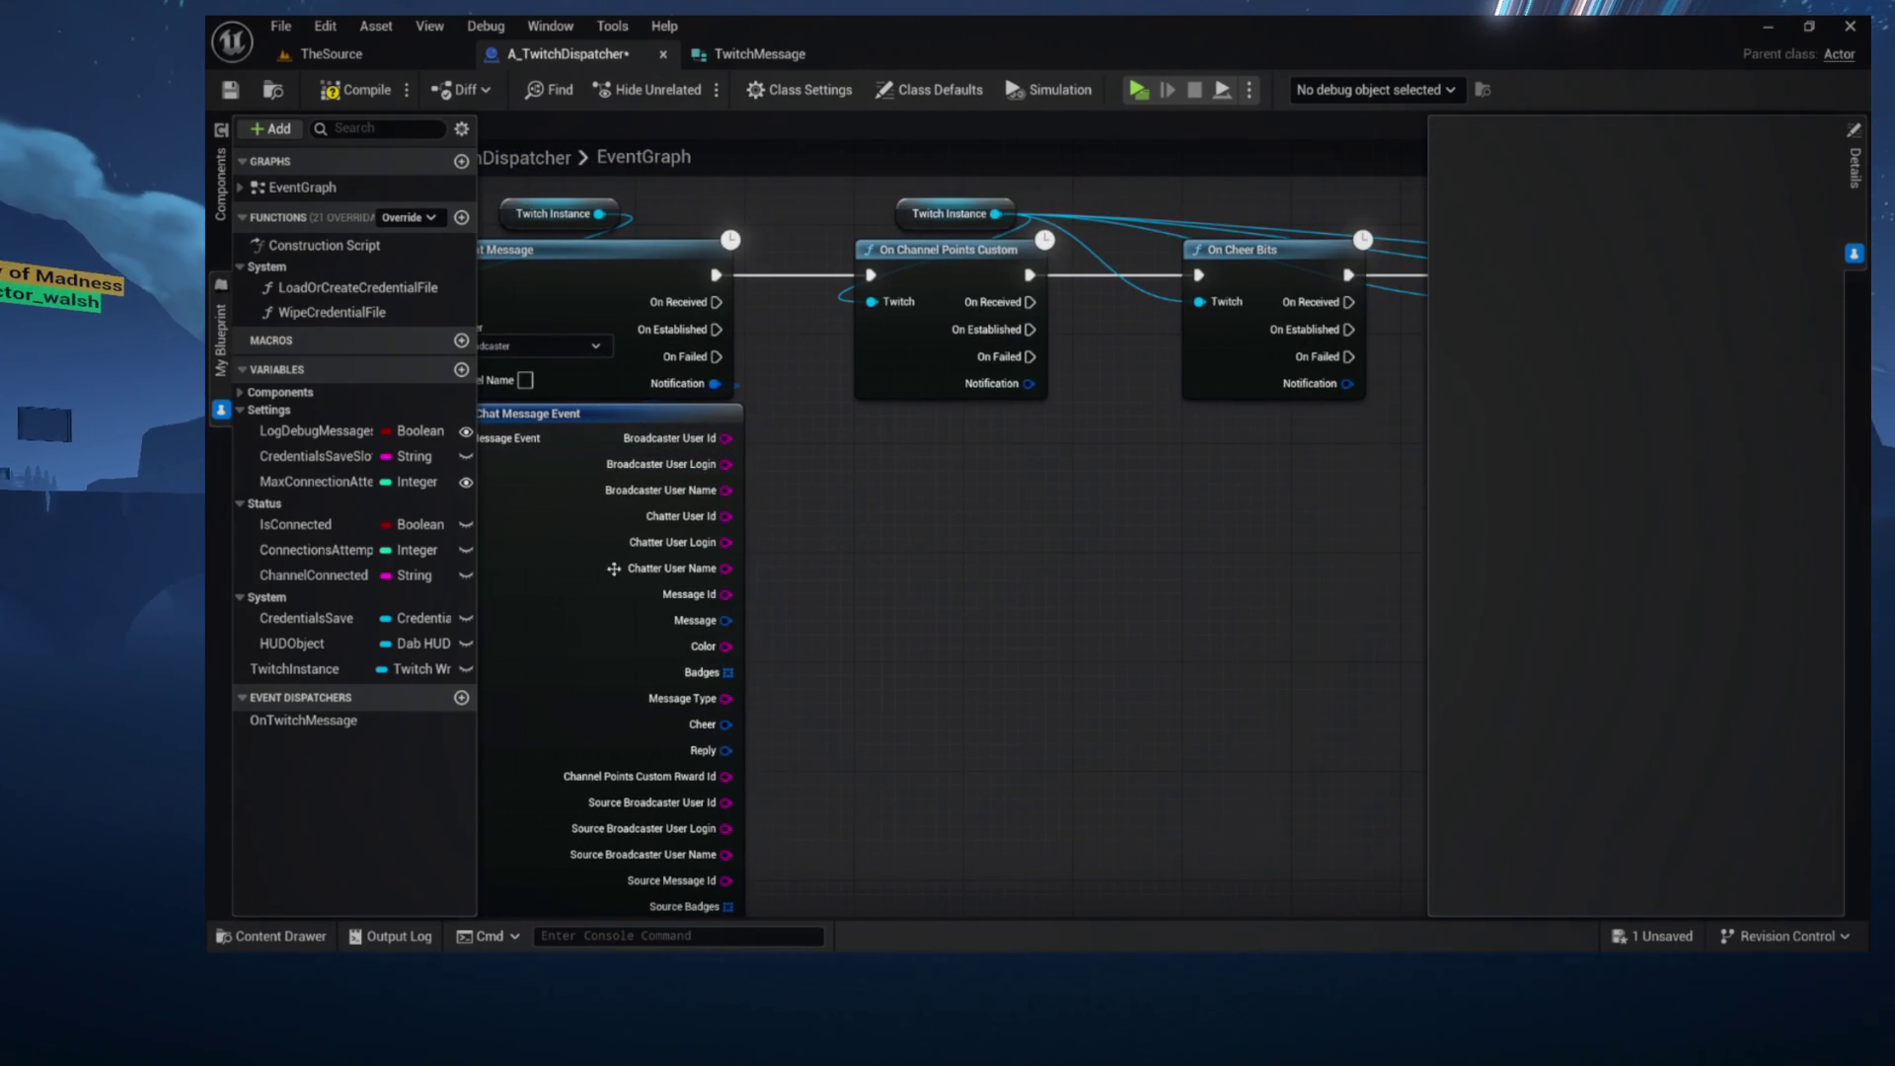
{"action": "mouse_move", "coordinate": [798, 698]}
{"action": "left_mouse_down"}
{"action": "mouse_move", "coordinate": [833, 520]}
{"action": "mouse_move", "coordinate": [879, 533]}
{"action": "mouse_move", "coordinate": [698, 478]}
{"action": "left_mouse_up"}
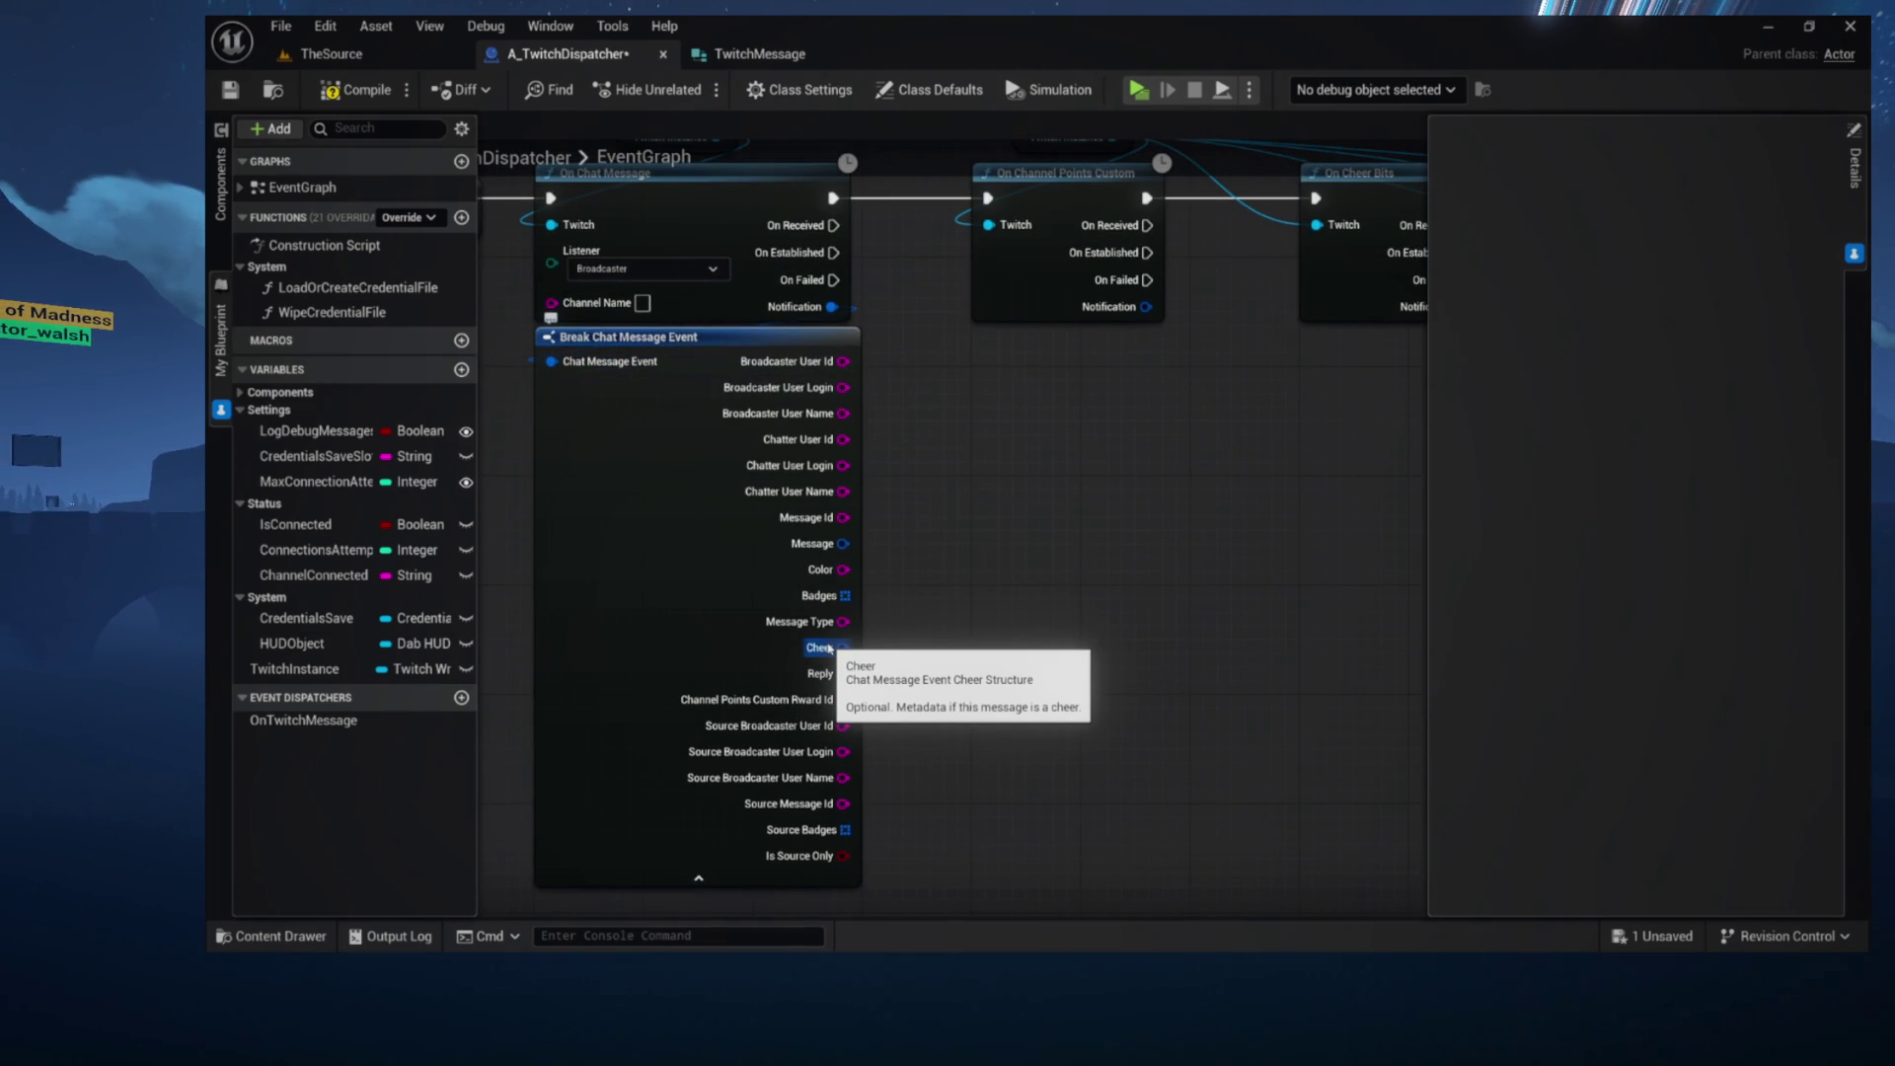
{"action": "mouse_move", "coordinate": [928, 561]}
{"action": "left_mouse_down"}
{"action": "mouse_move", "coordinate": [998, 589]}
{"action": "mouse_move", "coordinate": [808, 596]}
{"action": "mouse_move", "coordinate": [901, 466]}
{"action": "left_mouse_up"}
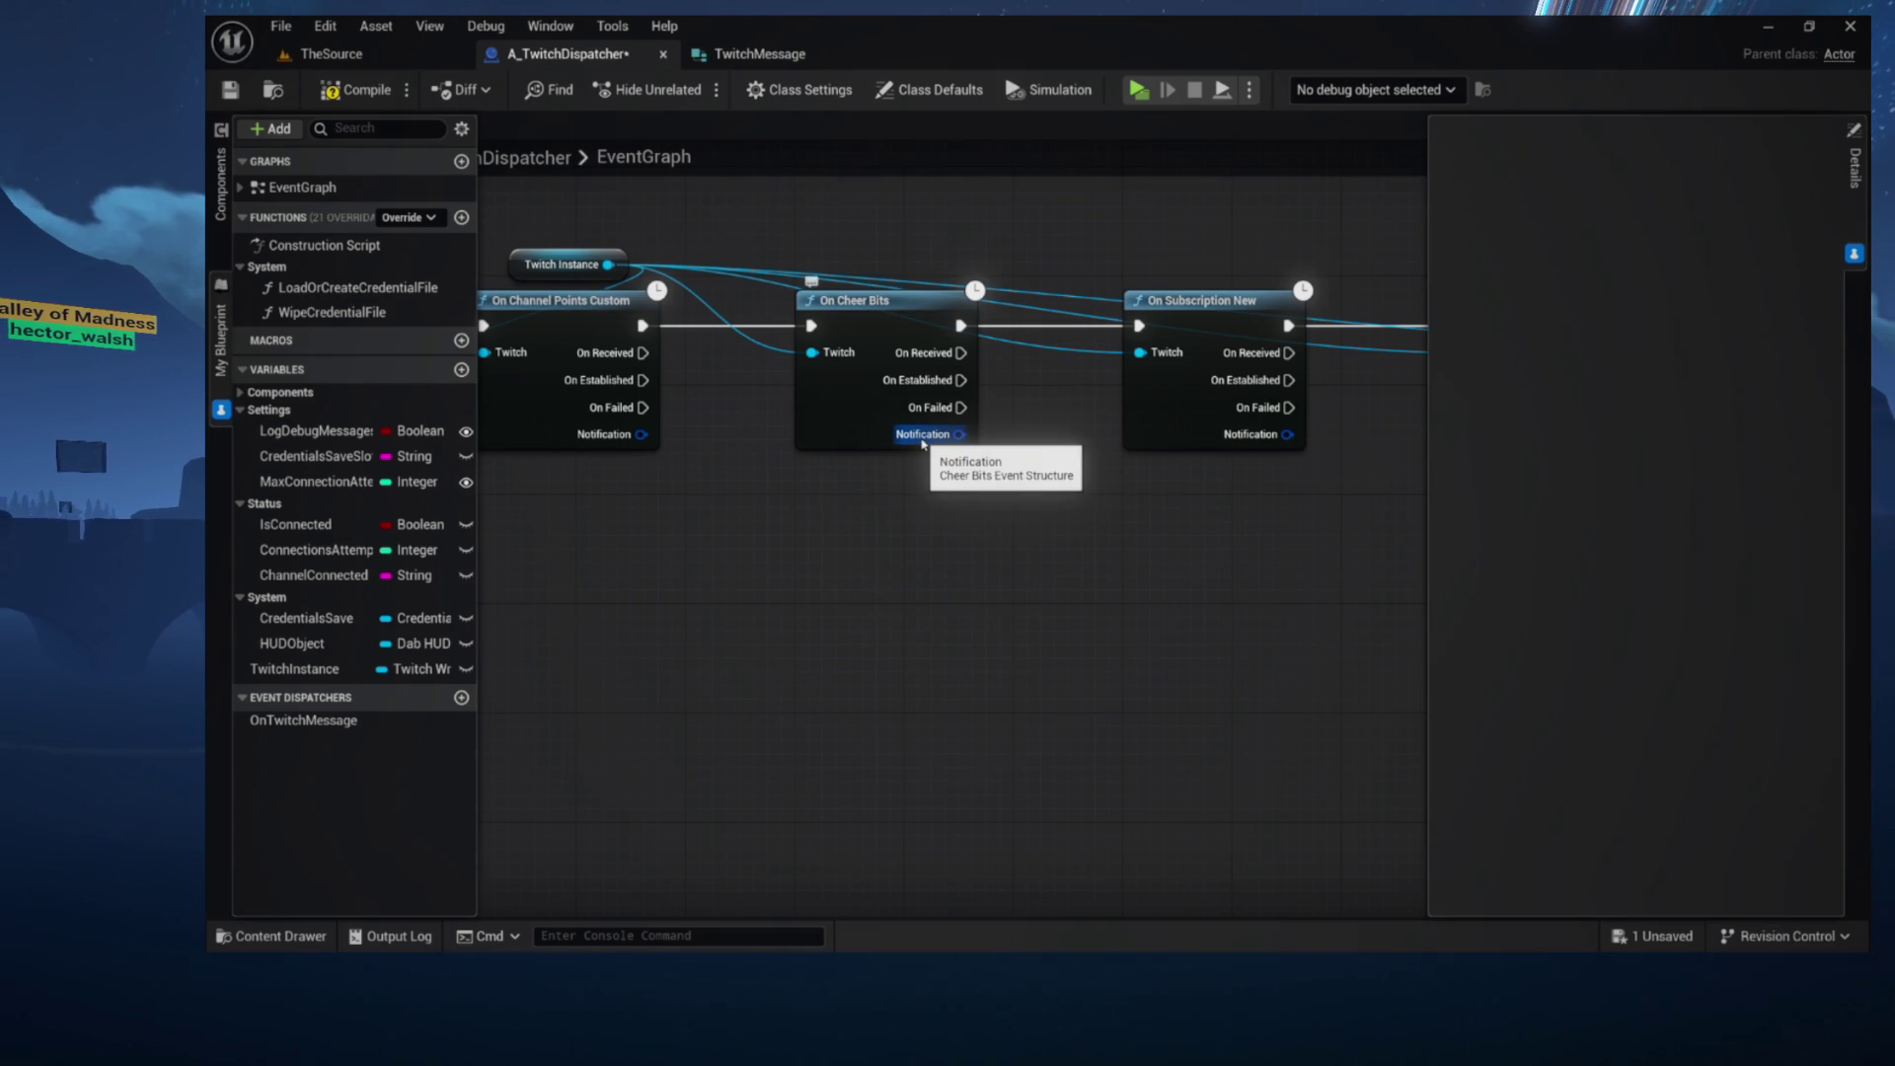
{"action": "mouse_move", "coordinate": [923, 444]}
{"action": "left_mouse_down"}
{"action": "mouse_move", "coordinate": [1066, 500]}
{"action": "mouse_move", "coordinate": [911, 551]}
{"action": "left_mouse_up"}
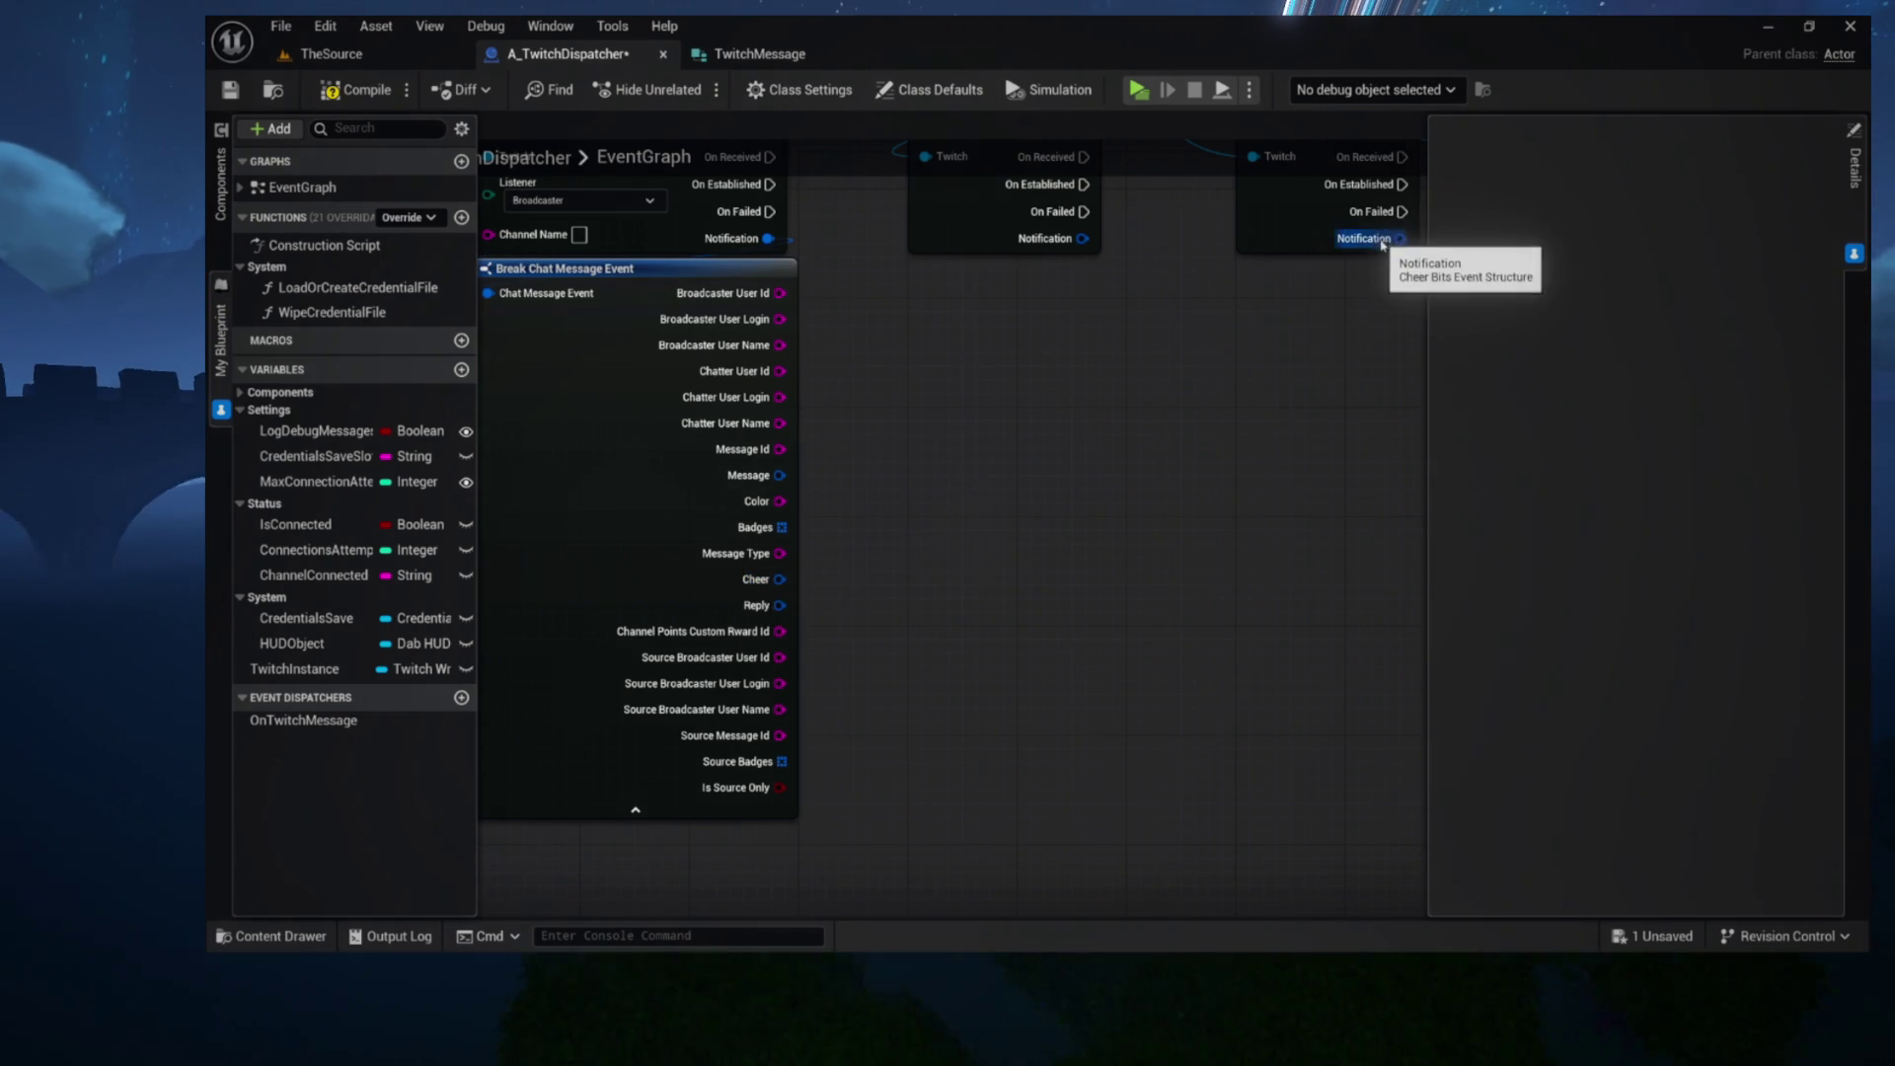
{"action": "left_click_drag", "start_coordinate": [1234, 250], "coordinate": [994, 385]}
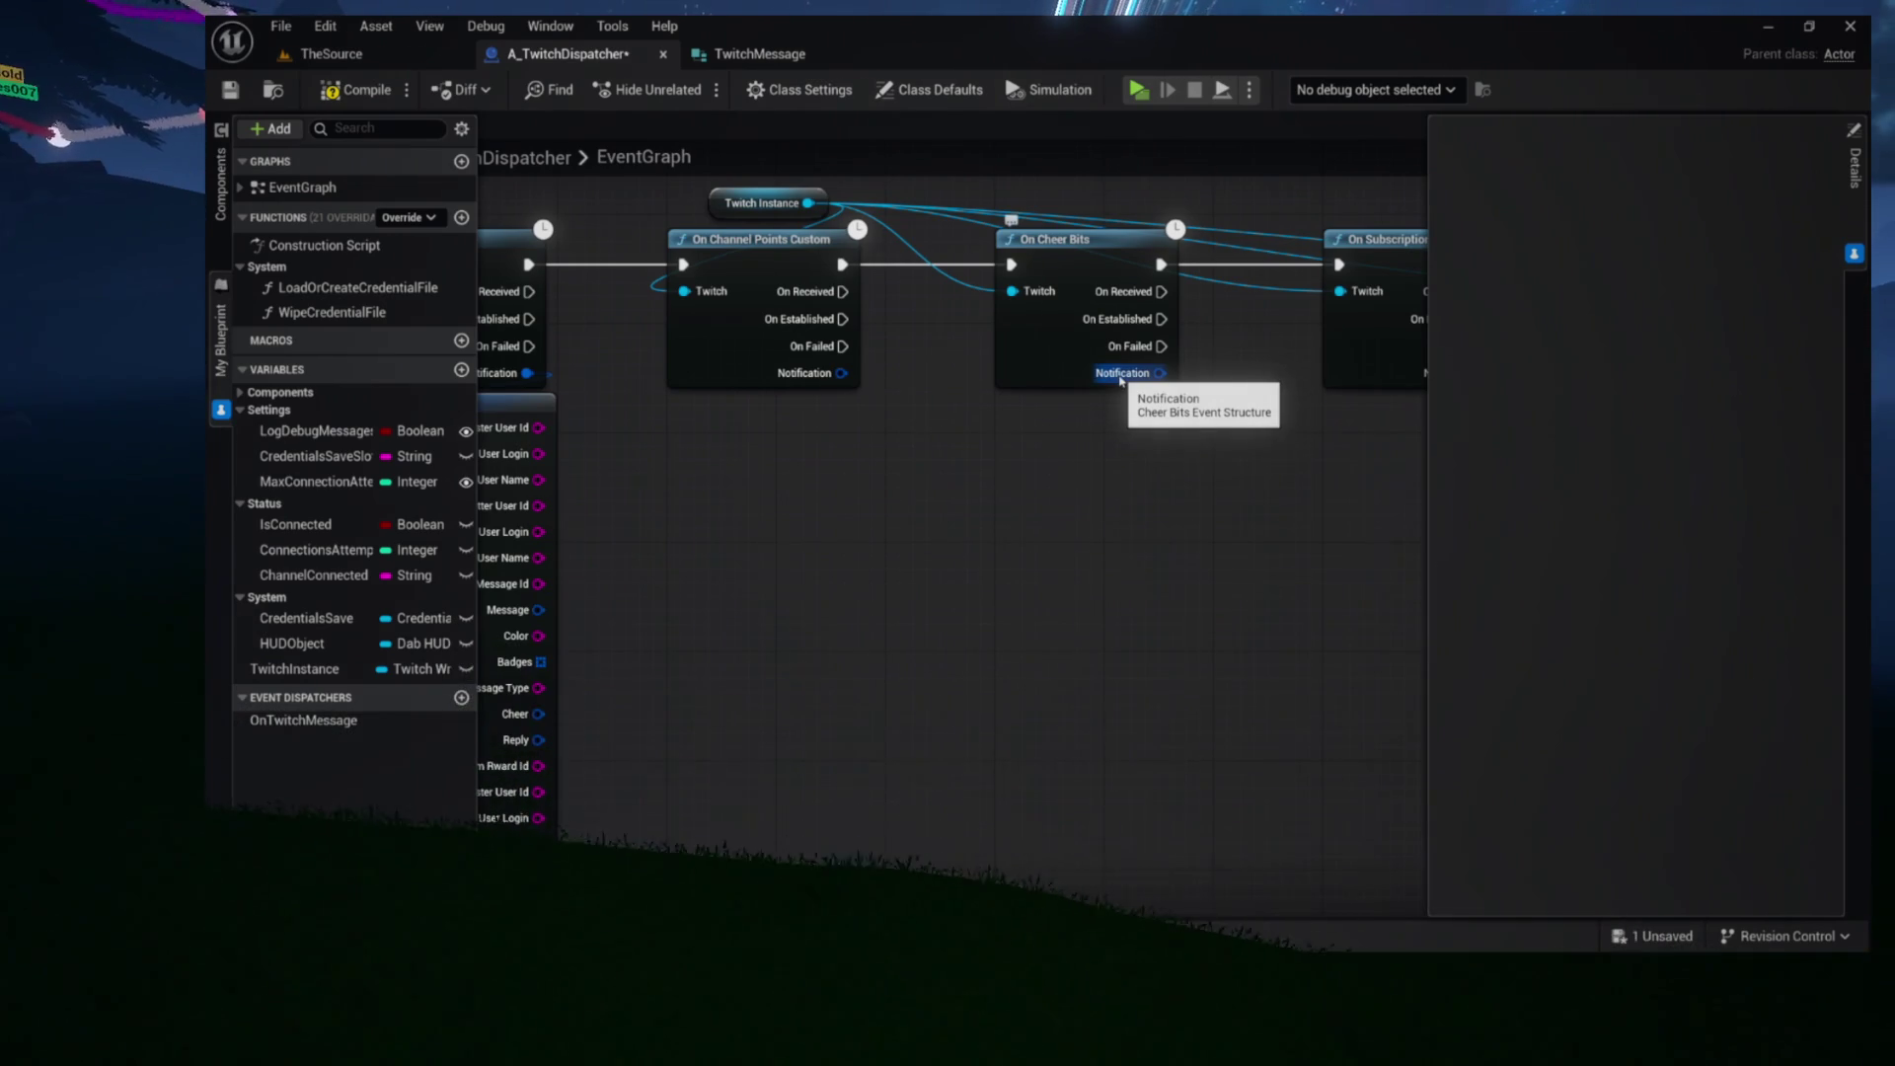
Add a Break Cheer Bits Event to On Cheer Bits' Notification, showing all its pins
{"action": "left_click_drag", "start_coordinate": [855, 524], "coordinate": [1037, 423]}
{"action": "mouse_move", "coordinate": [1354, 321]}
{"action": "left_mouse_down"}
{"action": "mouse_move", "coordinate": [1071, 372]}
{"action": "mouse_move", "coordinate": [1165, 400]}
{"action": "left_mouse_up"}
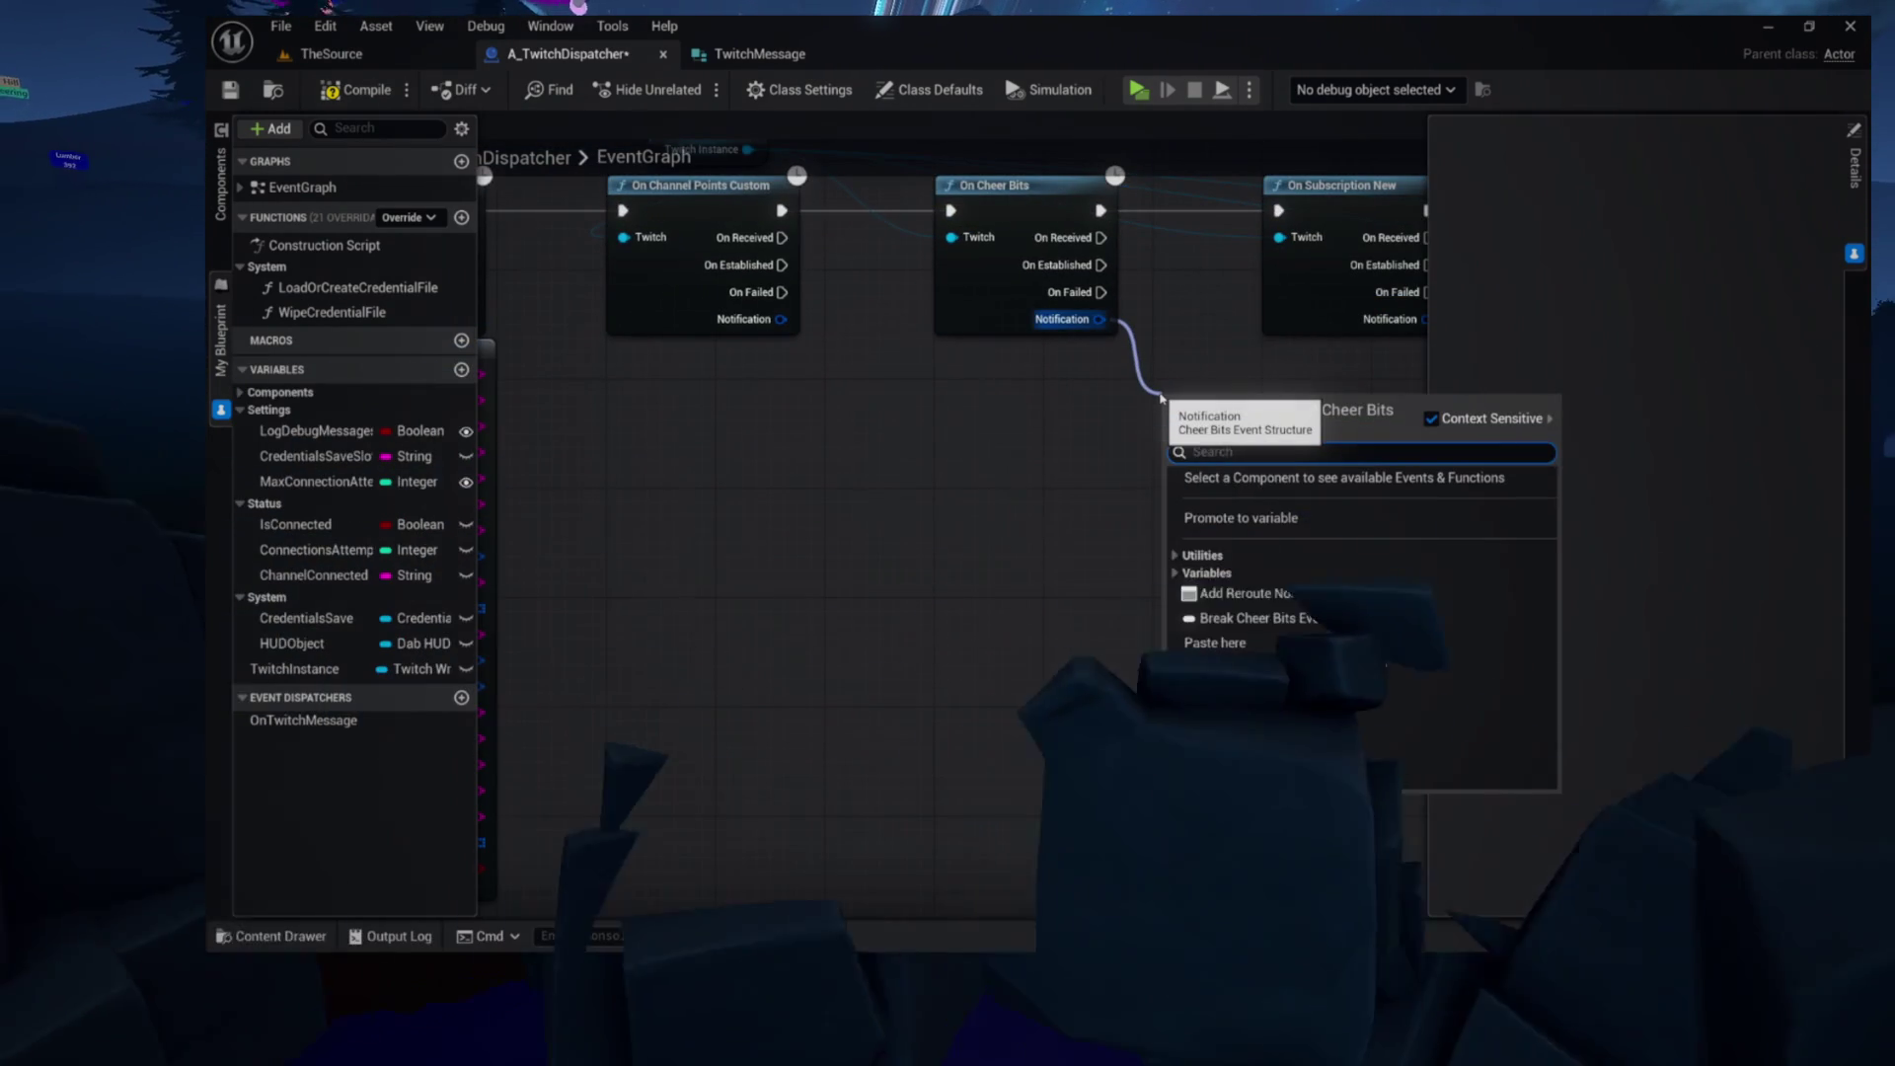
{"action": "type", "text": "break"}
{"action": "left_click", "coordinate": [1205, 478]}
{"action": "mouse_move", "coordinate": [1204, 481]}
{"action": "left_mouse_down"}
{"action": "mouse_move", "coordinate": [1083, 419]}
{"action": "mouse_move", "coordinate": [842, 440]}
{"action": "mouse_move", "coordinate": [843, 533]}
{"action": "left_mouse_up"}
{"action": "left_click", "coordinate": [1112, 435]}
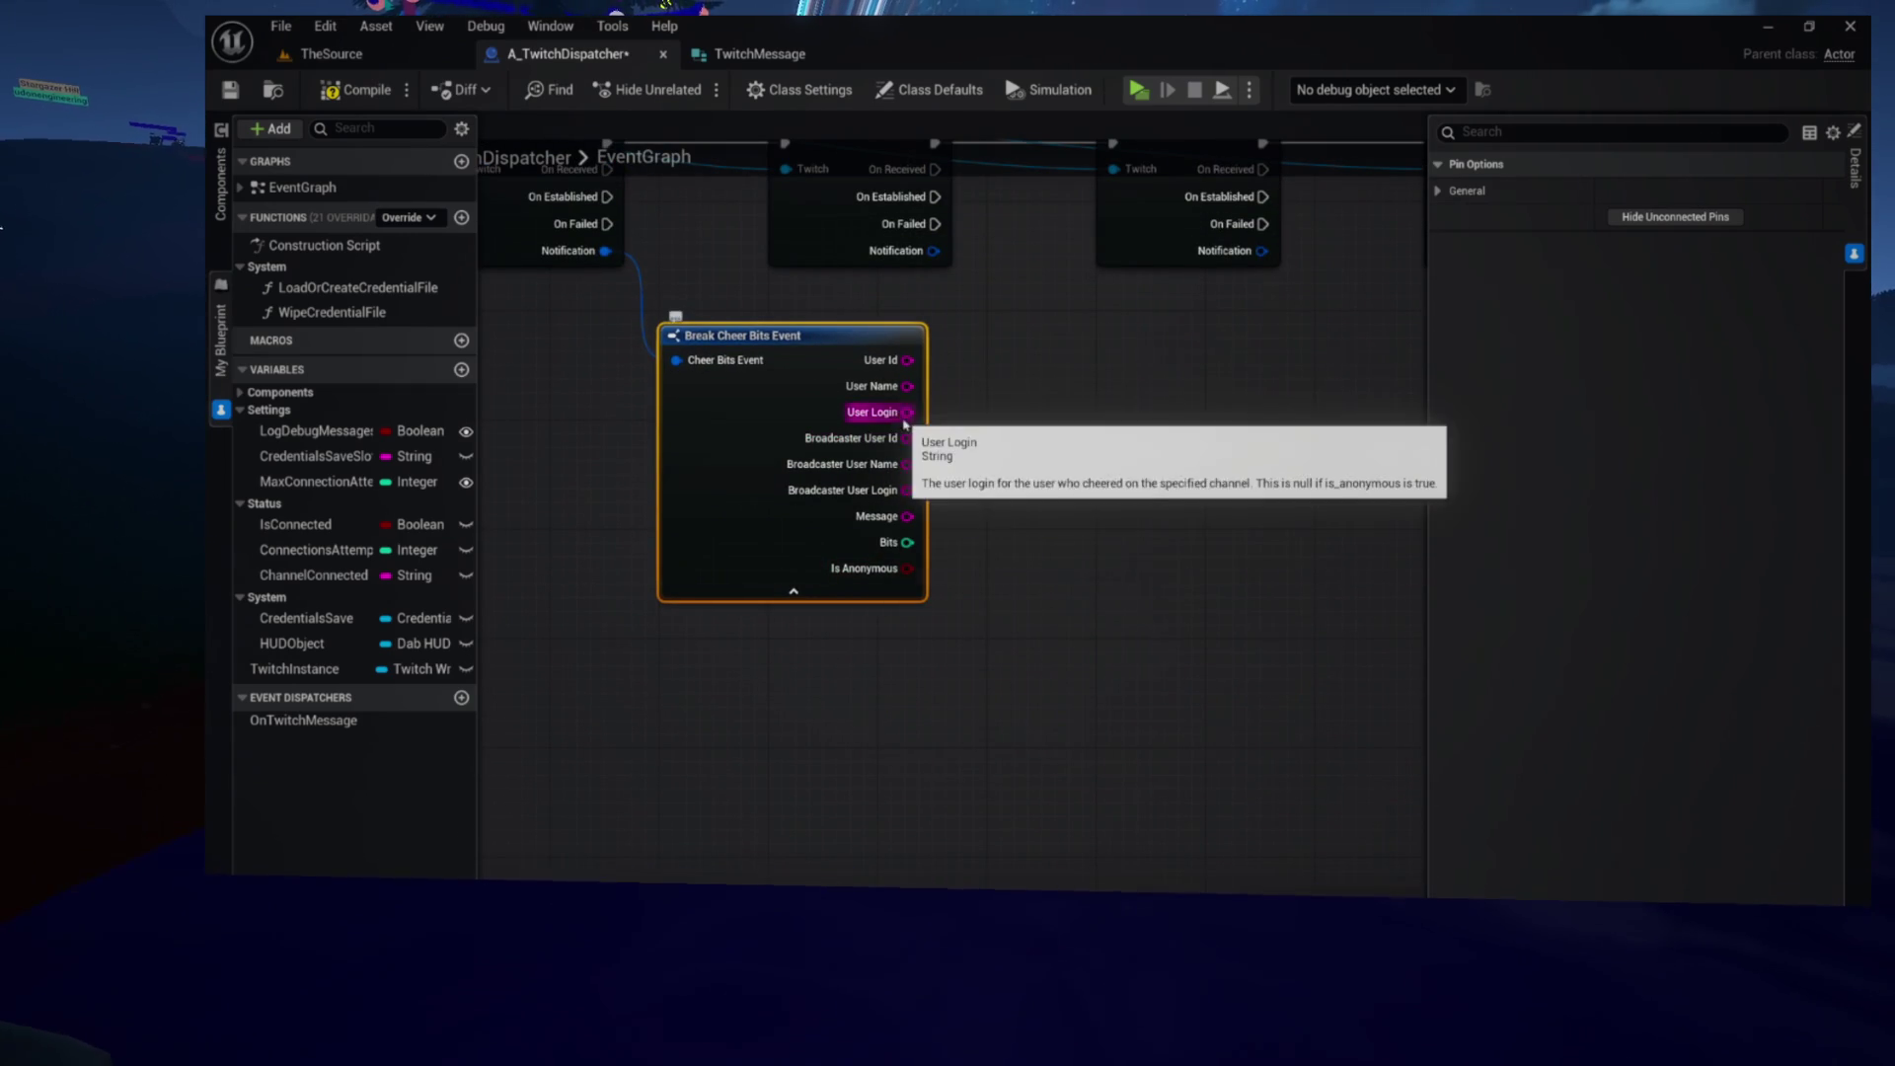
{"action": "left_click_drag", "start_coordinate": [906, 517], "coordinate": [1095, 503]}
{"action": "left_click_drag", "start_coordinate": [690, 627], "coordinate": [1012, 617]}
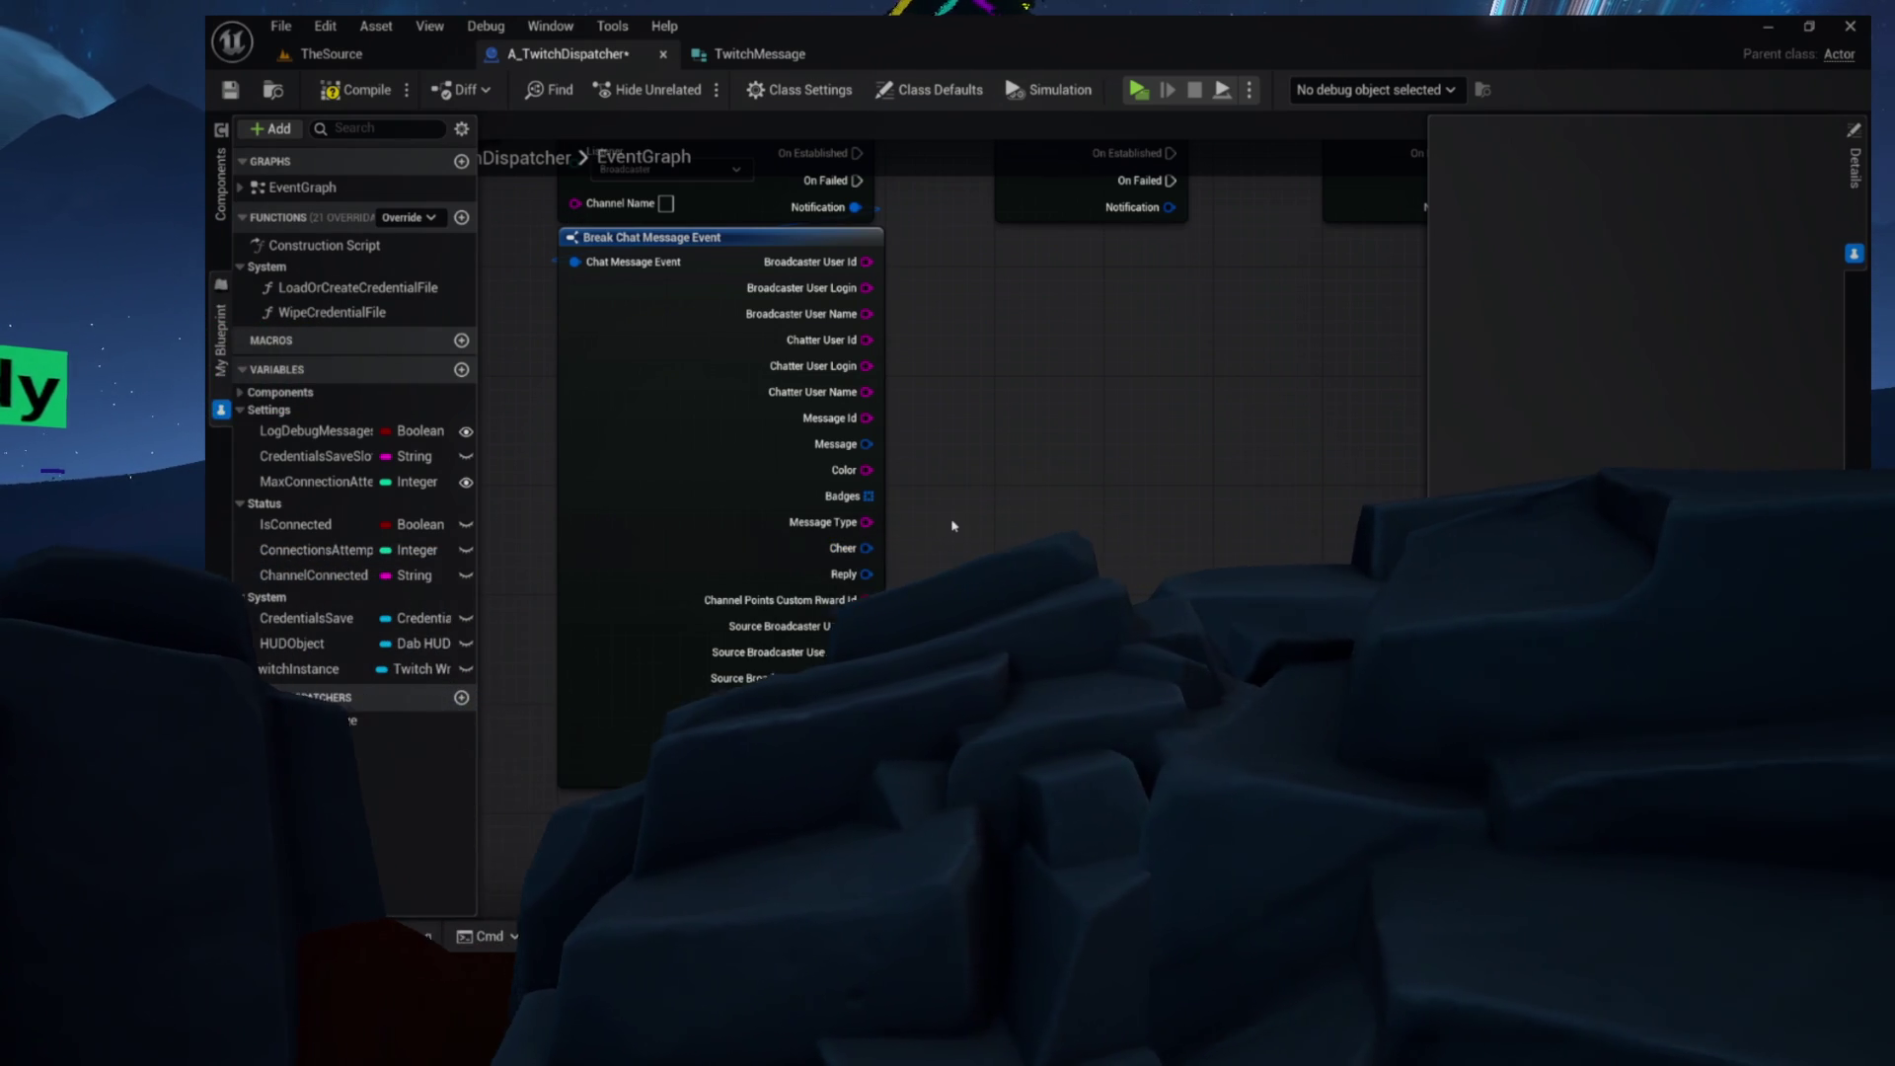
{"action": "mouse_move", "coordinate": [954, 526]}
{"action": "left_mouse_down"}
{"action": "mouse_move", "coordinate": [1029, 495]}
{"action": "mouse_move", "coordinate": [709, 511]}
{"action": "left_mouse_up"}
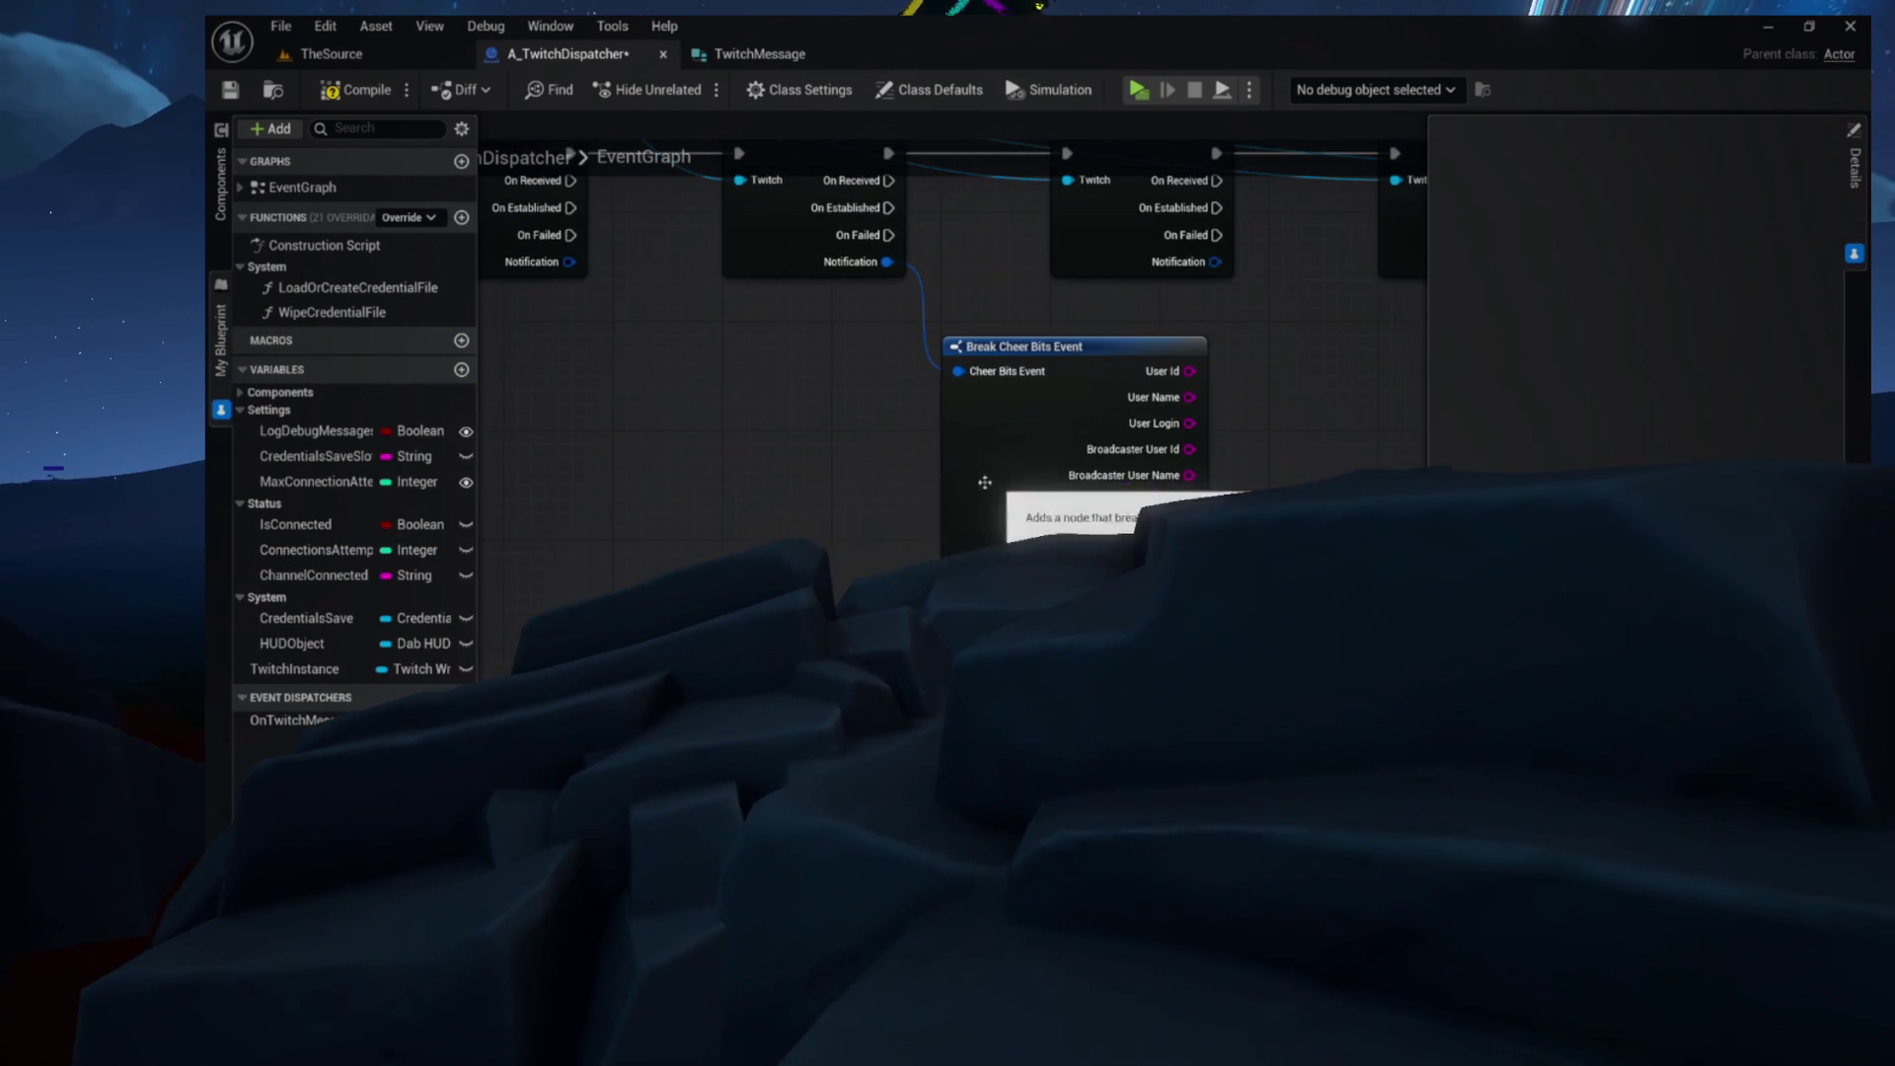
{"action": "left_click", "coordinate": [1127, 460]}
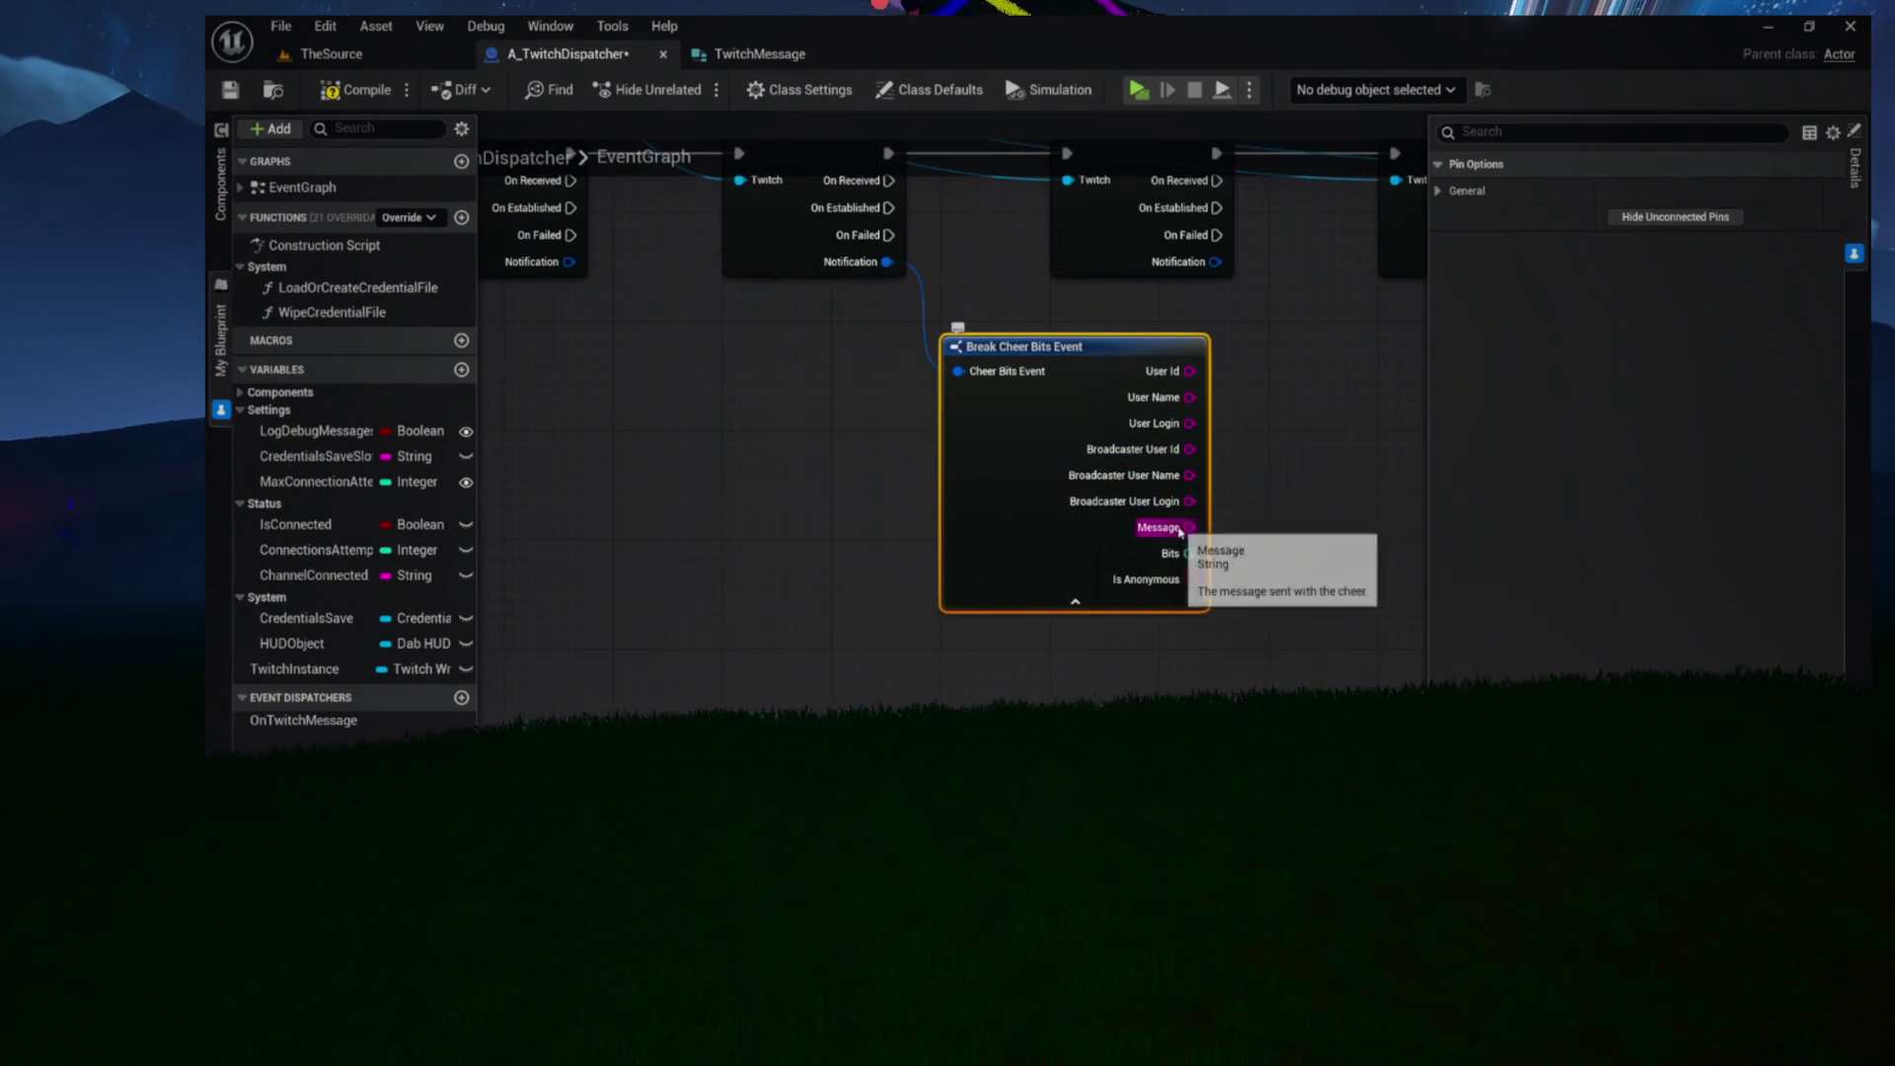
{"action": "left_click_drag", "start_coordinate": [1189, 527], "coordinate": [1293, 481]}
{"action": "left_click", "coordinate": [827, 524]}
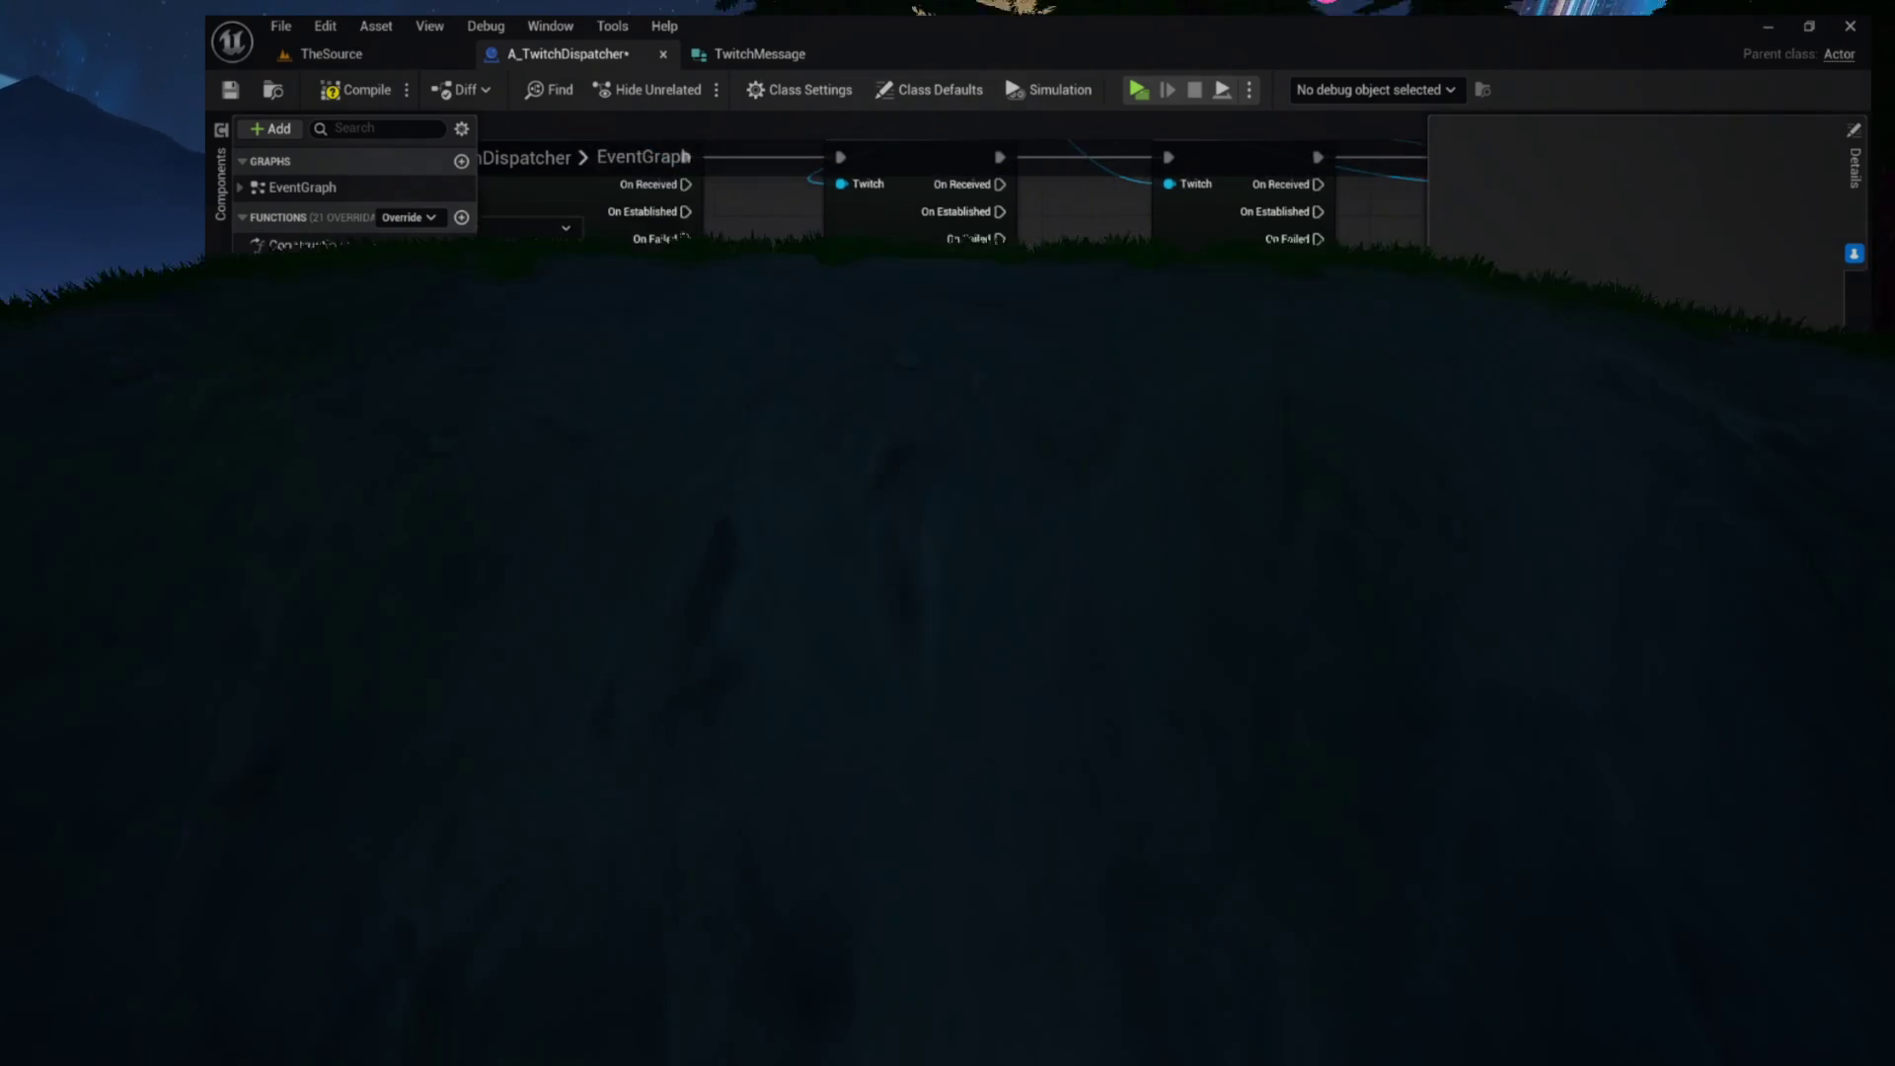
{"action": "mouse_move", "coordinate": [605, 432]}
{"action": "left_mouse_down"}
{"action": "mouse_move", "coordinate": [1134, 456]}
{"action": "mouse_move", "coordinate": [993, 452]}
{"action": "left_mouse_up"}
{"action": "key", "text": "ctrl+z"}
{"action": "key", "text": "ctrl+z"}
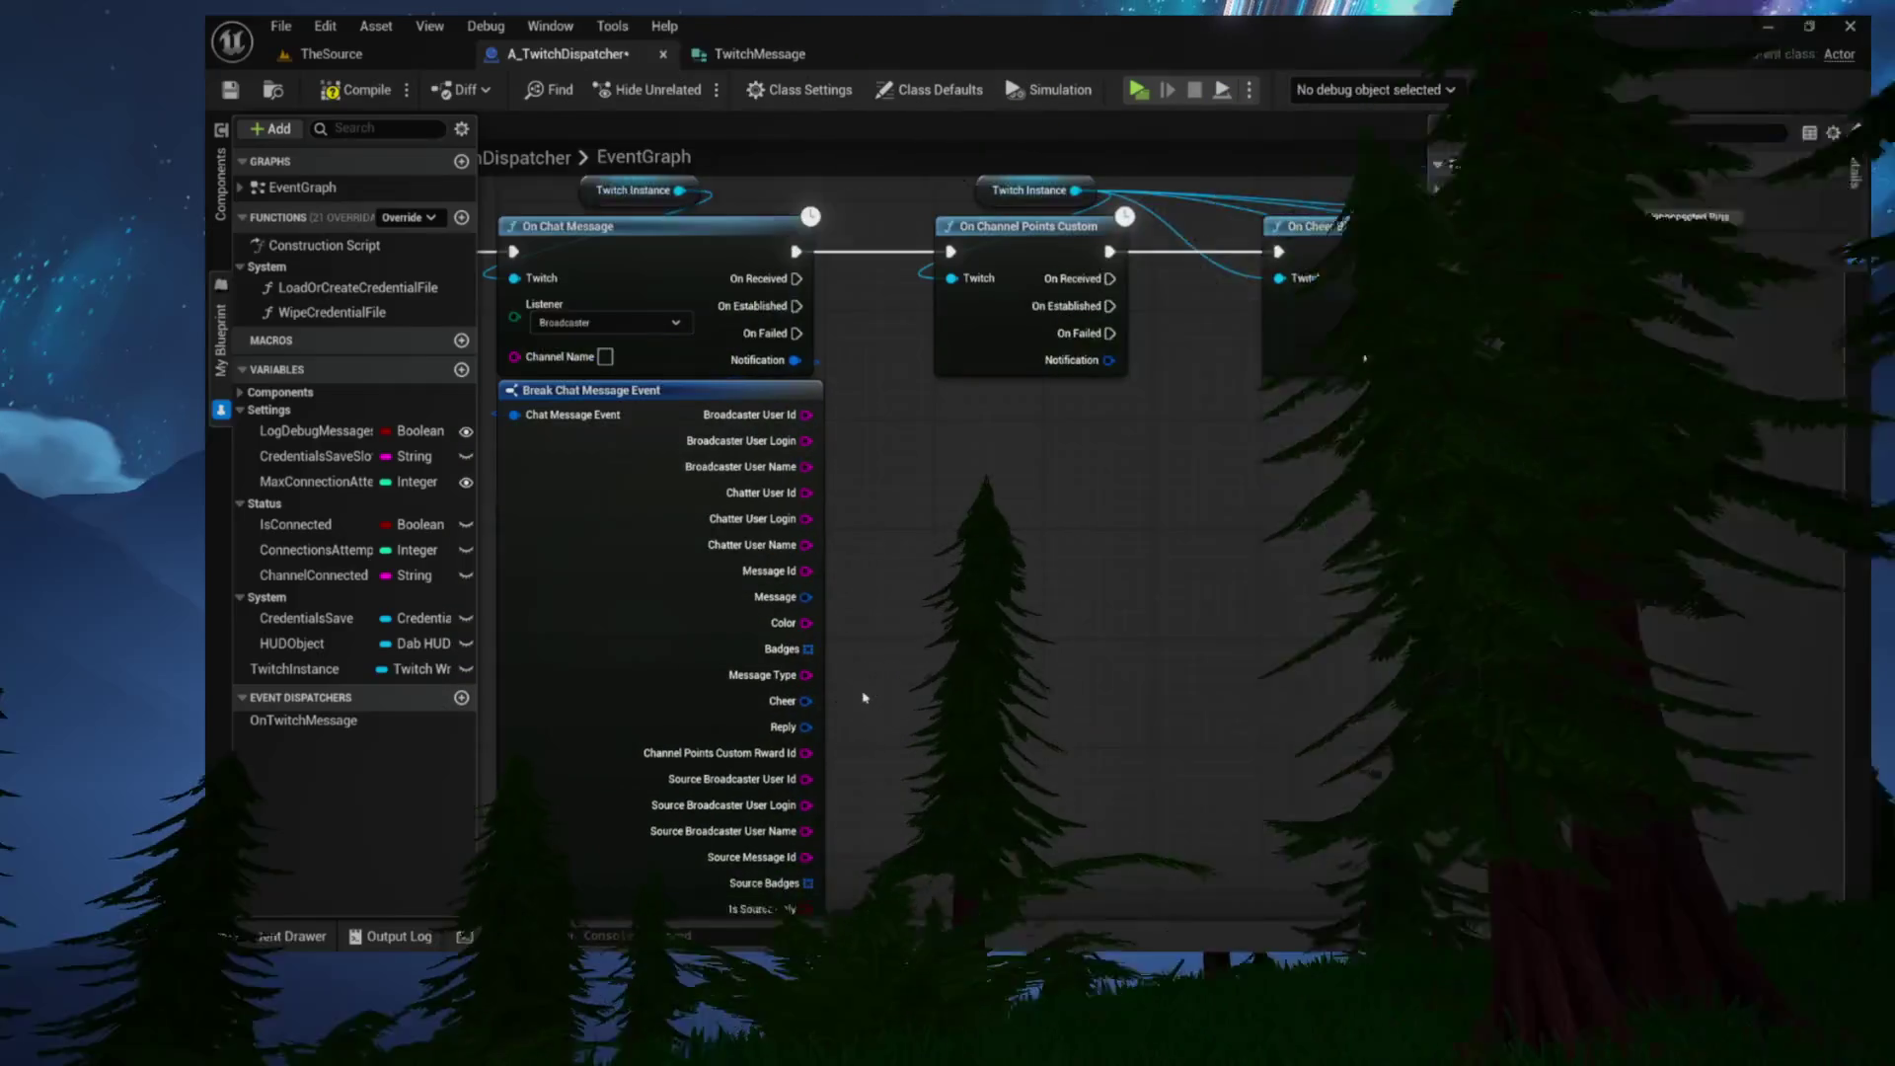
{"action": "left_click_drag", "start_coordinate": [852, 609], "coordinate": [939, 605]}
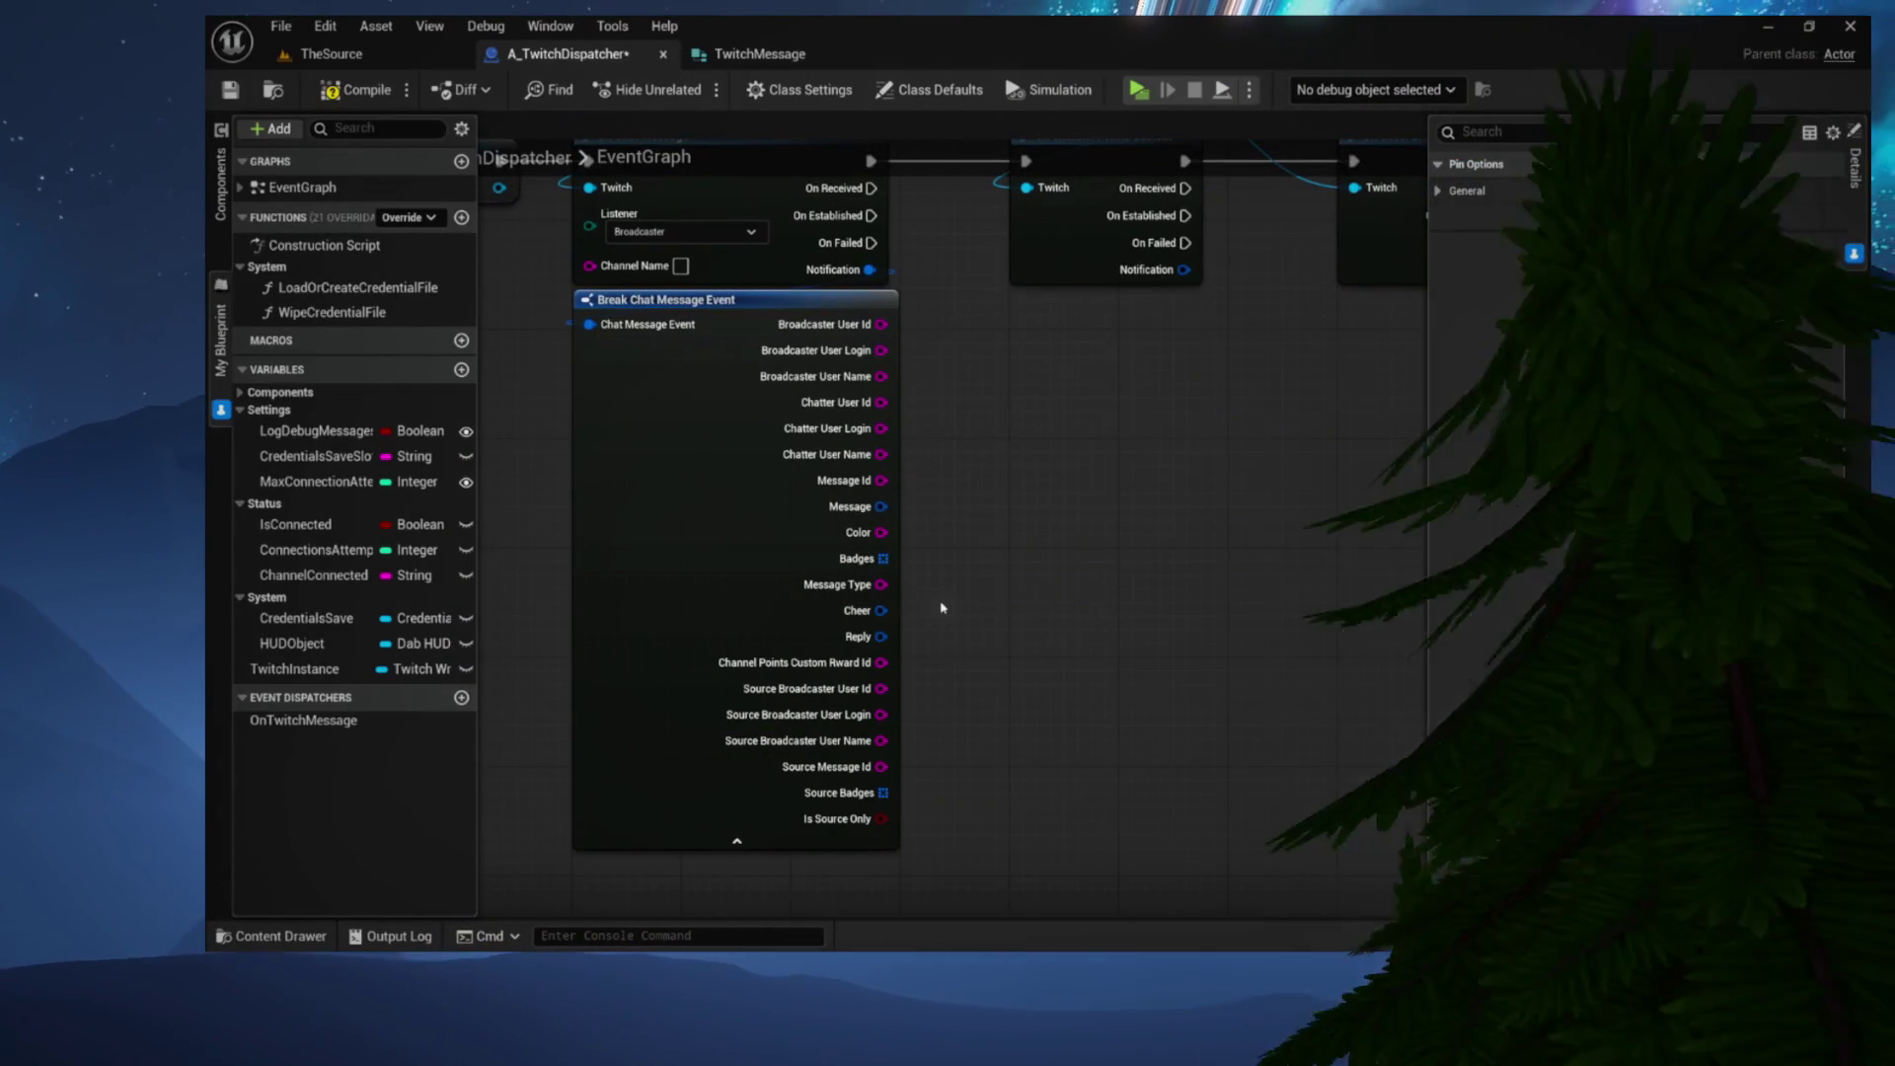
{"action": "mouse_move", "coordinate": [962, 609]}
{"action": "left_mouse_down"}
{"action": "mouse_move", "coordinate": [939, 677]}
{"action": "mouse_move", "coordinate": [986, 626]}
{"action": "mouse_move", "coordinate": [952, 690]}
{"action": "left_mouse_up"}
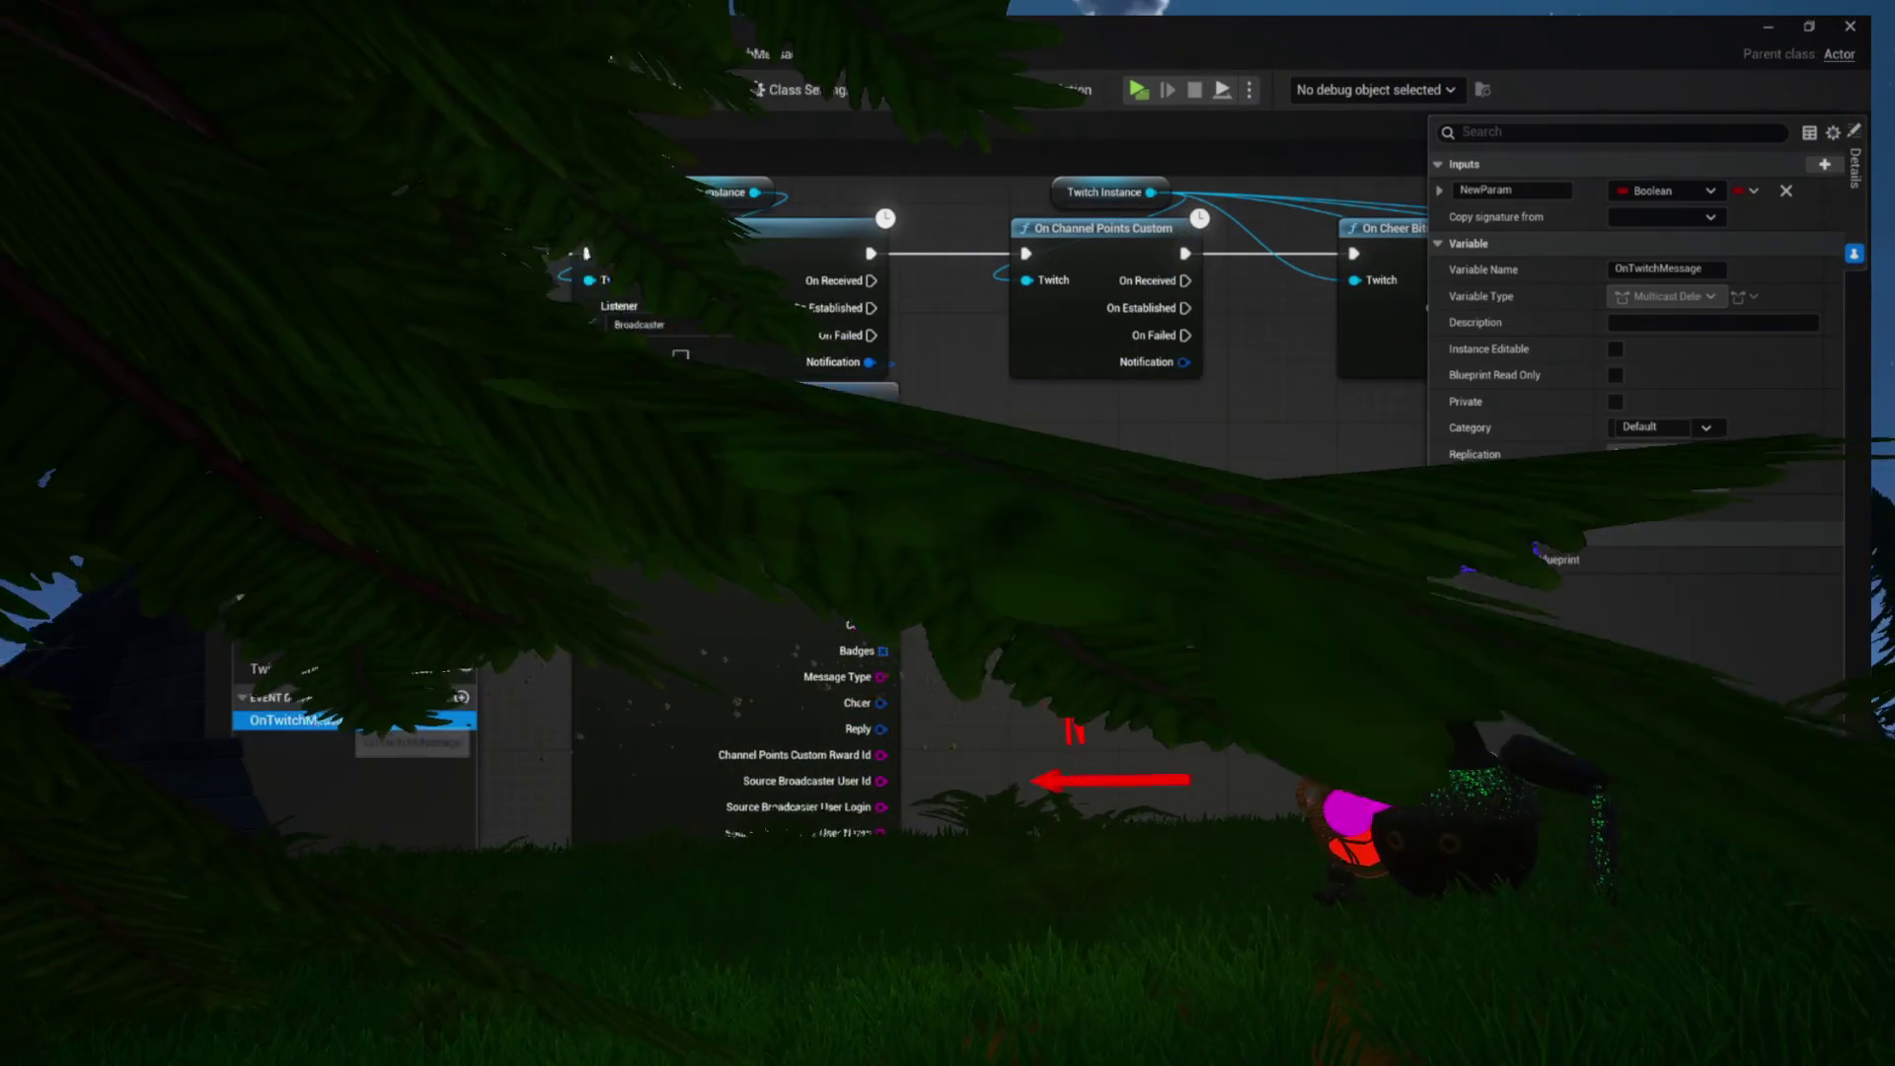
Give OnTwitchMessage an input named Message of type Twitch Message
{"action": "left_click", "coordinate": [1691, 190]}
{"action": "type", "text": "me"}
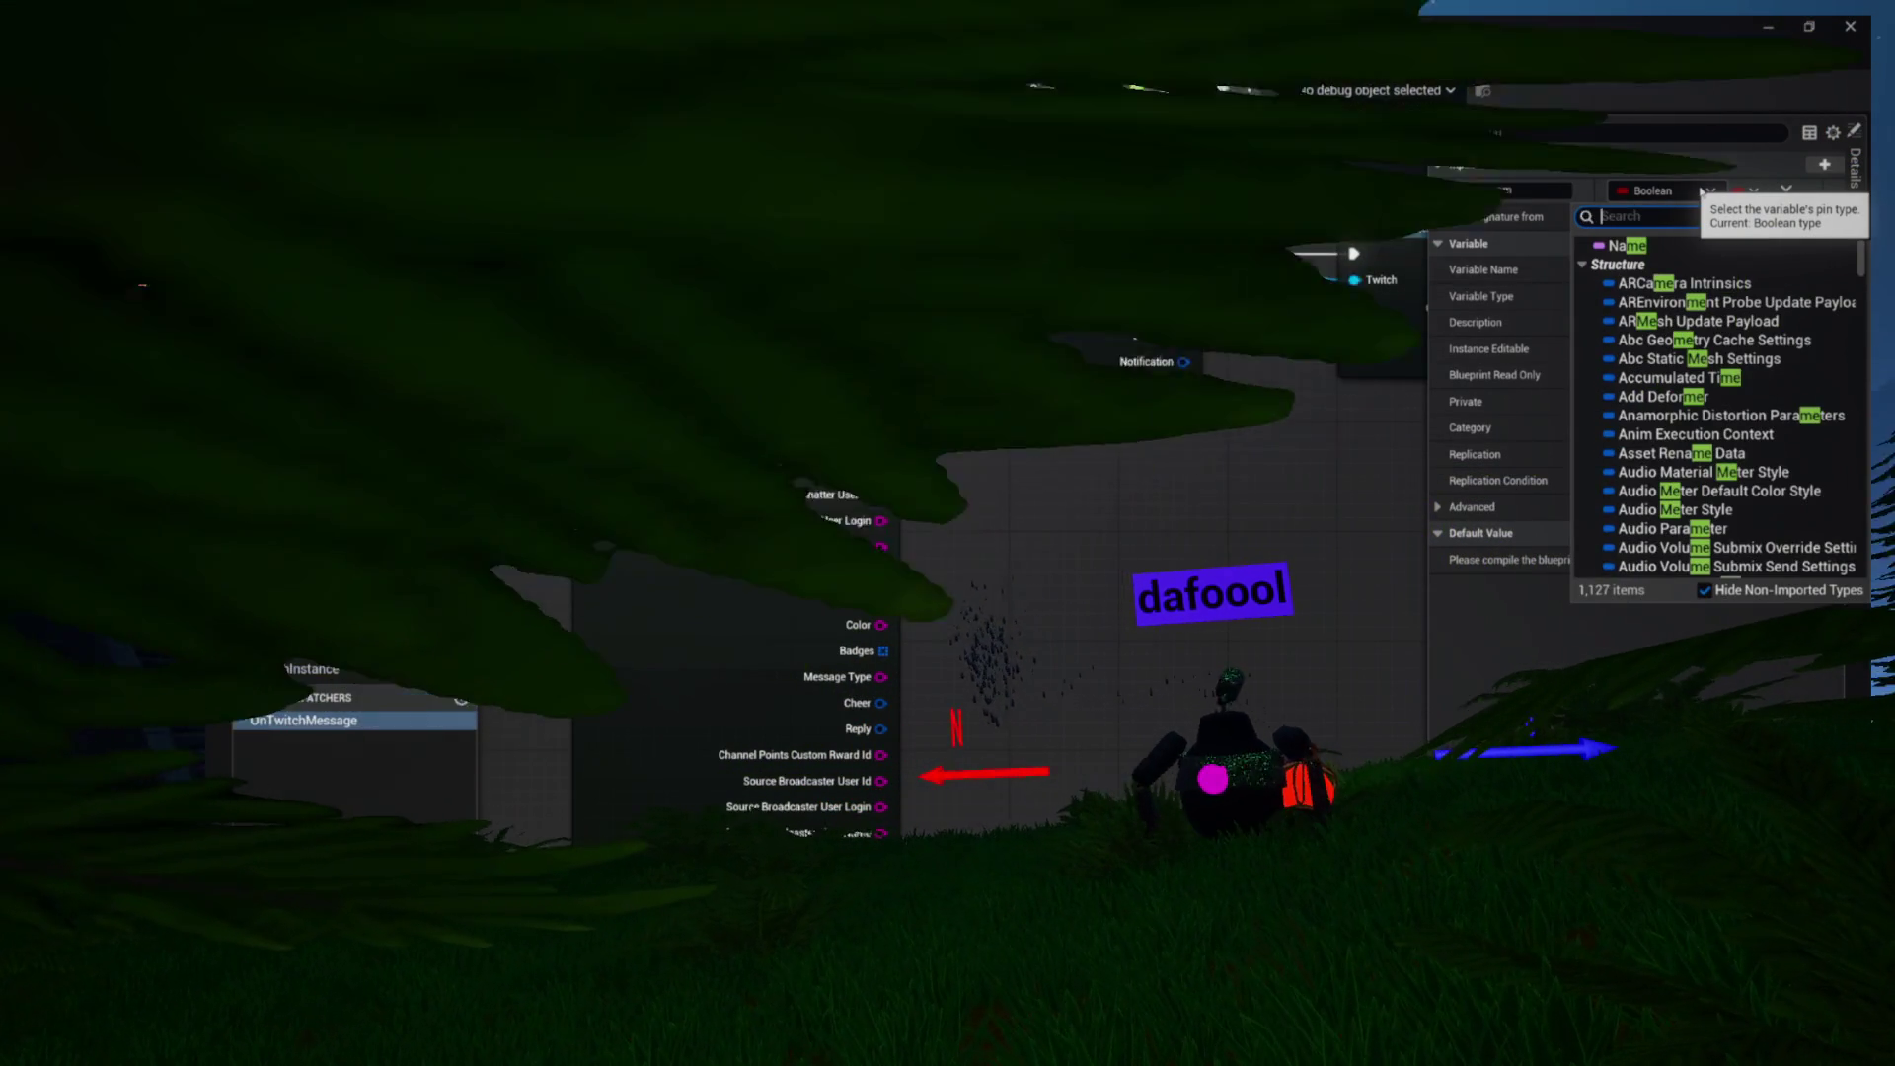
{"action": "key", "text": "BackSpace"}
{"action": "type", "text": "twitchmess"}
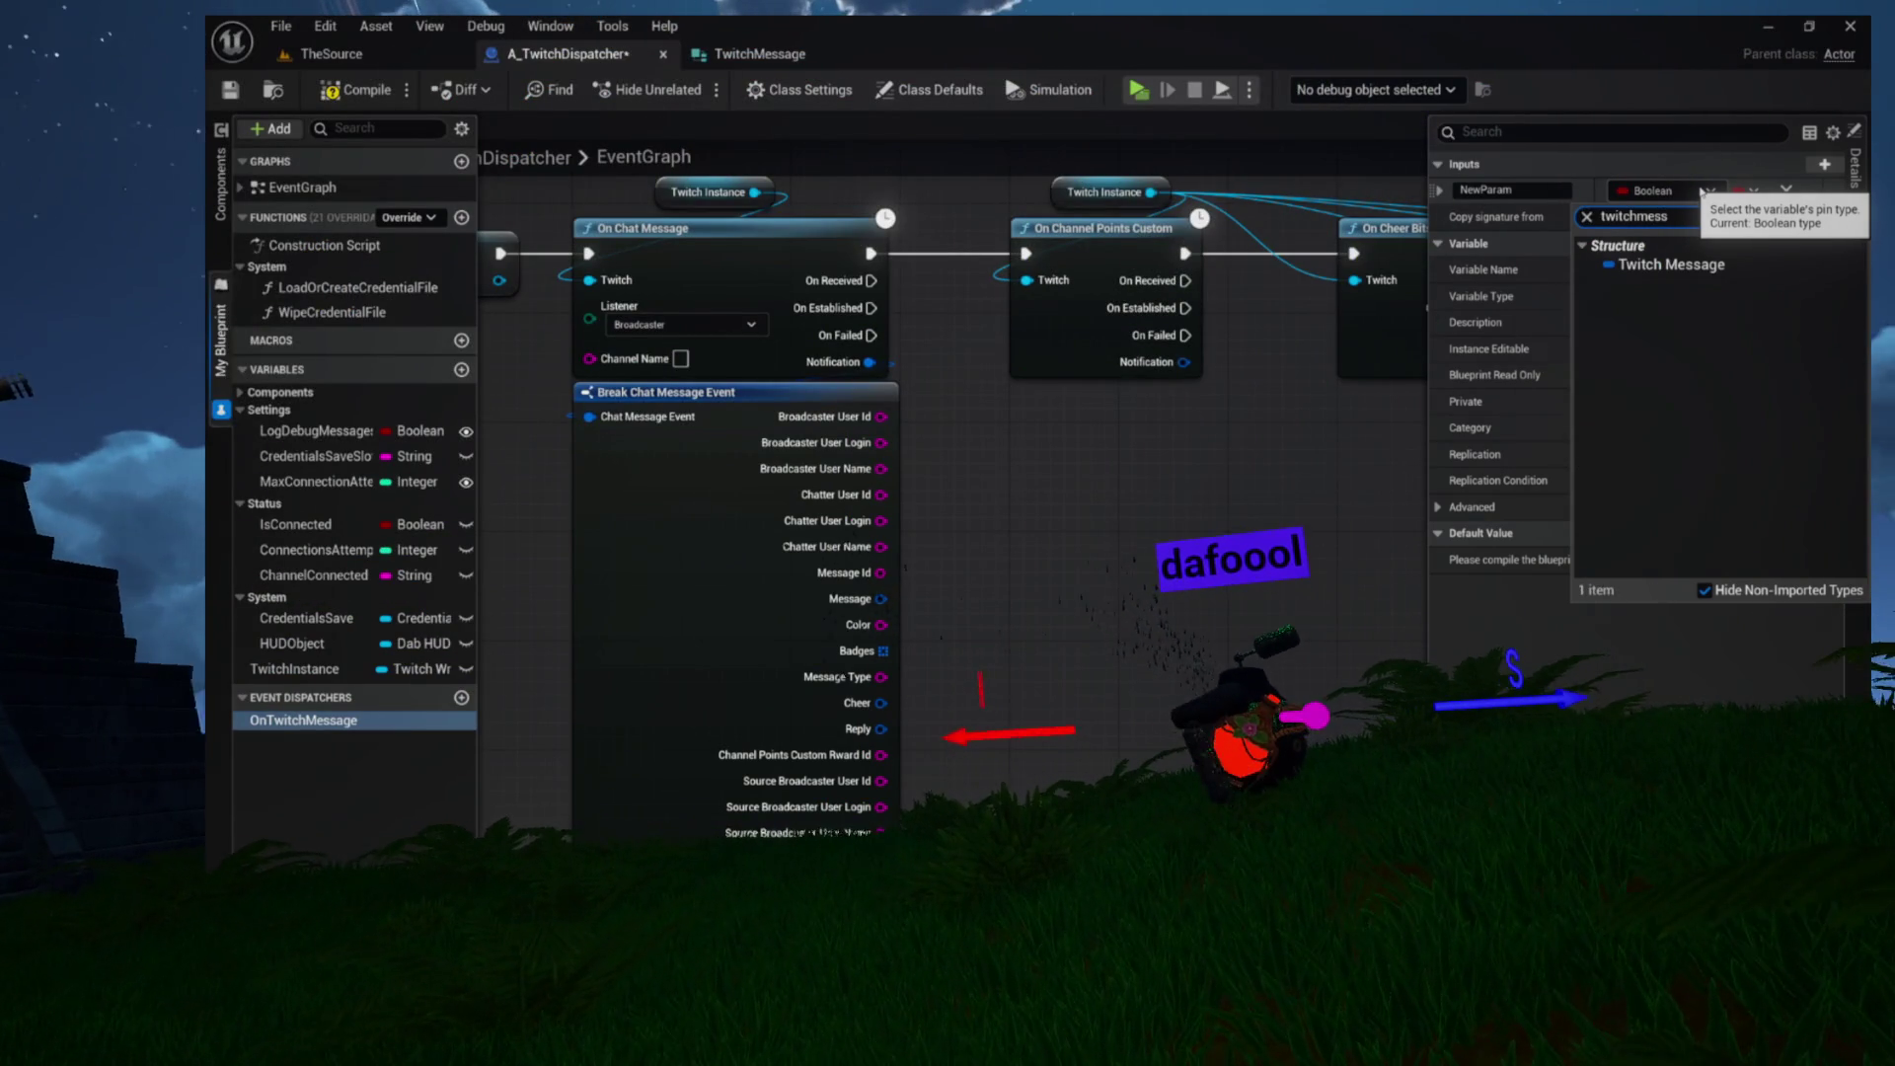
{"action": "left_click", "coordinate": [1691, 265]}
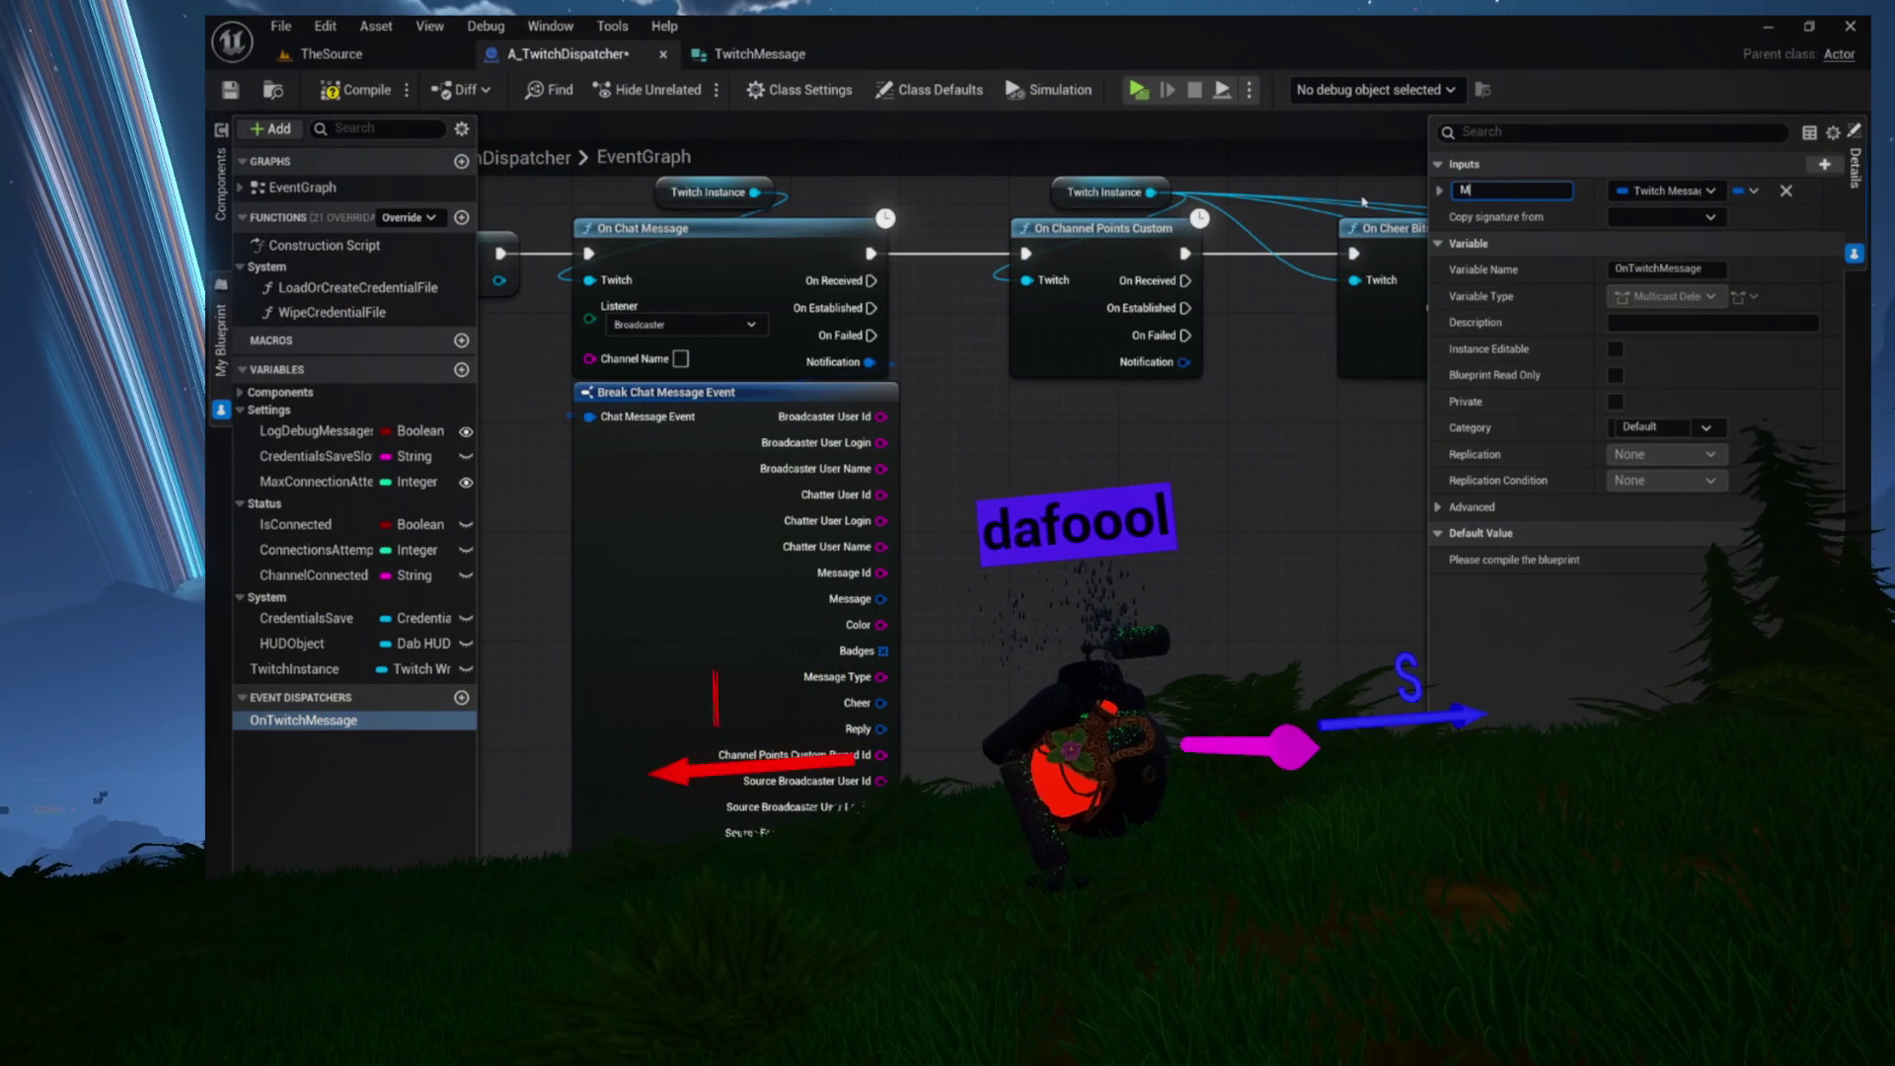
{"action": "type", "text": "essag"}
{"action": "key", "text": "Return"}
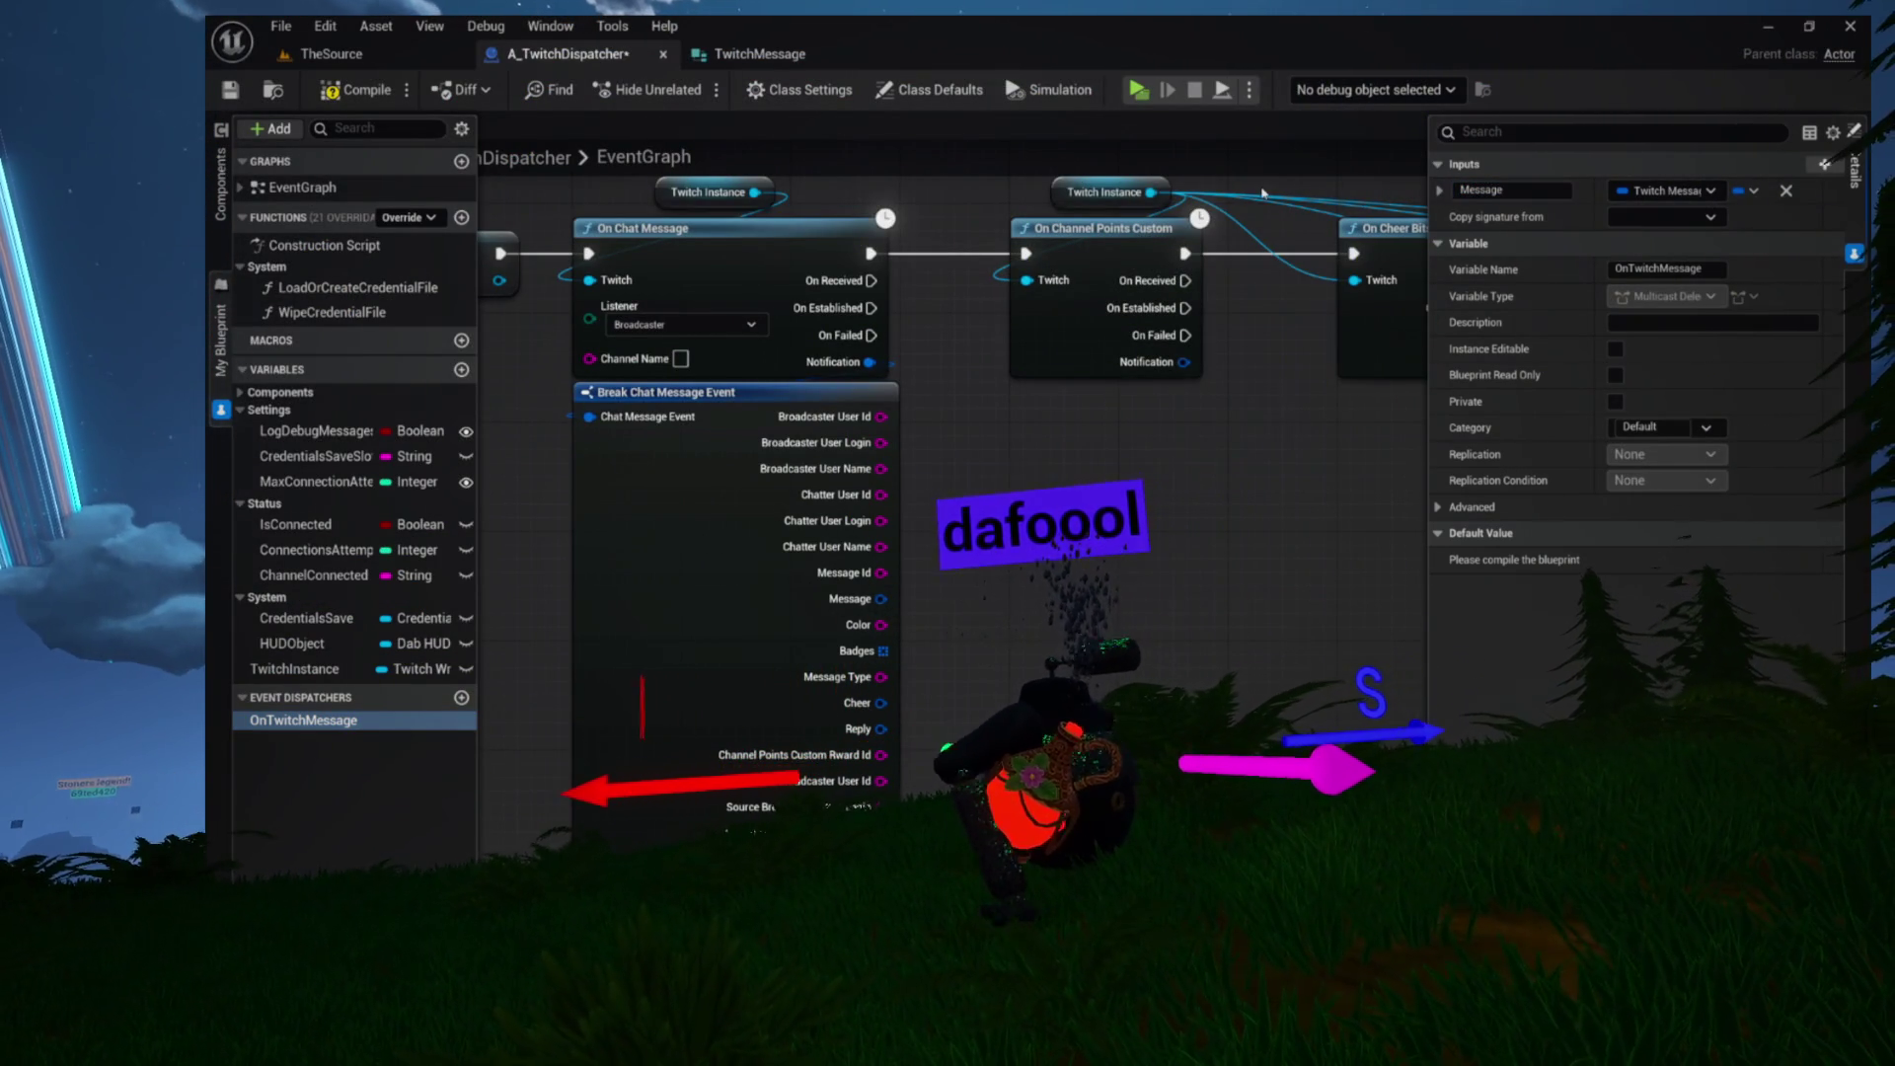
Compile the blueprint and place a Call On Twitch Message node in the graph
{"action": "left_click", "coordinate": [367, 91]}
{"action": "left_click", "coordinate": [299, 713]}
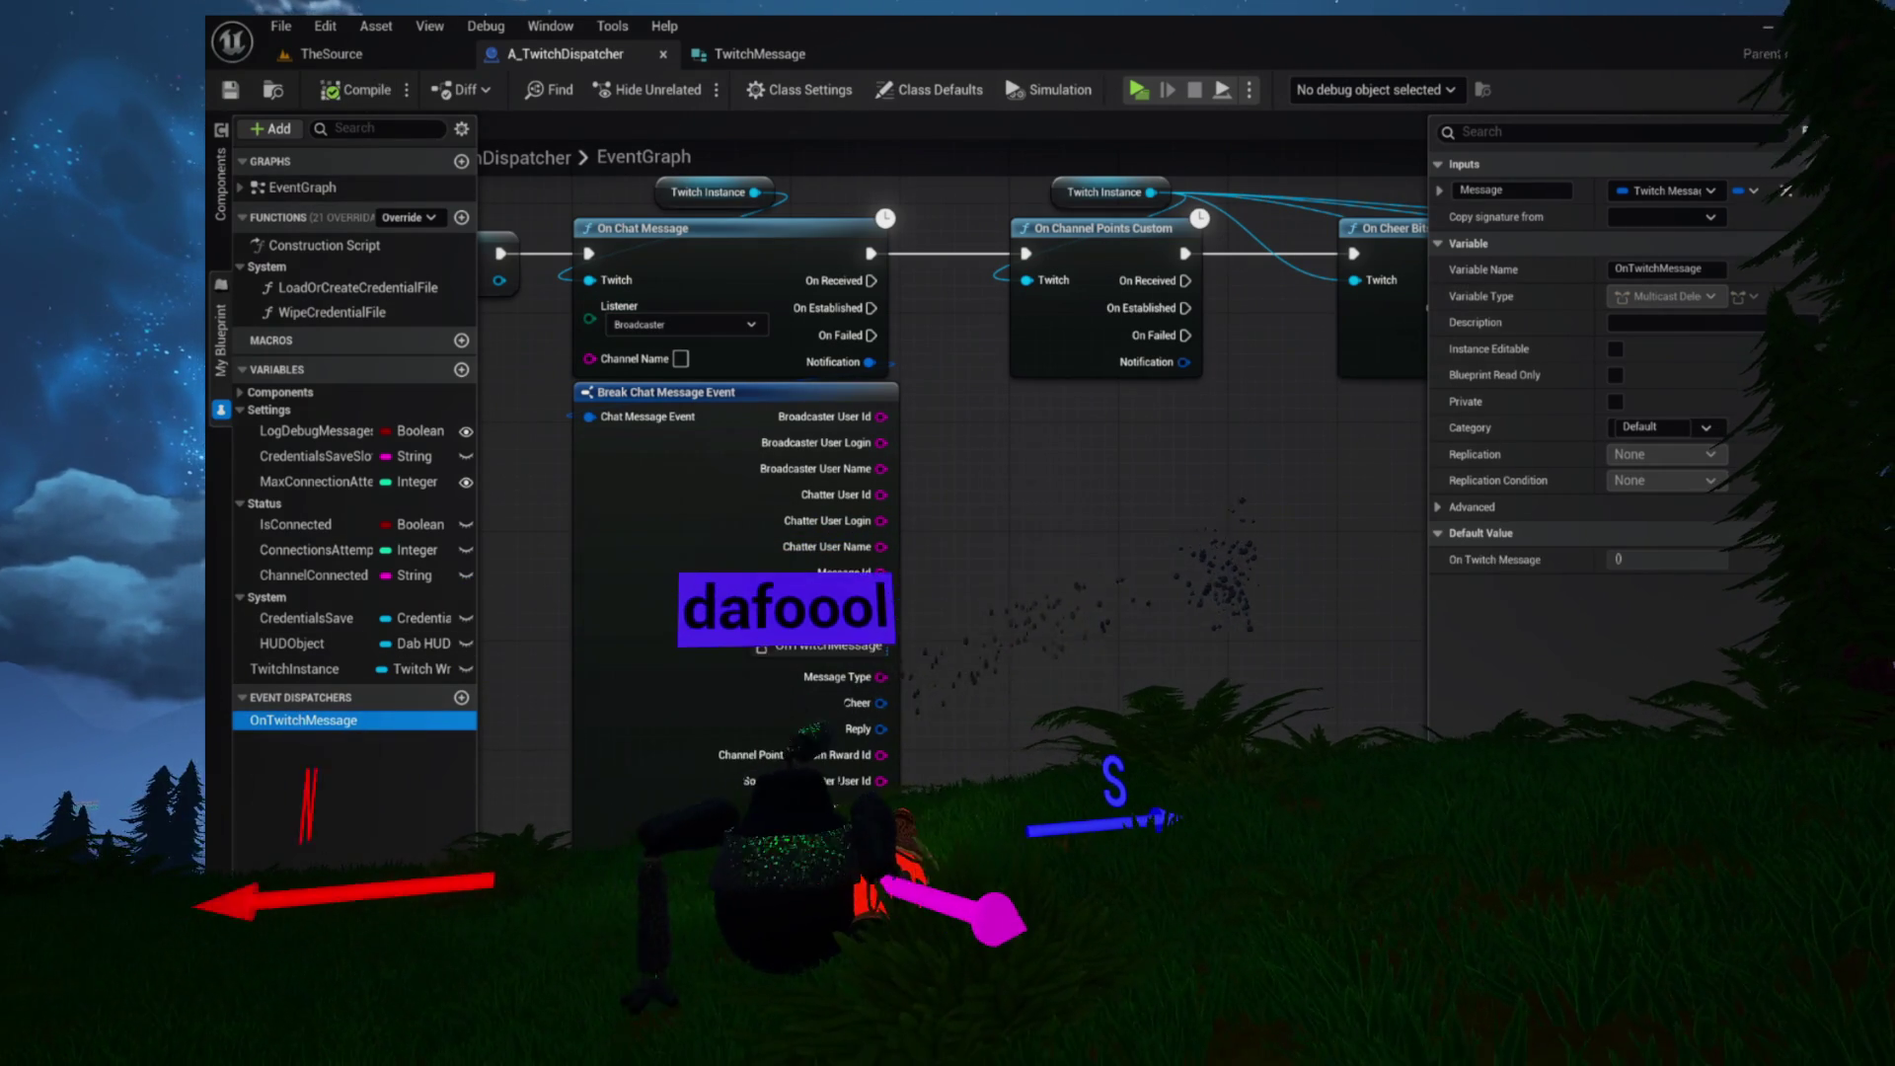
{"action": "left_click", "coordinate": [1048, 572]}
Wire the chat event's On Received execution into Call On Twitch Message
{"action": "left_click_drag", "start_coordinate": [1143, 520], "coordinate": [698, 436]}
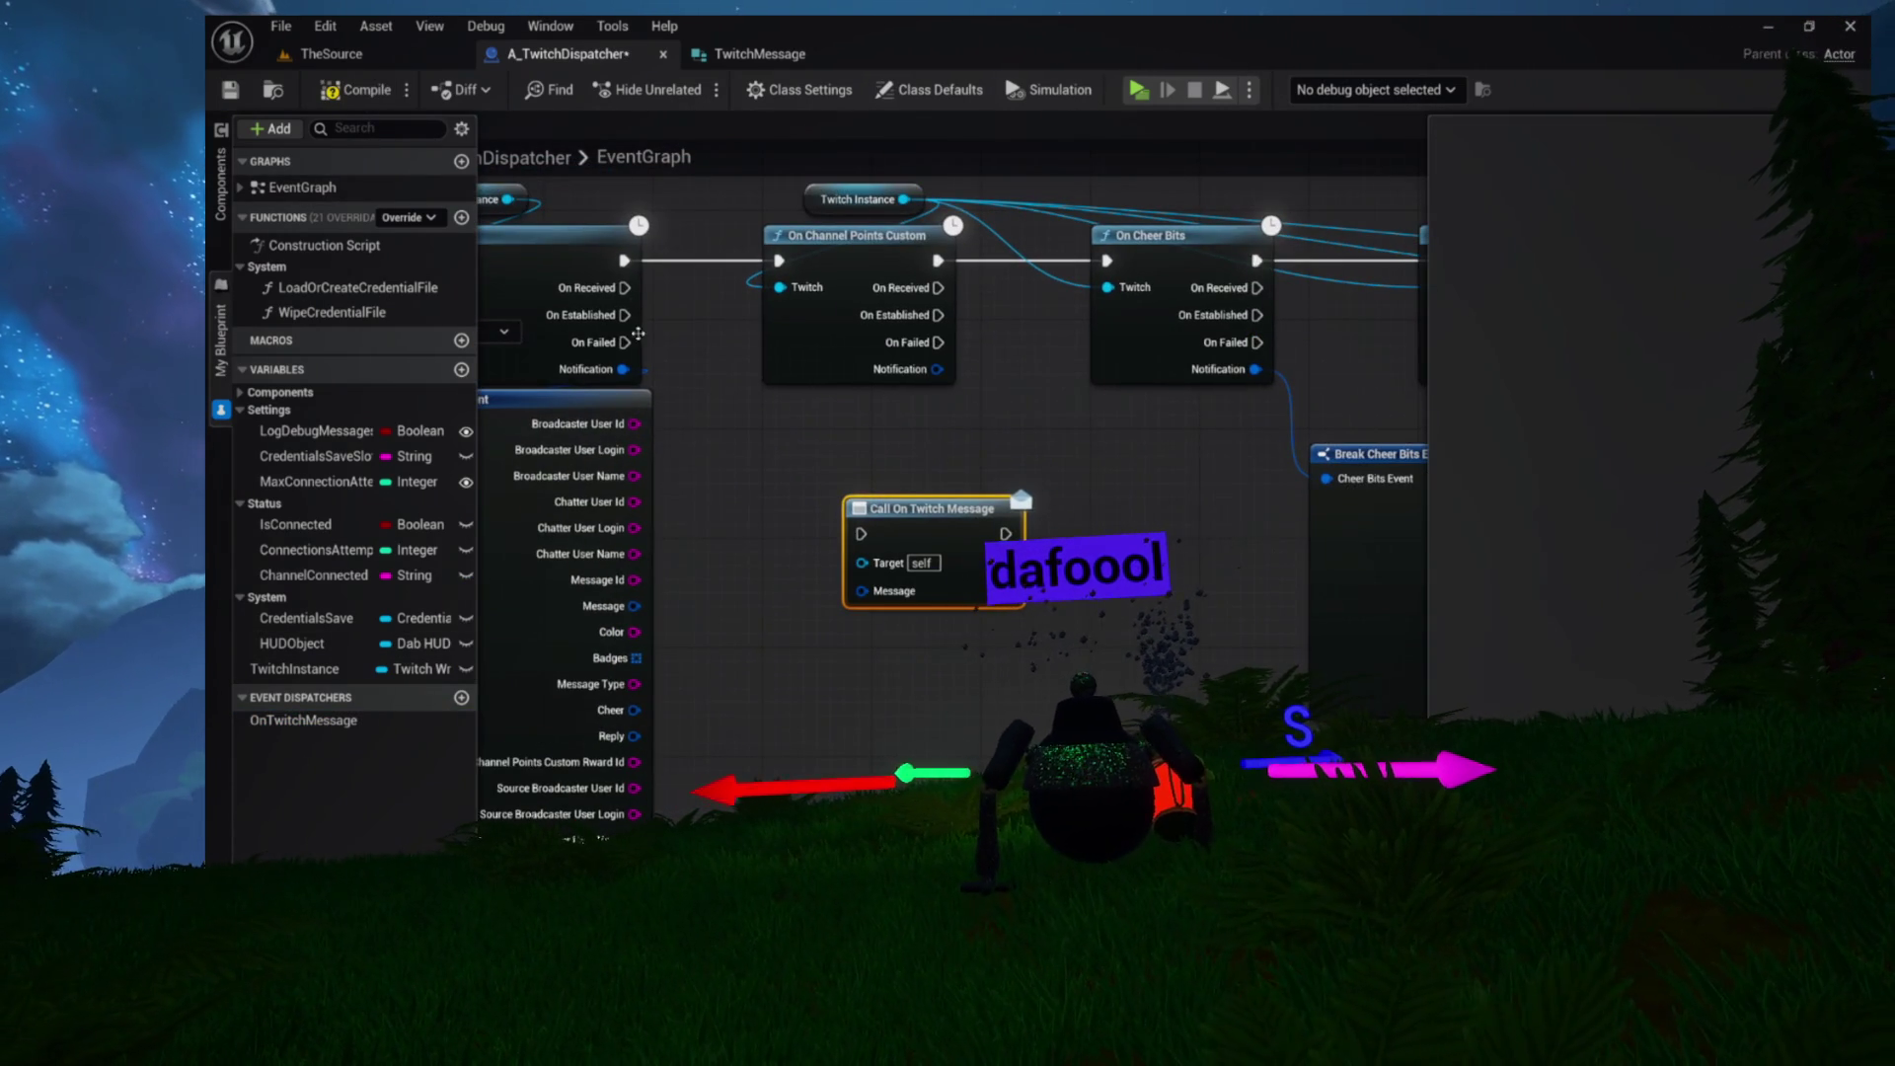
{"action": "left_click_drag", "start_coordinate": [624, 287], "coordinate": [684, 426]}
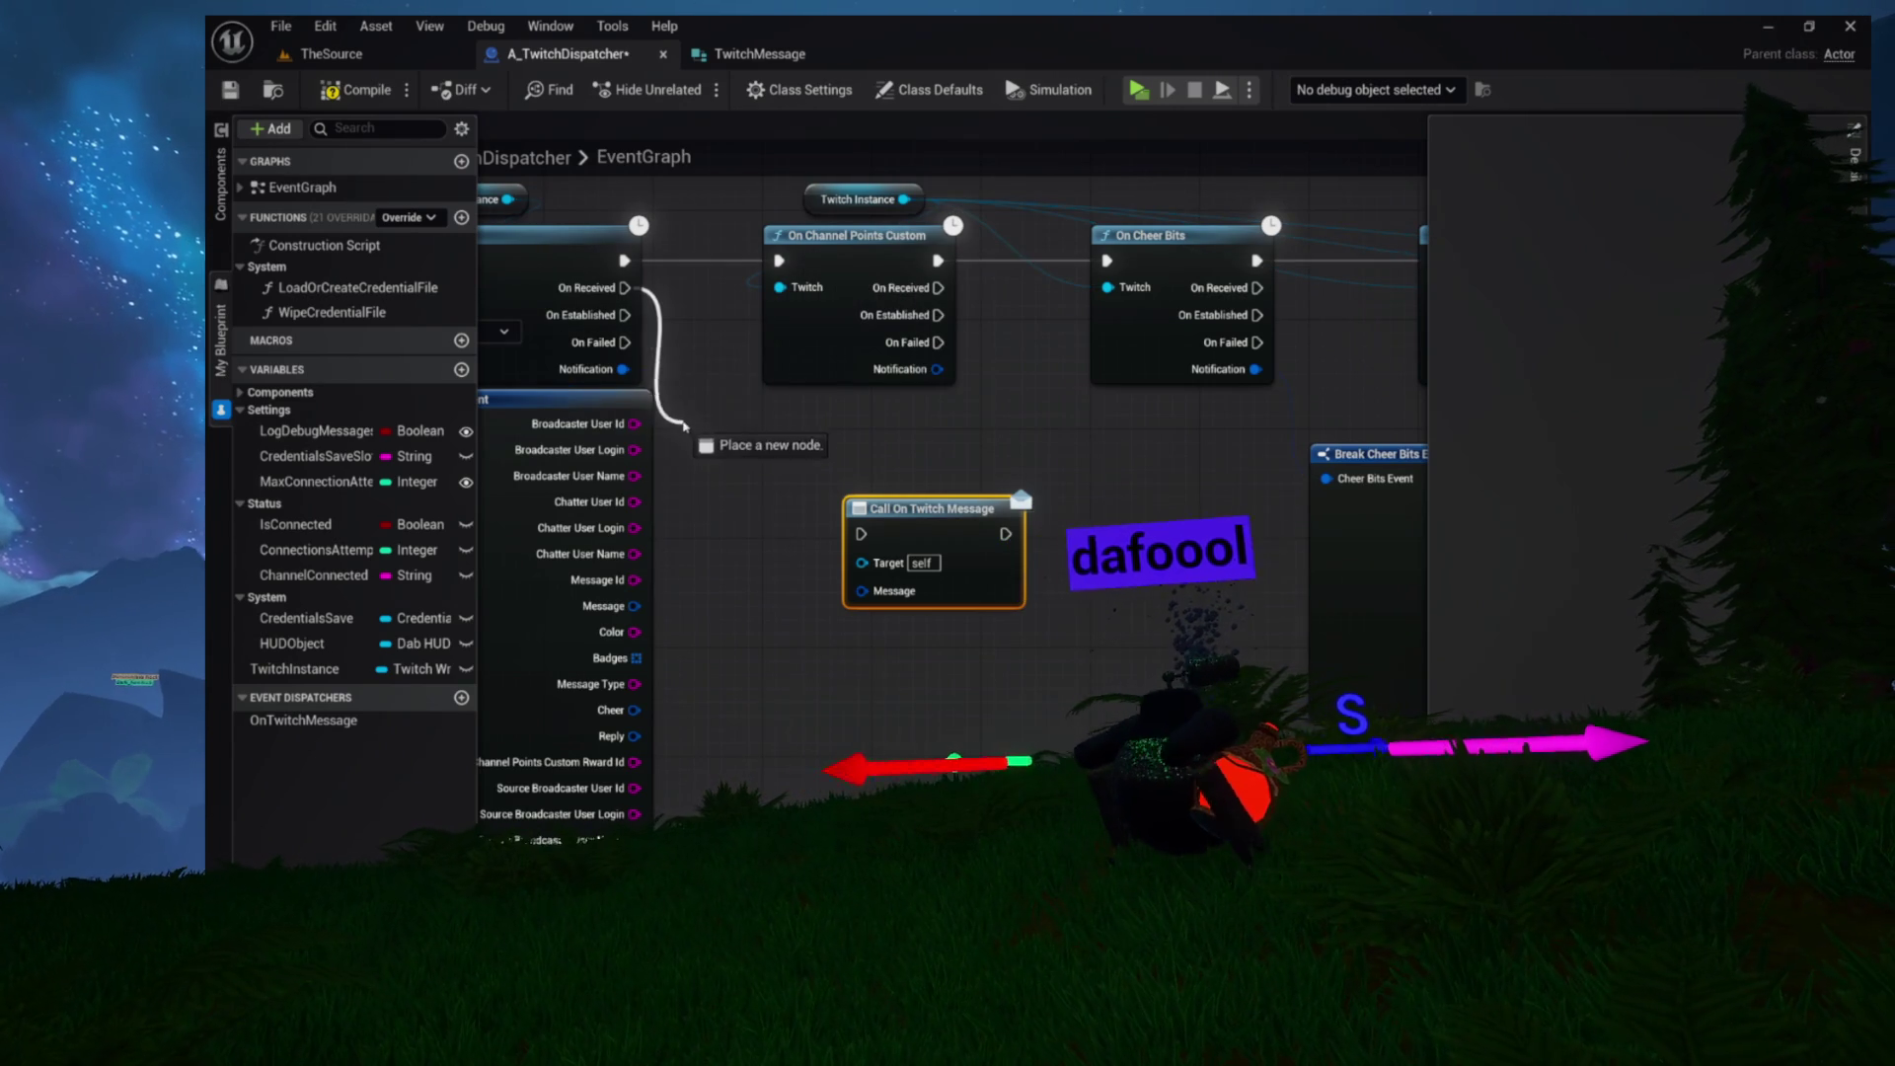
{"action": "left_click_drag", "start_coordinate": [862, 536], "coordinate": [862, 536]}
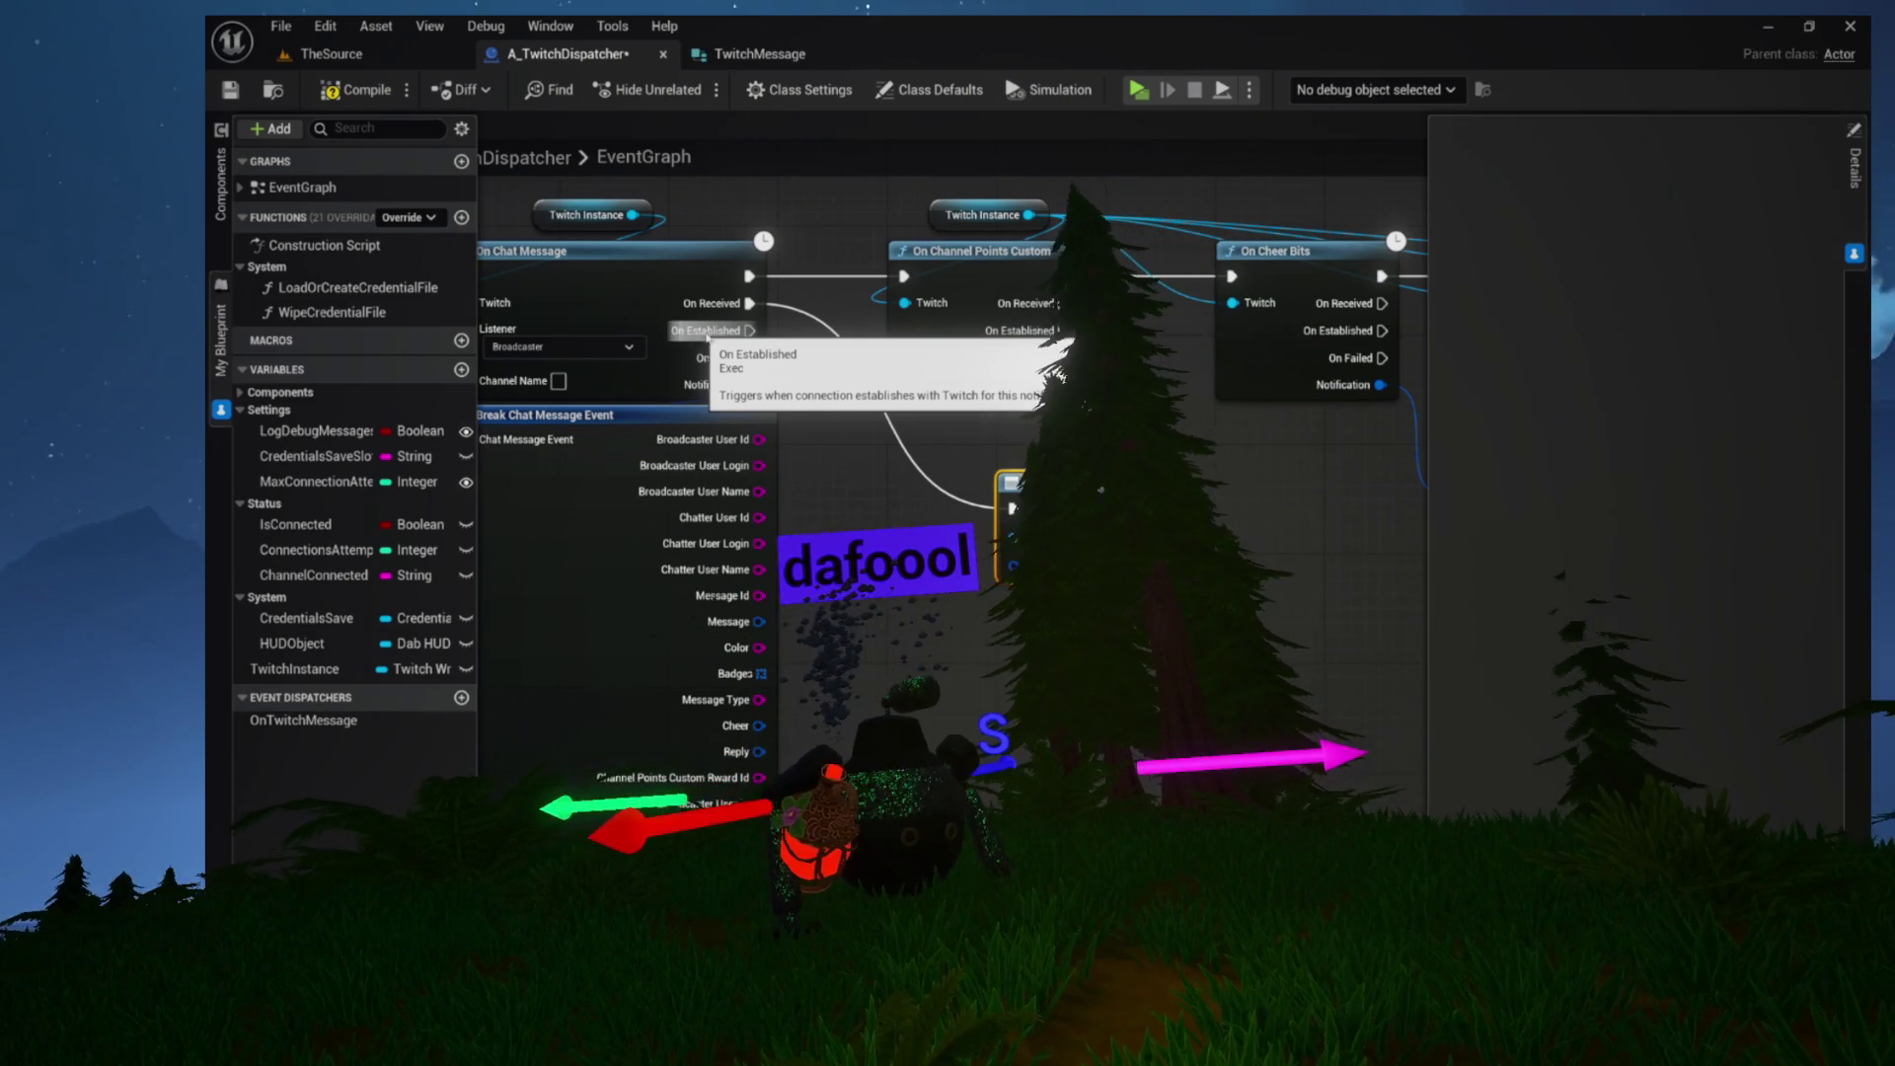
Add Make Twitch Message for the call's input and feed Chatter User Name into Chatter Name
{"action": "left_click_drag", "start_coordinate": [698, 337], "coordinate": [972, 538]}
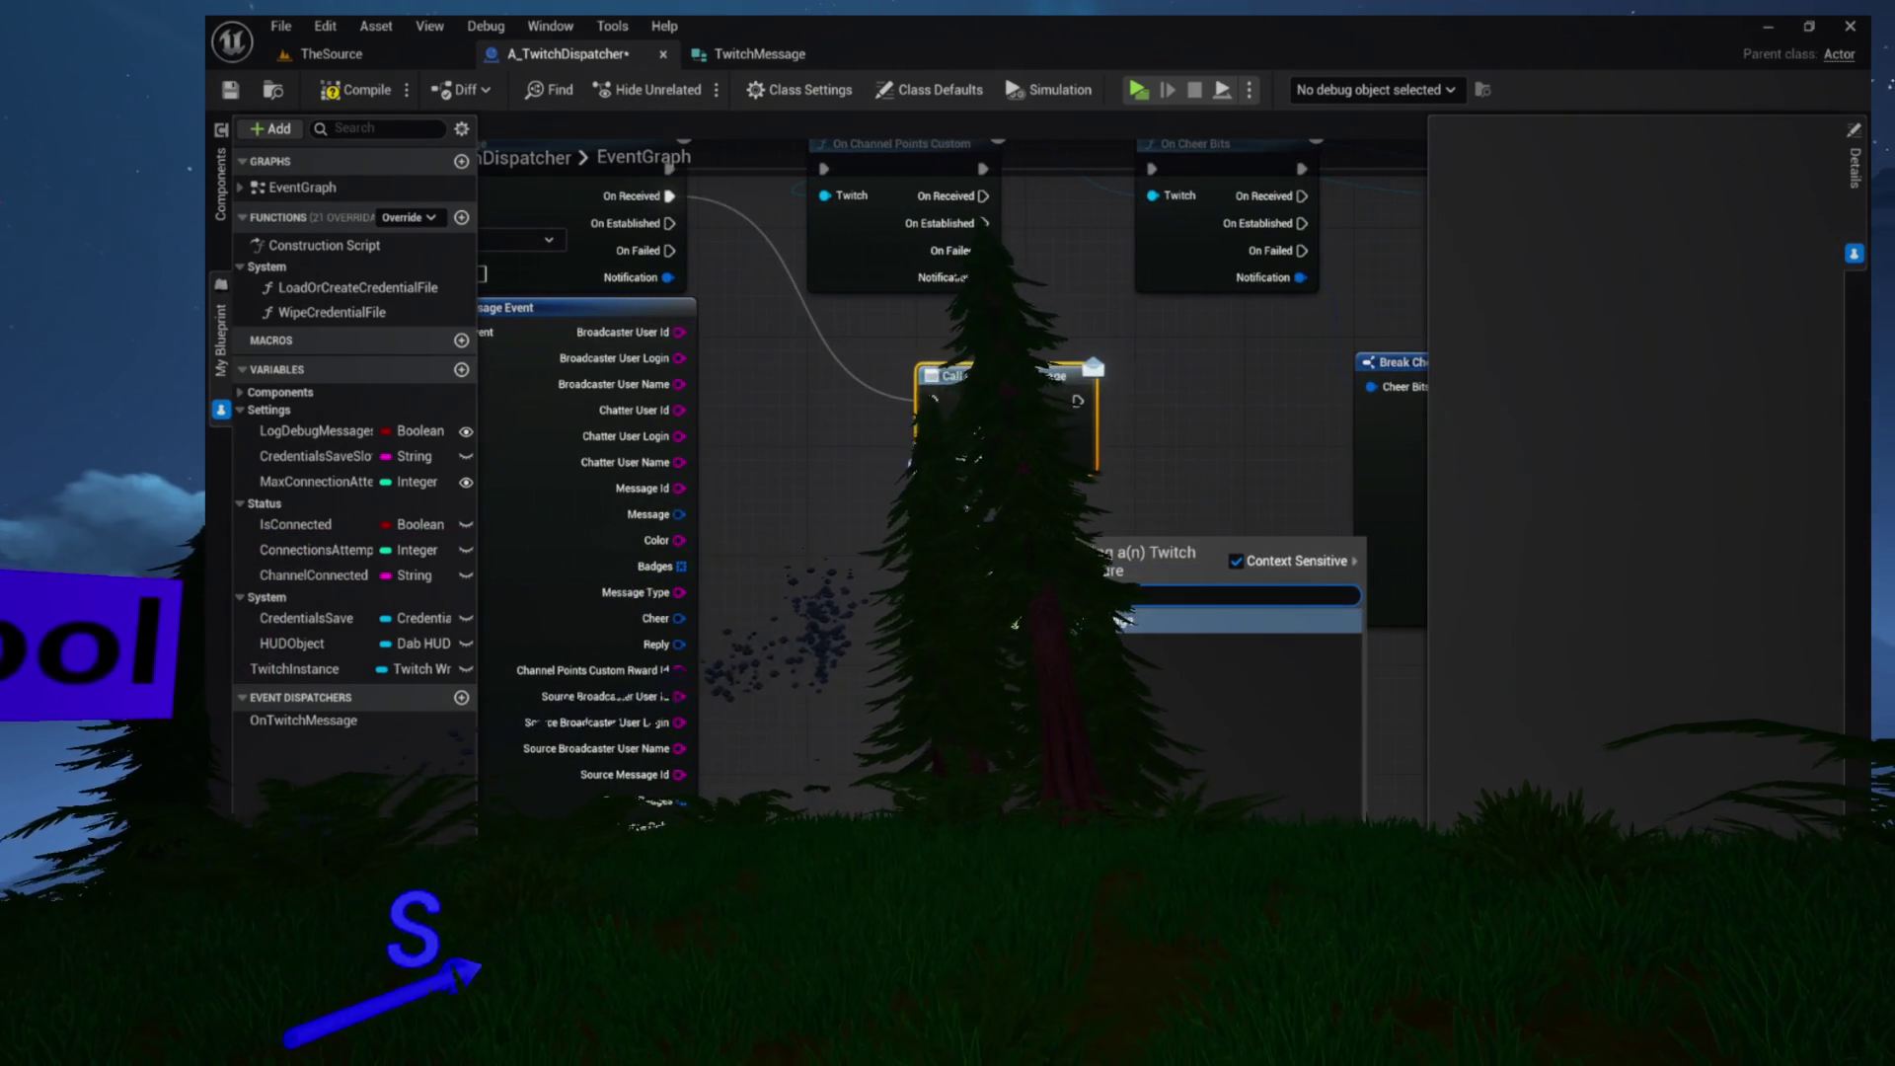
{"action": "left_click", "coordinate": [1121, 620]}
{"action": "left_click_drag", "start_coordinate": [992, 533], "coordinate": [1005, 493]}
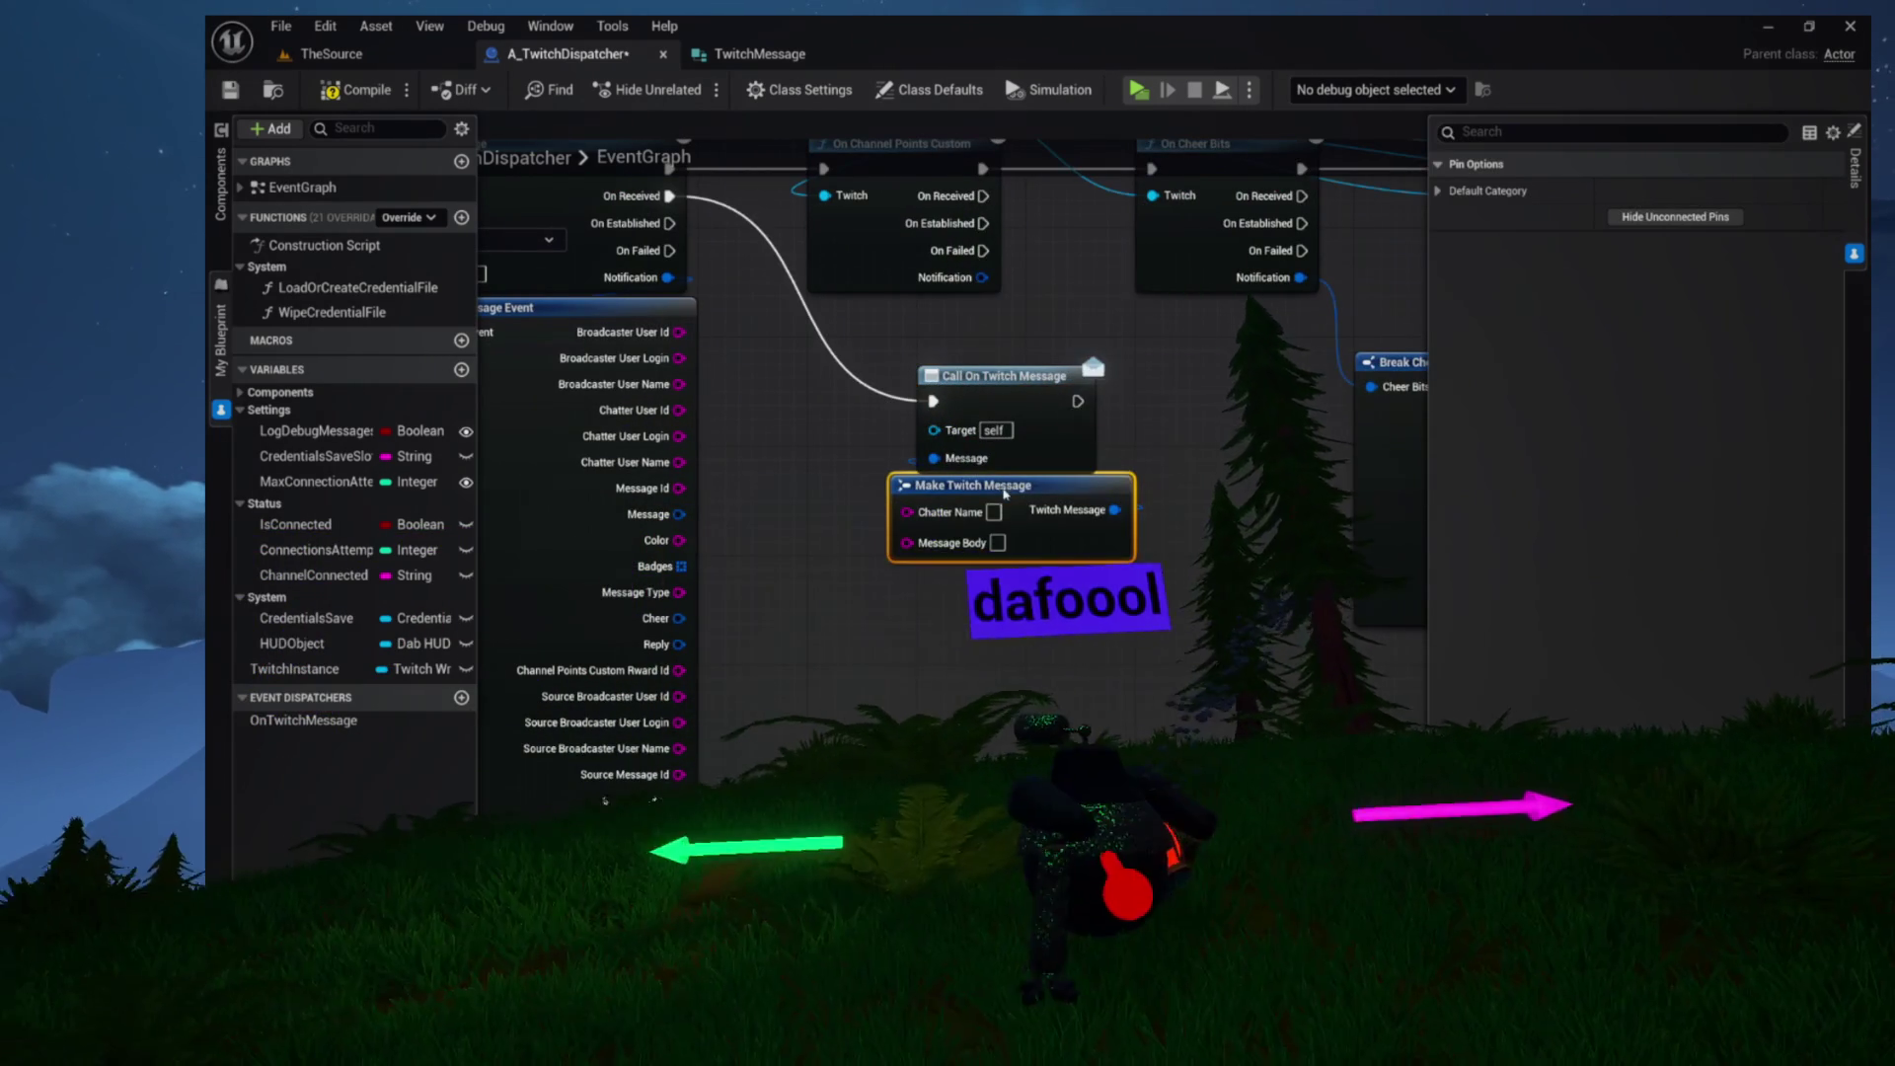
{"action": "left_click_drag", "start_coordinate": [820, 487], "coordinate": [930, 505]}
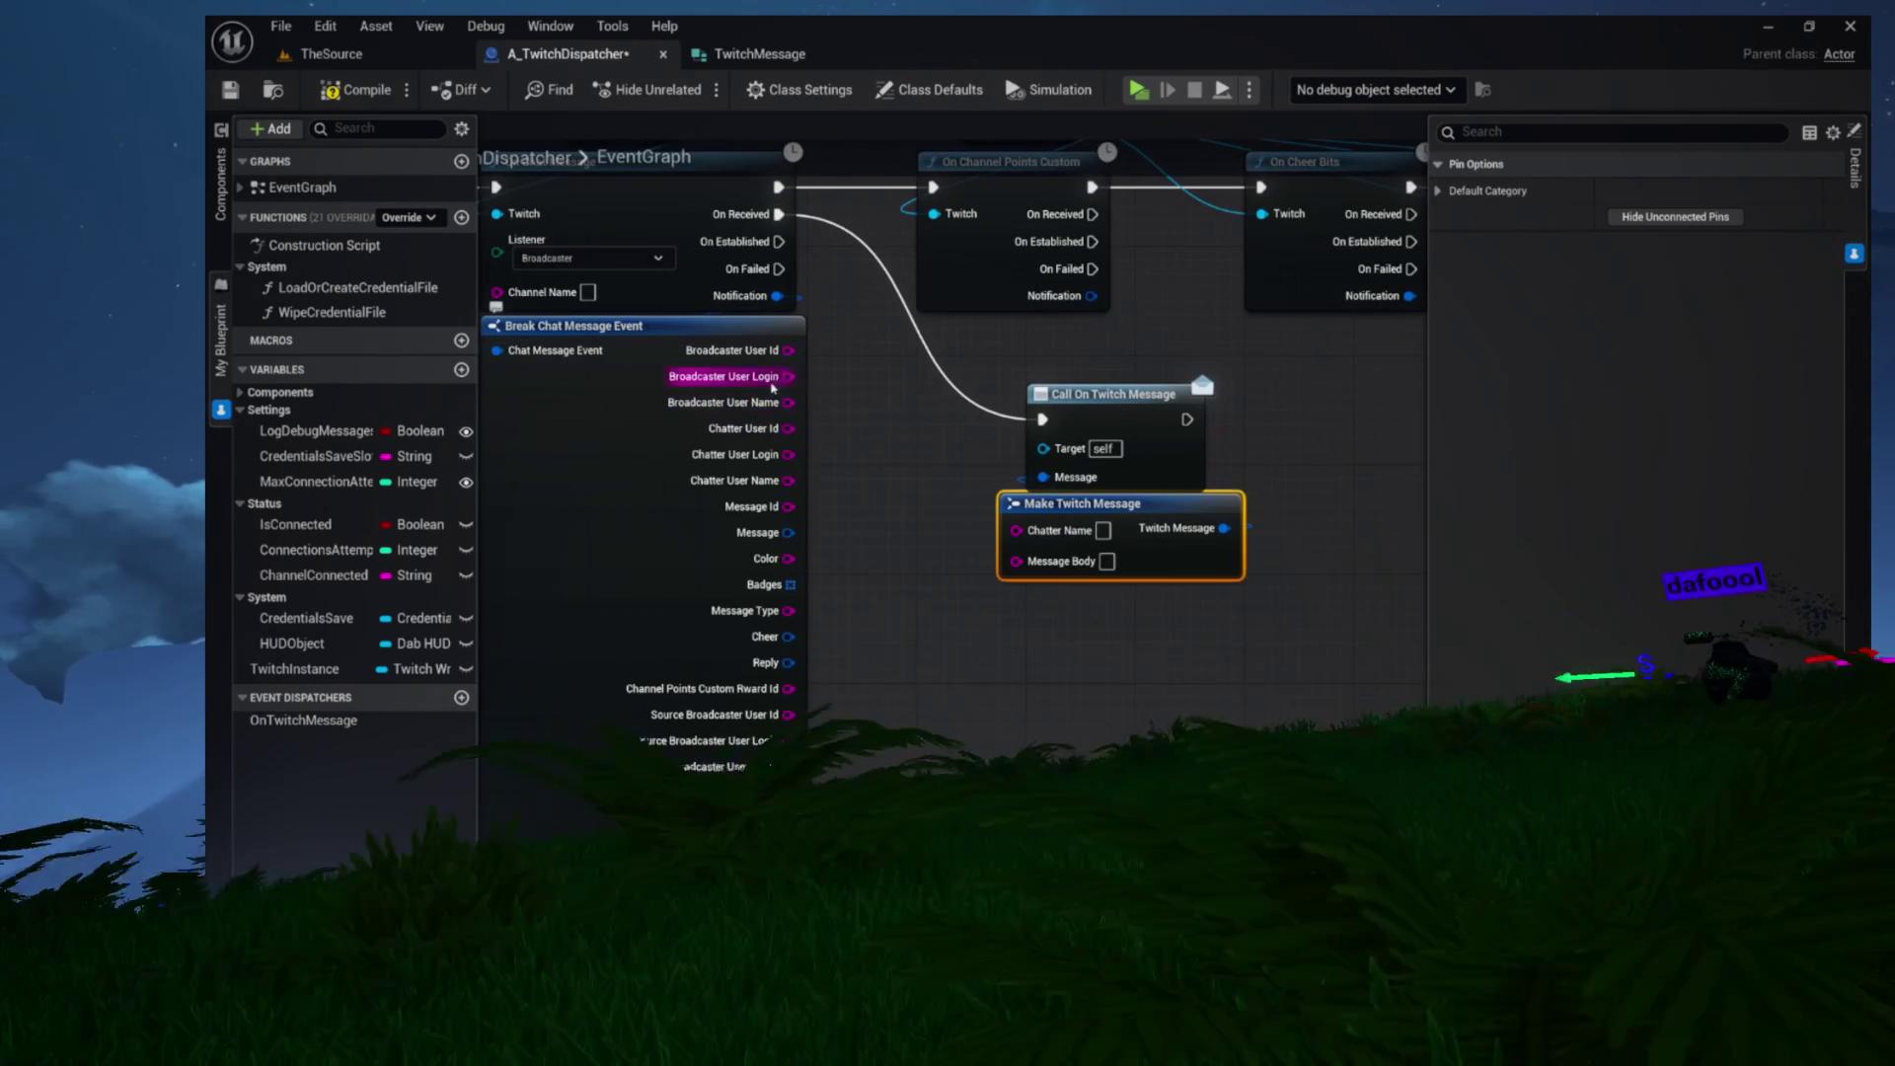
{"action": "mouse_move", "coordinate": [787, 481]}
{"action": "left_mouse_down"}
{"action": "mouse_move", "coordinate": [916, 532]}
{"action": "mouse_move", "coordinate": [1017, 530]}
{"action": "left_mouse_up"}
{"action": "mouse_move", "coordinate": [824, 521]}
{"action": "left_mouse_down"}
{"action": "mouse_move", "coordinate": [834, 480]}
{"action": "mouse_move", "coordinate": [881, 481]}
{"action": "left_mouse_up"}
Add Break Chat Message Event Message and wire its Text into Message Body
{"action": "left_click_drag", "start_coordinate": [955, 566], "coordinate": [955, 566]}
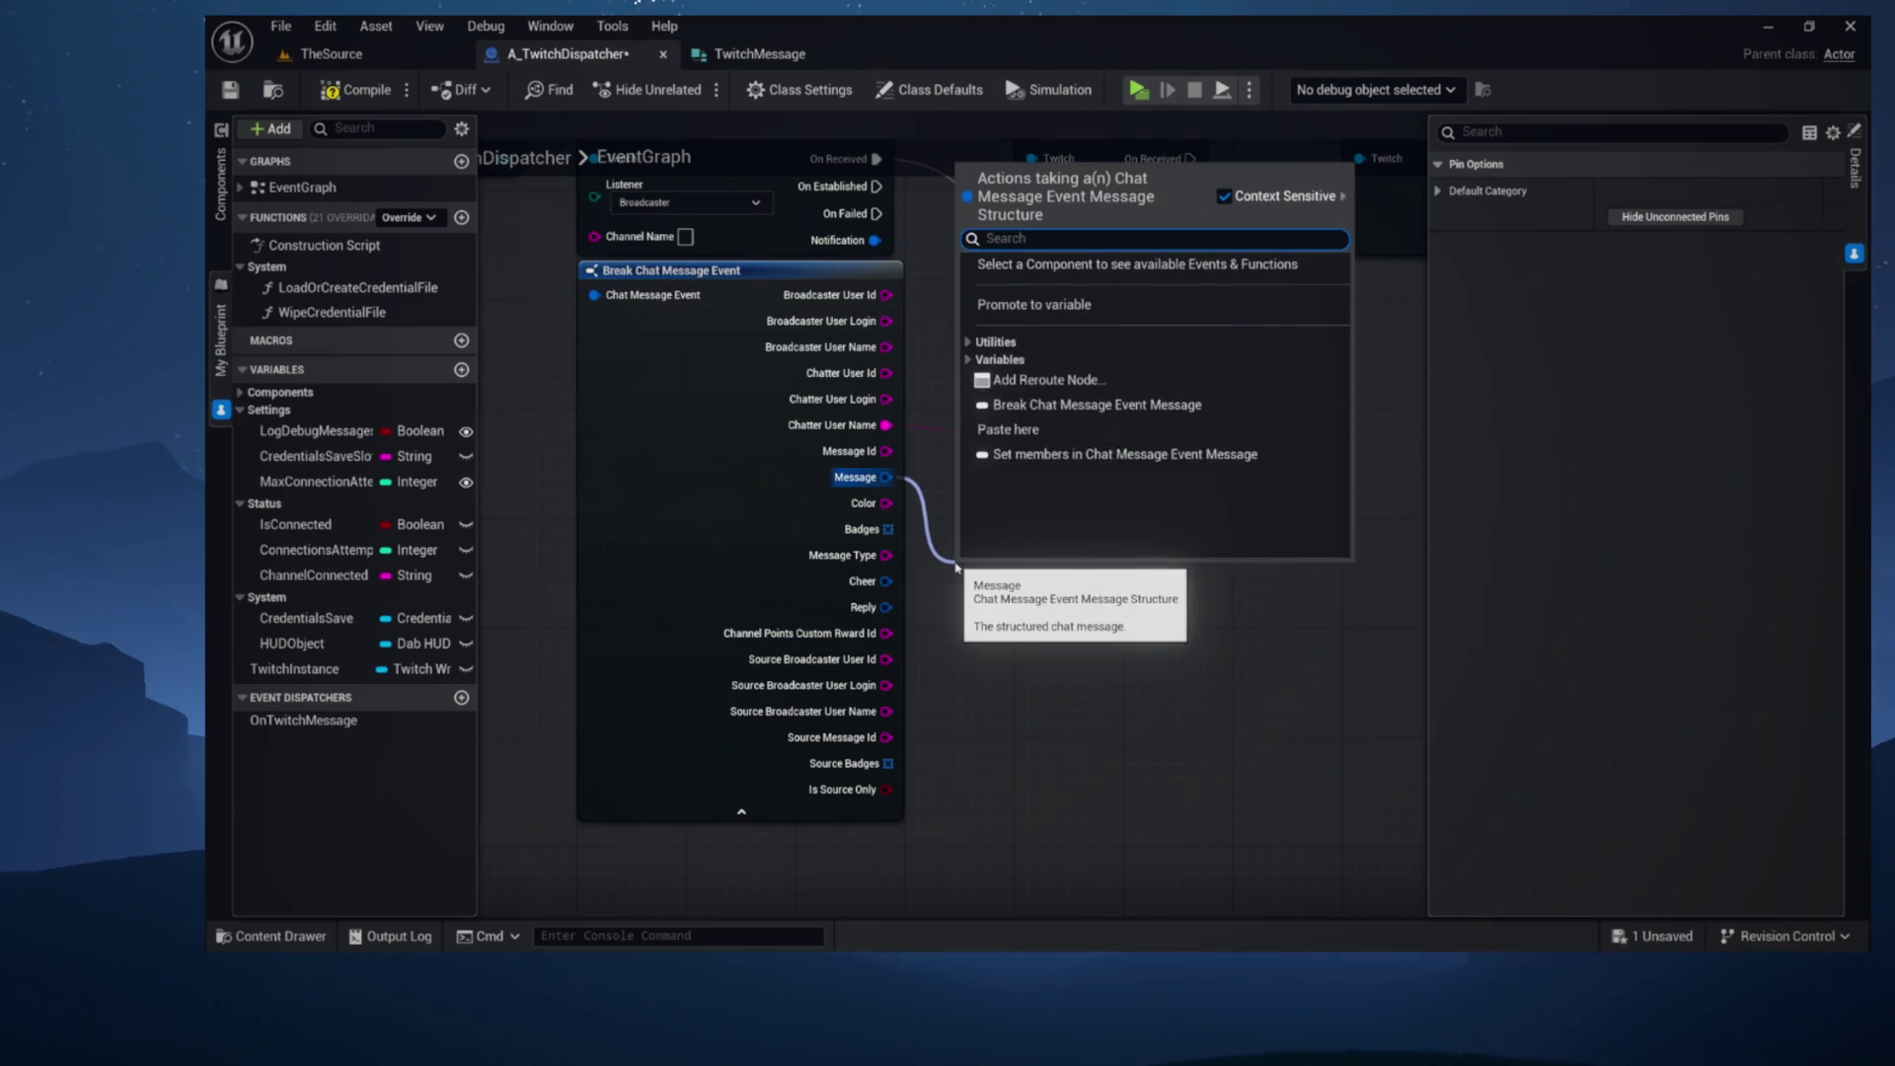
{"action": "type", "text": "brea"}
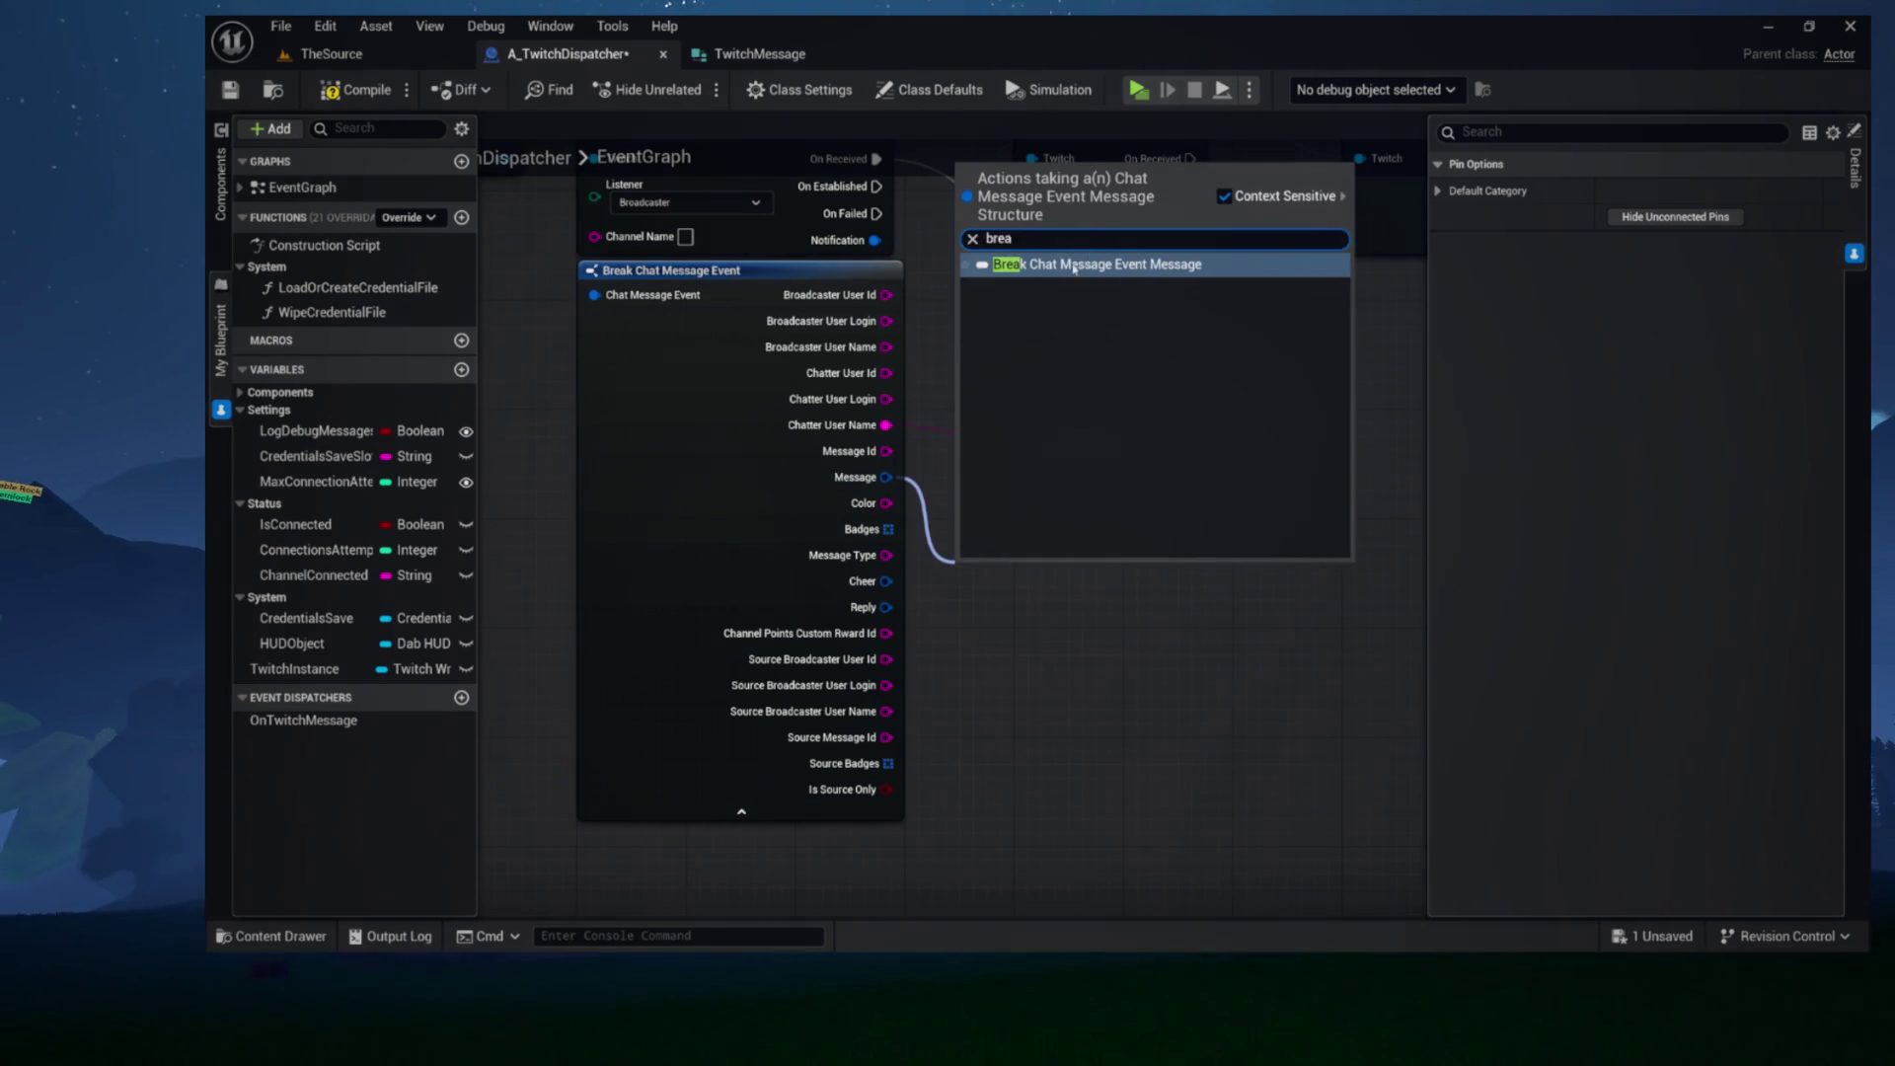
{"action": "left_click", "coordinate": [1074, 265]}
{"action": "left_click_drag", "start_coordinate": [1193, 596], "coordinate": [1114, 500]}
{"action": "mouse_move", "coordinate": [1117, 589]}
{"action": "left_mouse_down"}
{"action": "mouse_move", "coordinate": [1252, 567]}
{"action": "mouse_move", "coordinate": [1249, 532]}
{"action": "left_mouse_up"}
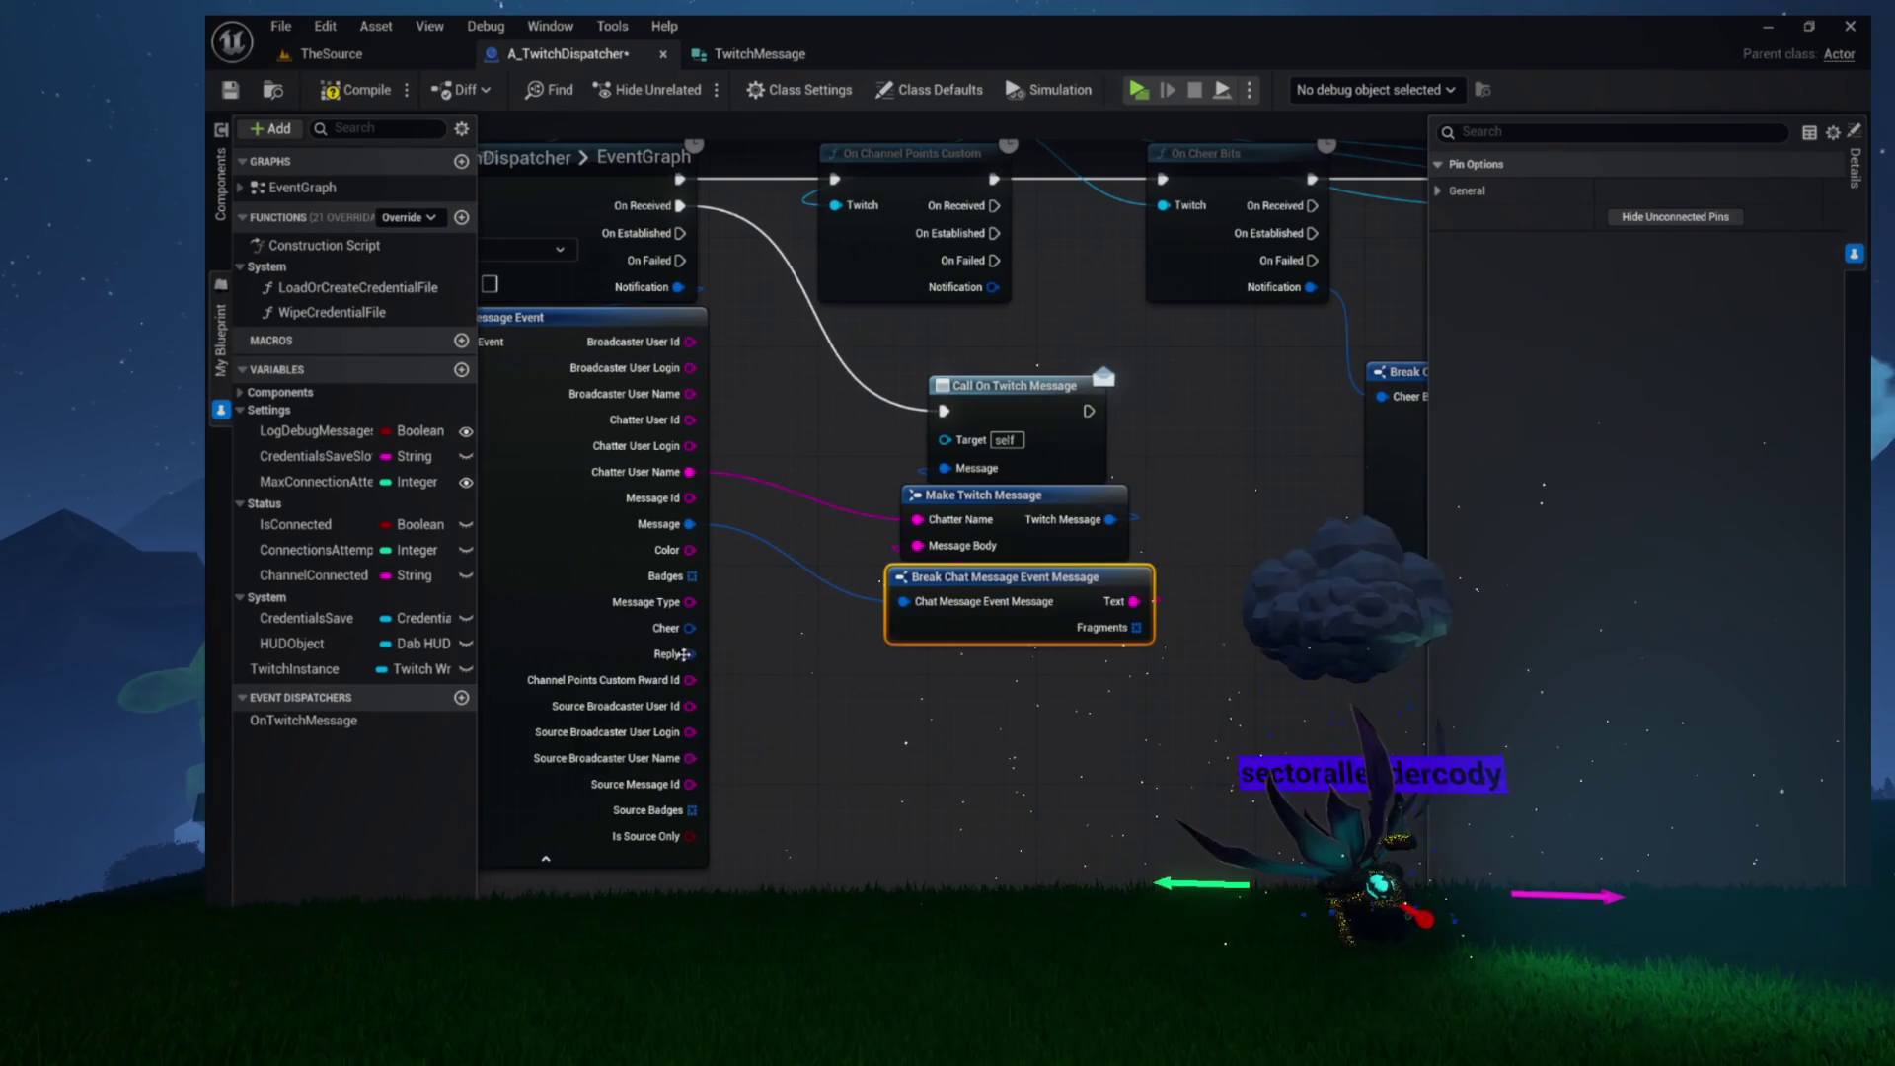
Hide the chat breakout's unconnected pins and rearrange it beside the new nodes
{"action": "left_click", "coordinate": [663, 567]}
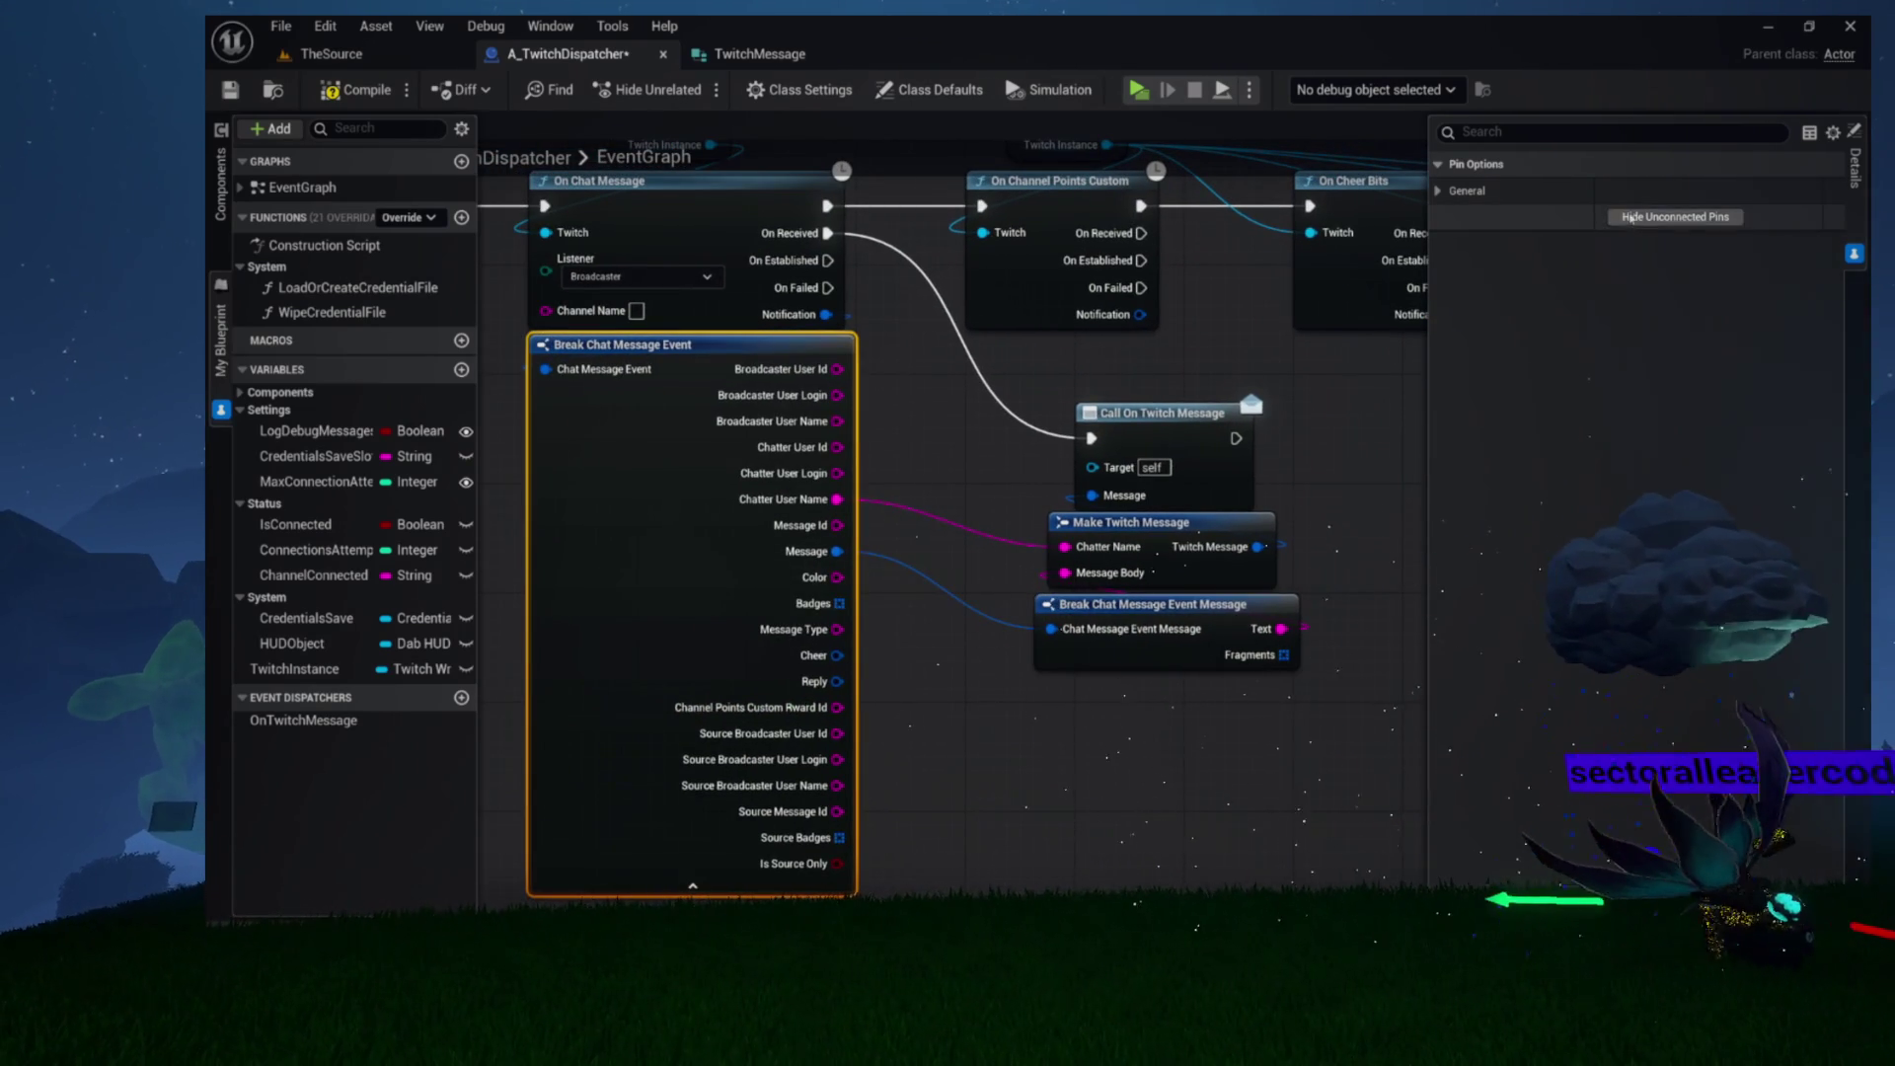
{"action": "left_click", "coordinate": [1627, 217]}
{"action": "left_click_drag", "start_coordinate": [942, 418], "coordinate": [894, 495]}
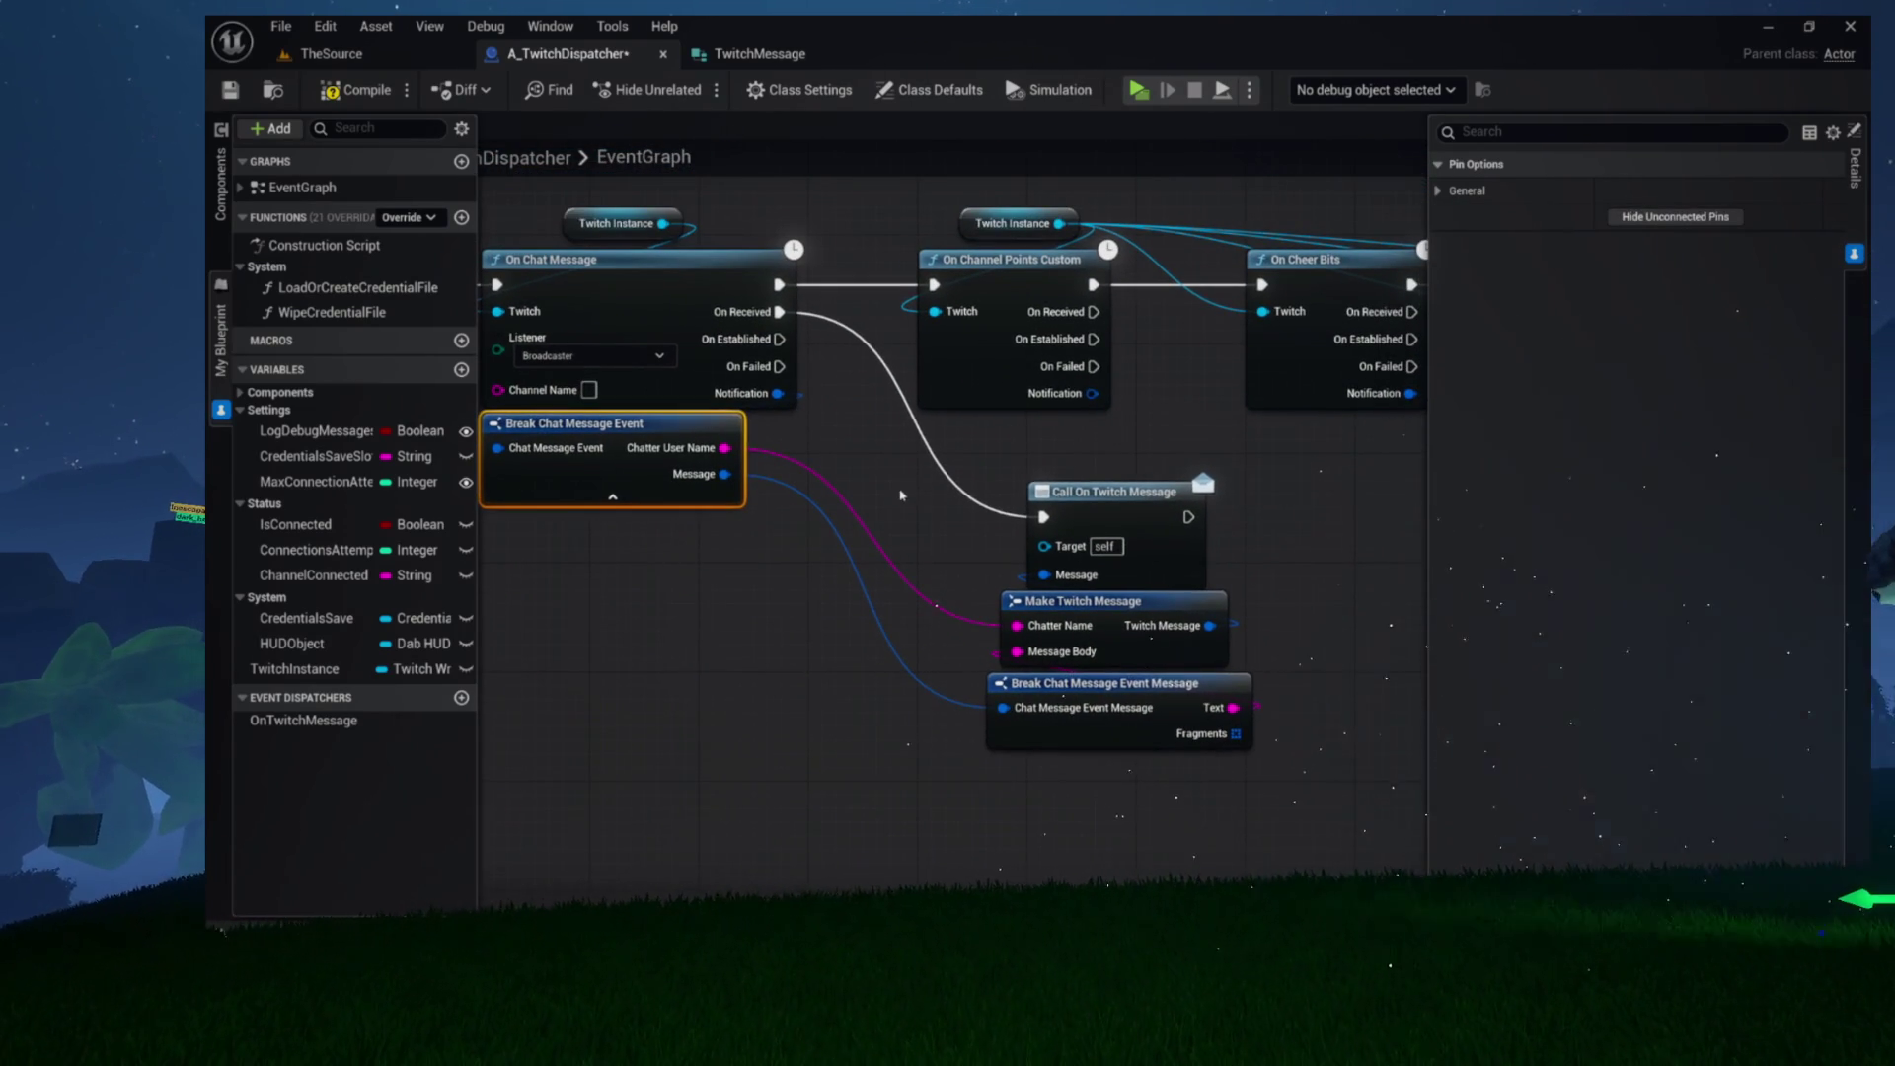
{"action": "mouse_move", "coordinate": [1078, 510]}
{"action": "left_mouse_down"}
{"action": "mouse_move", "coordinate": [983, 481]}
{"action": "mouse_move", "coordinate": [1075, 437]}
{"action": "left_mouse_up"}
{"action": "left_click", "coordinate": [897, 493]}
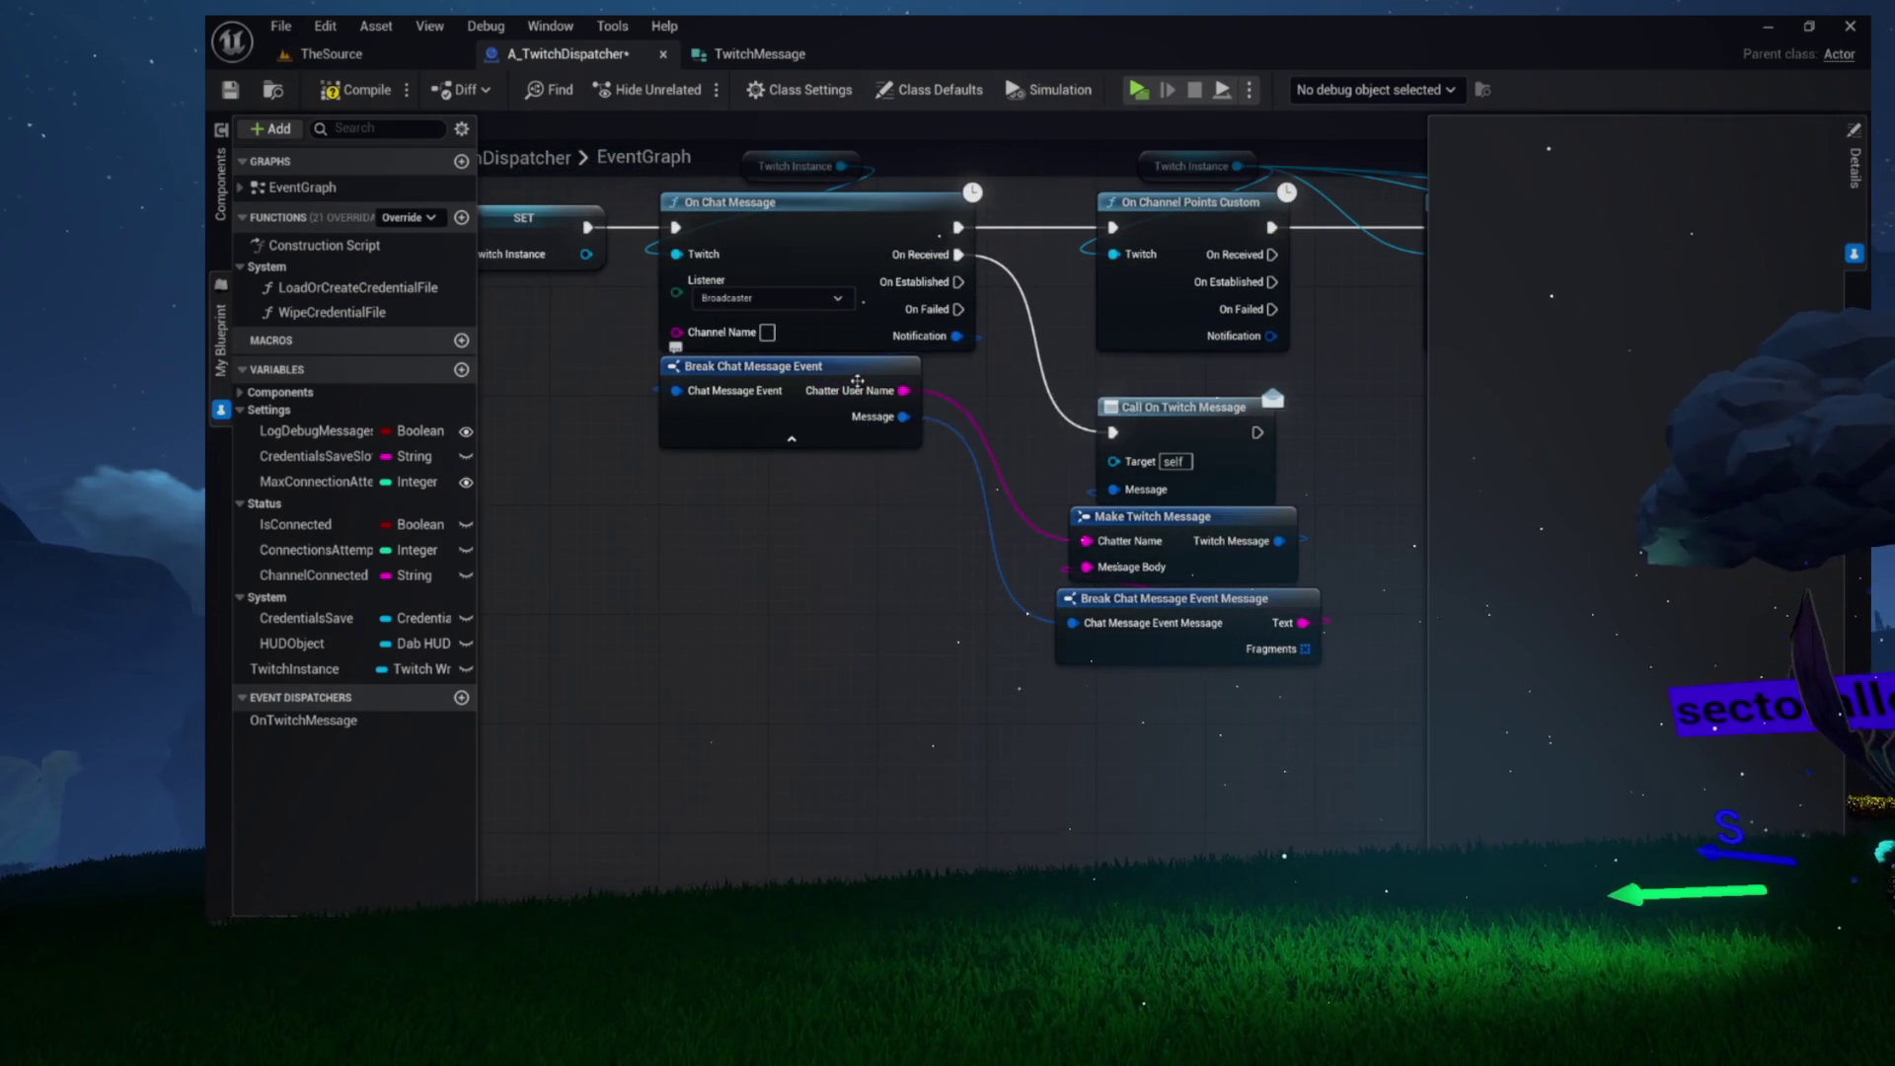
{"action": "left_click_drag", "start_coordinate": [869, 372], "coordinate": [949, 548]}
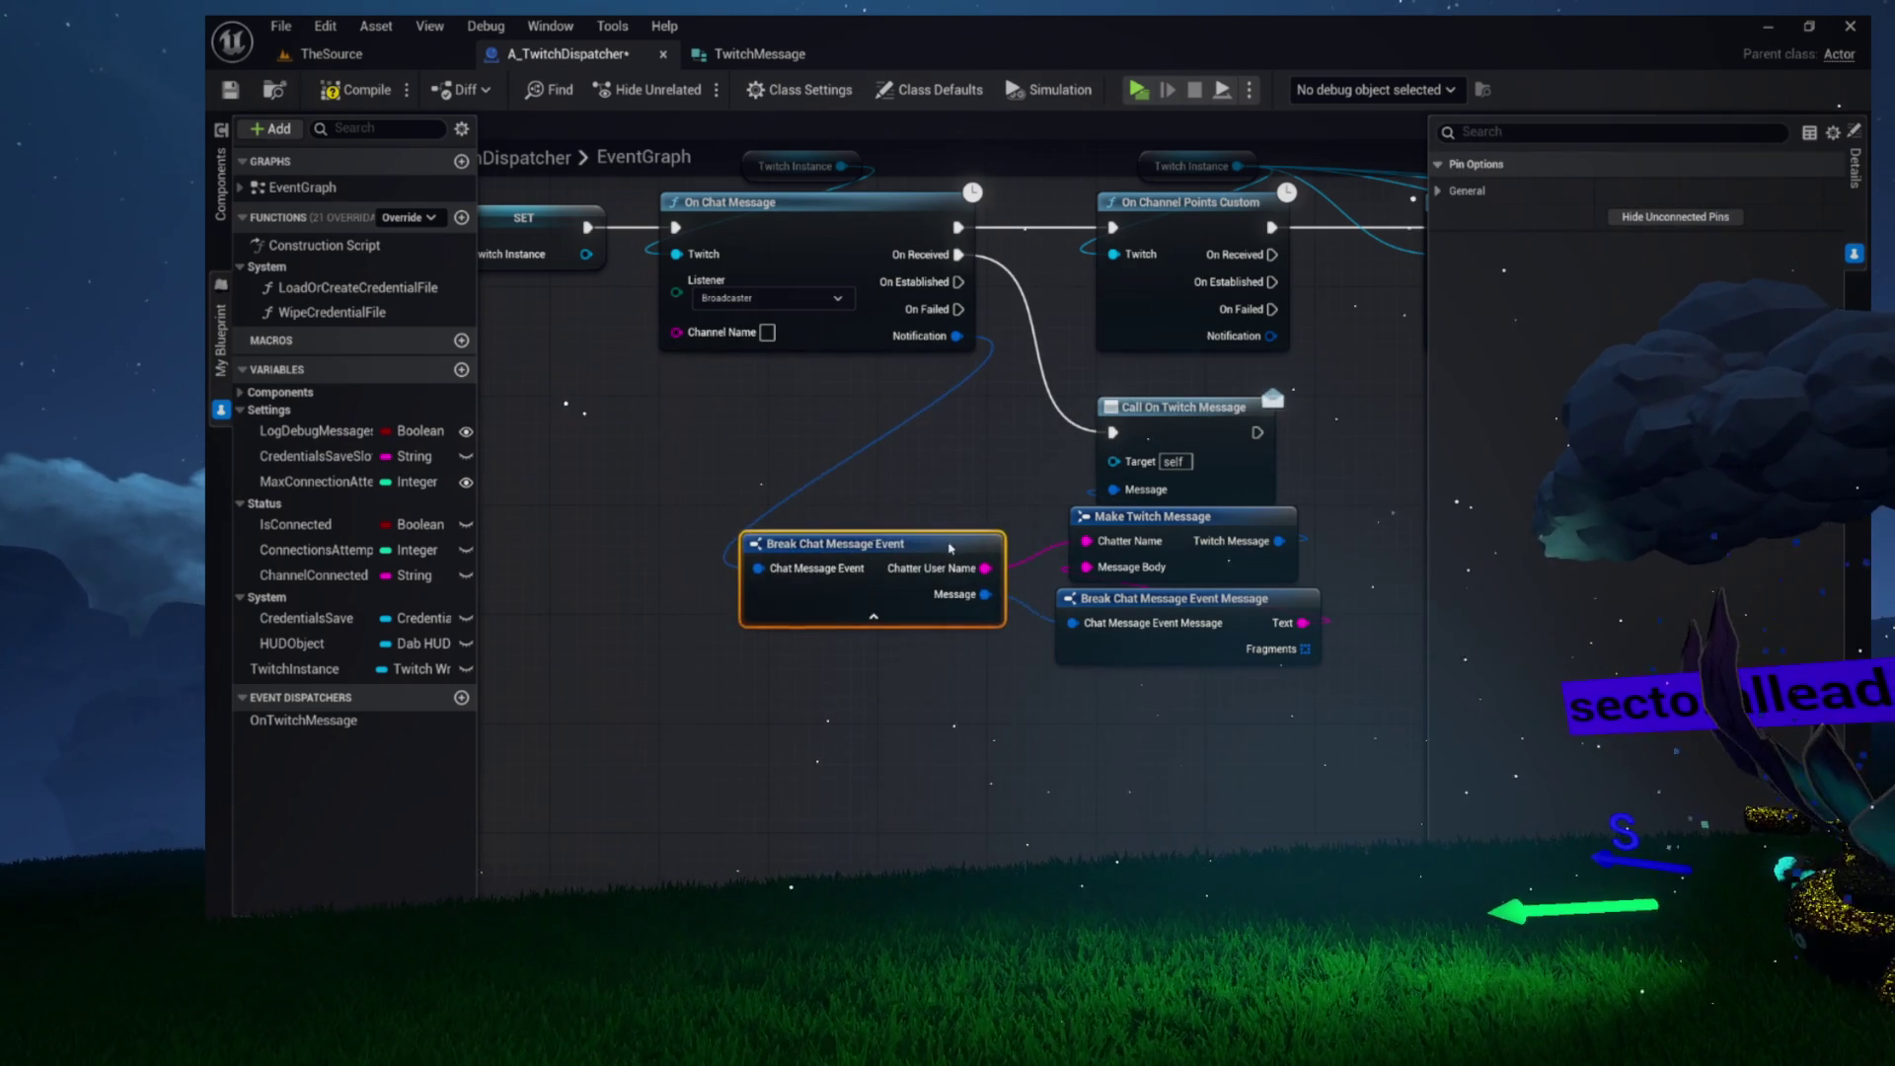
{"action": "scroll", "coordinate": [800, 526], "scroll_direction": "up", "scroll_amount": 1}
{"action": "scroll", "coordinate": [800, 526], "scroll_direction": "up", "scroll_amount": 2}
{"action": "left_click", "coordinate": [794, 441]}
{"action": "scroll", "coordinate": [794, 442], "scroll_direction": "down", "scroll_amount": 3}
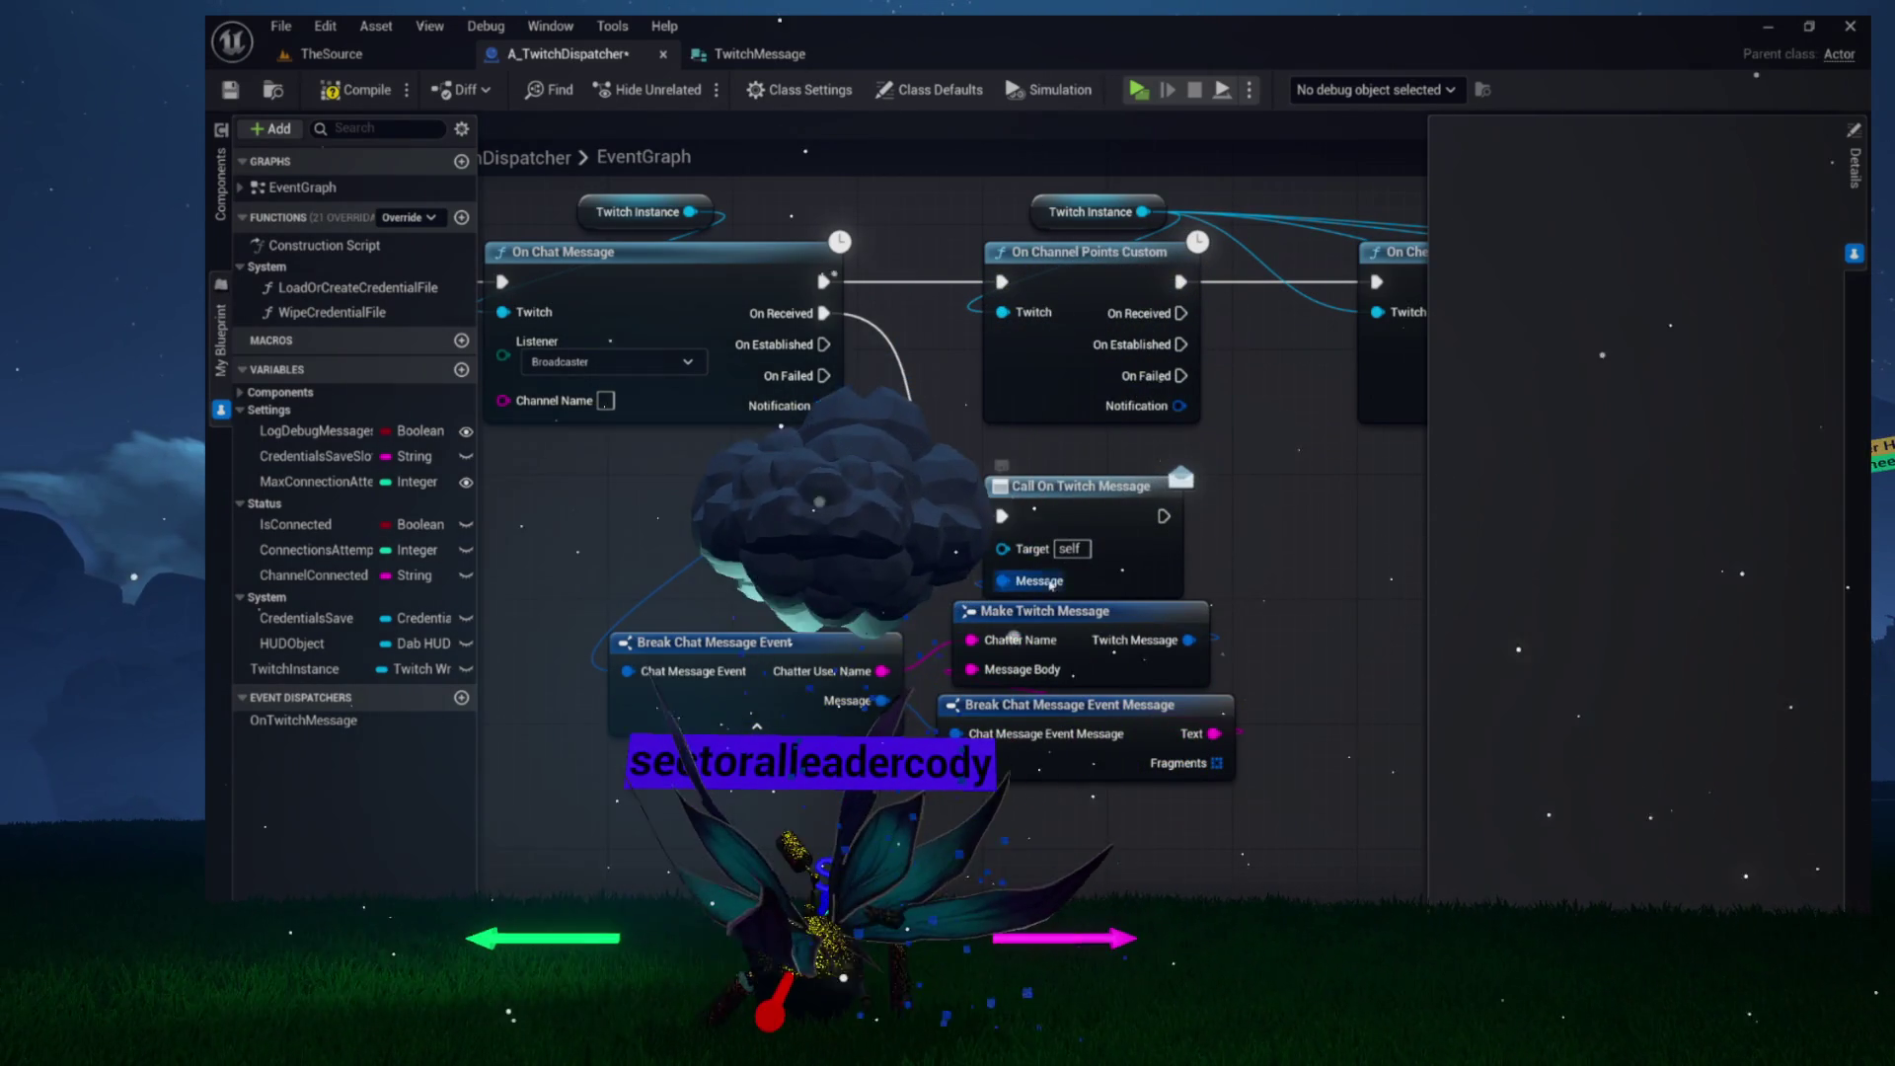
Move to the On Cheer Bits event and create a new event dispatcher
{"action": "mouse_move", "coordinate": [1293, 533]}
{"action": "left_mouse_down"}
{"action": "mouse_move", "coordinate": [972, 572]}
{"action": "mouse_move", "coordinate": [543, 560]}
{"action": "mouse_move", "coordinate": [1017, 507]}
{"action": "mouse_move", "coordinate": [918, 613]}
{"action": "left_mouse_up"}
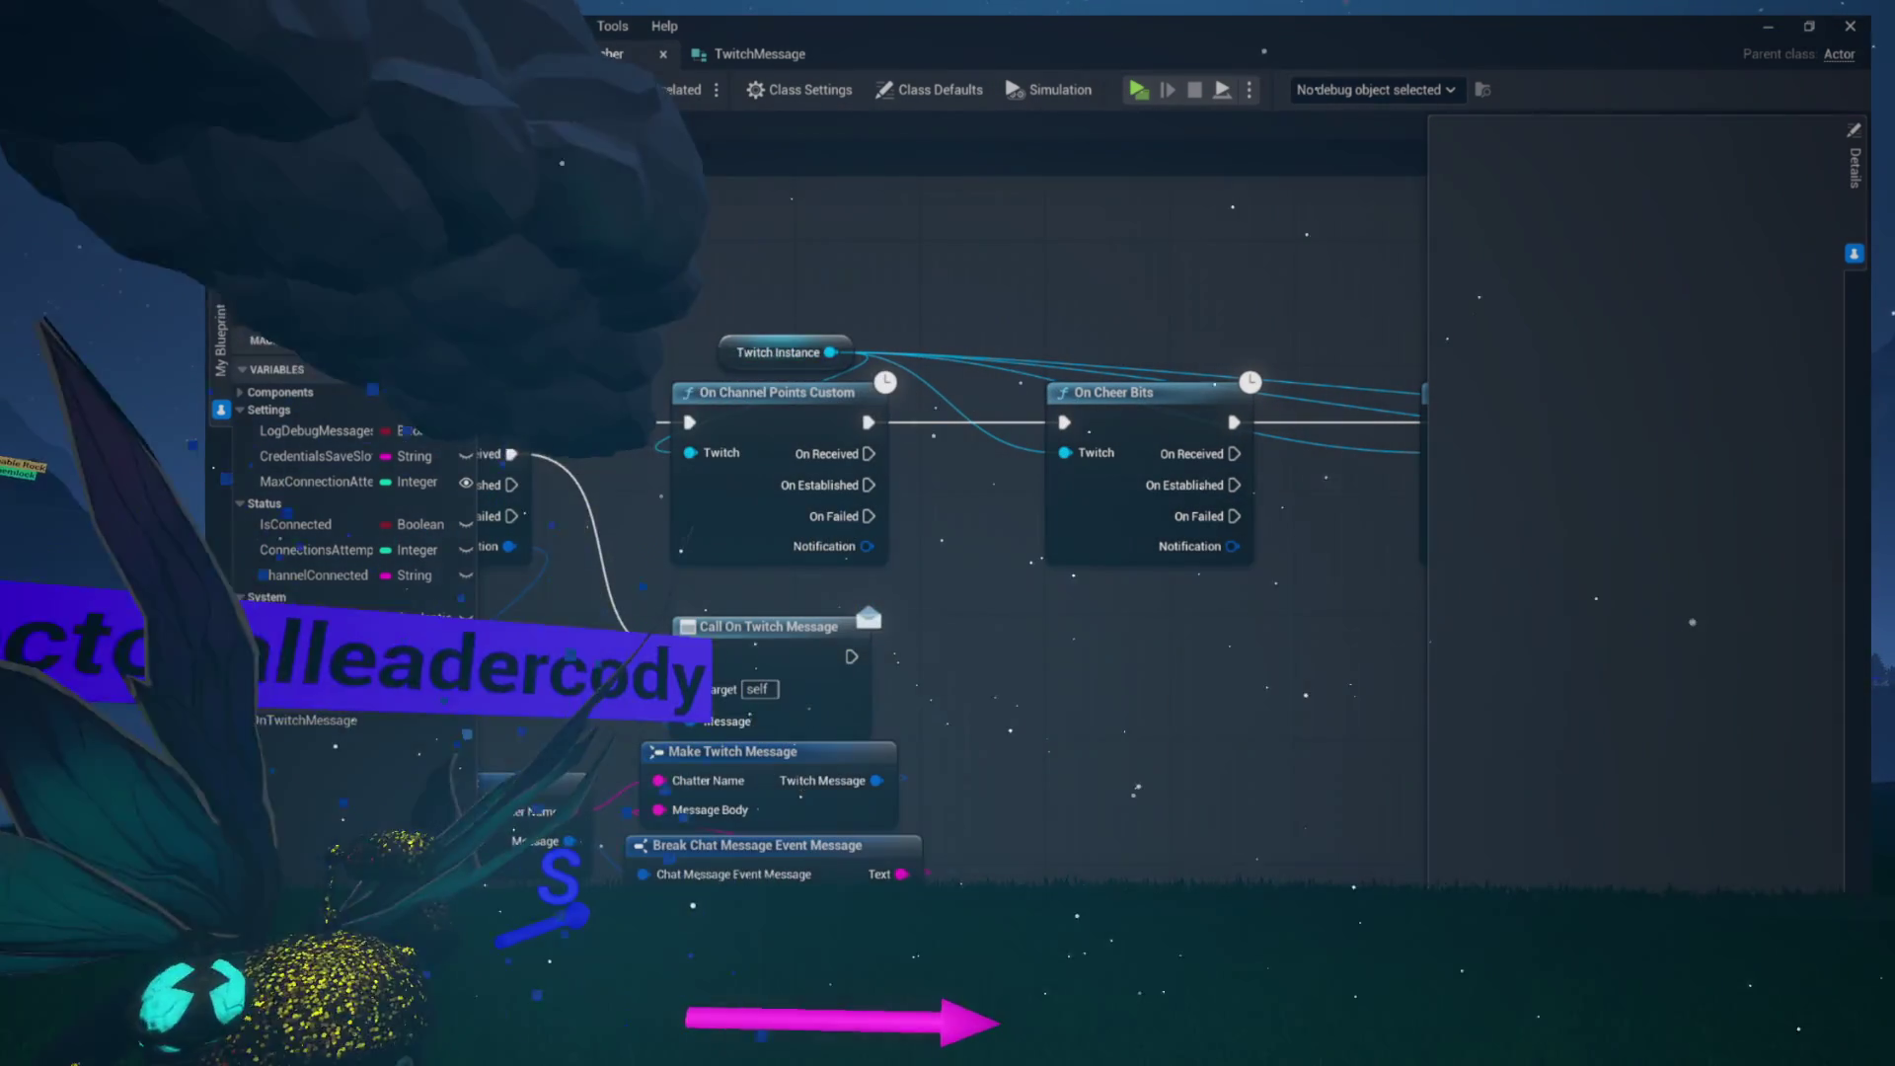
{"action": "left_click_drag", "start_coordinate": [972, 487], "coordinate": [930, 439]}
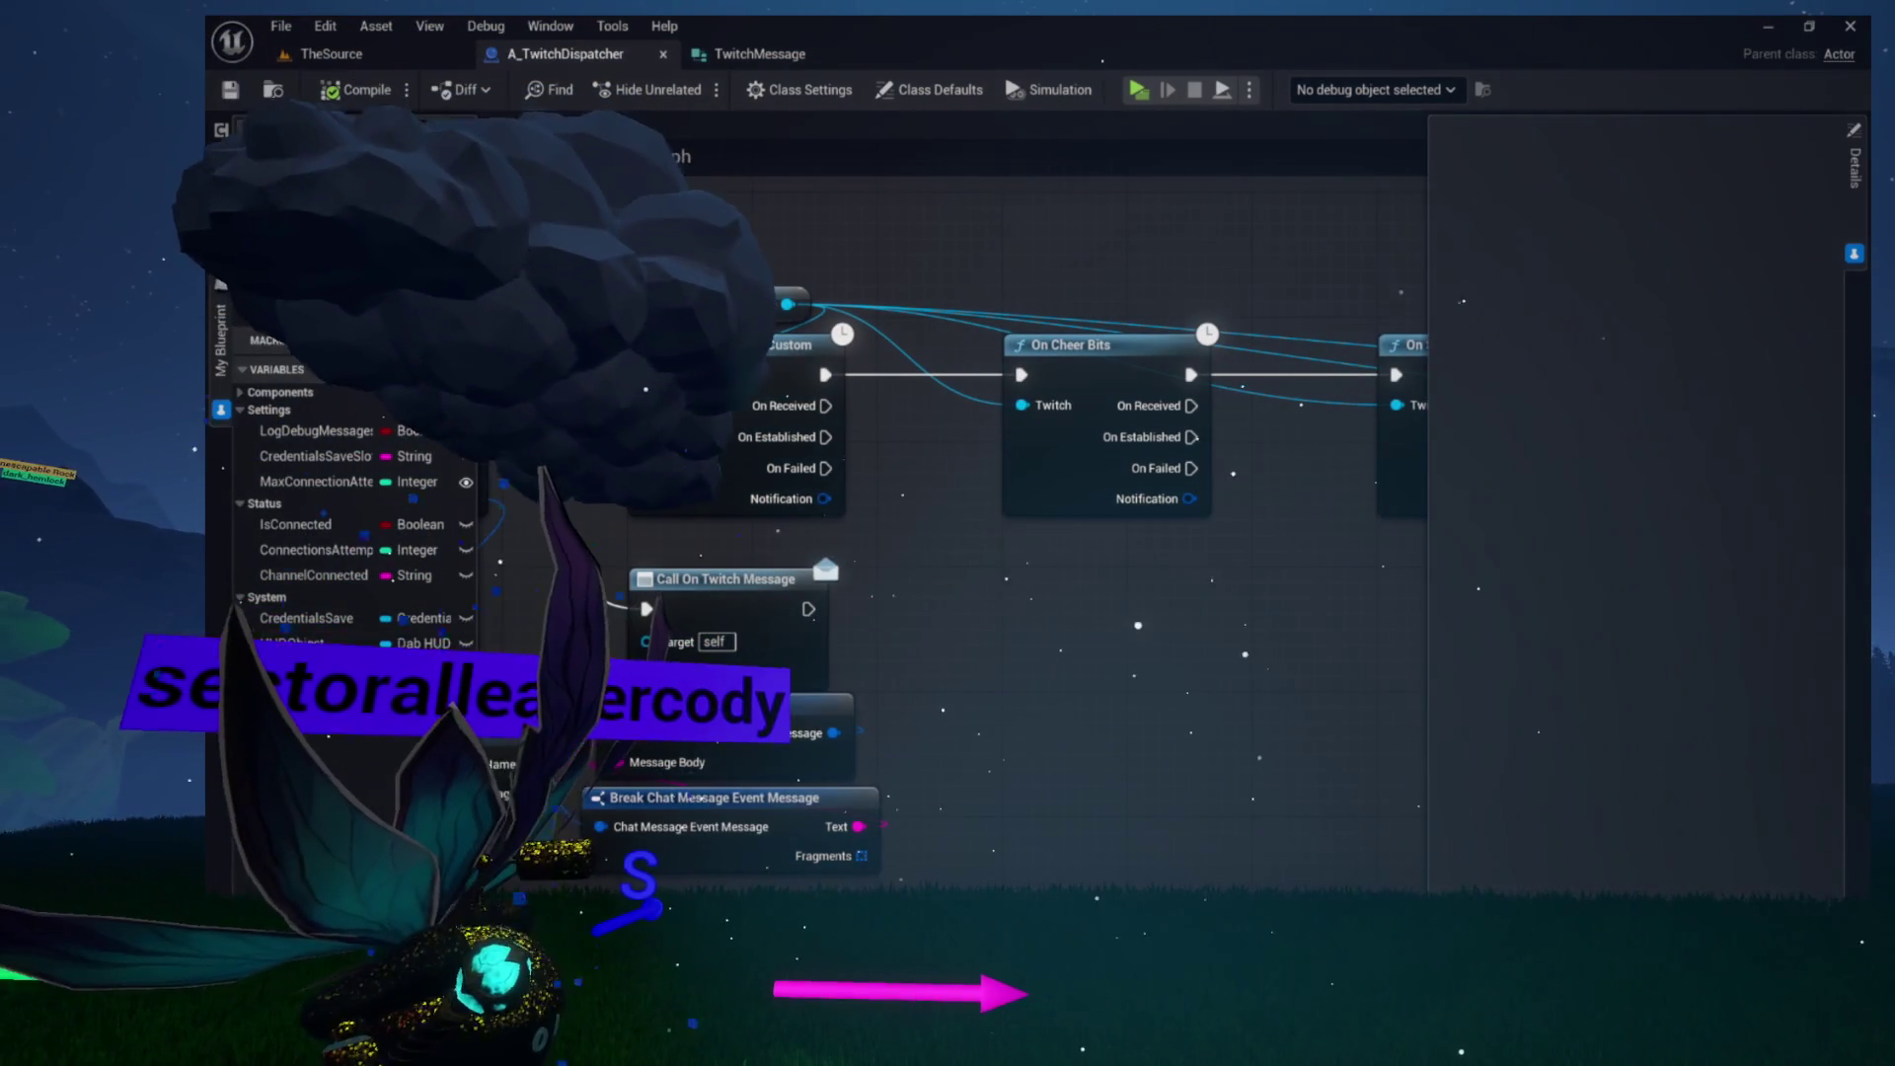
{"action": "left_click", "coordinate": [461, 720]}
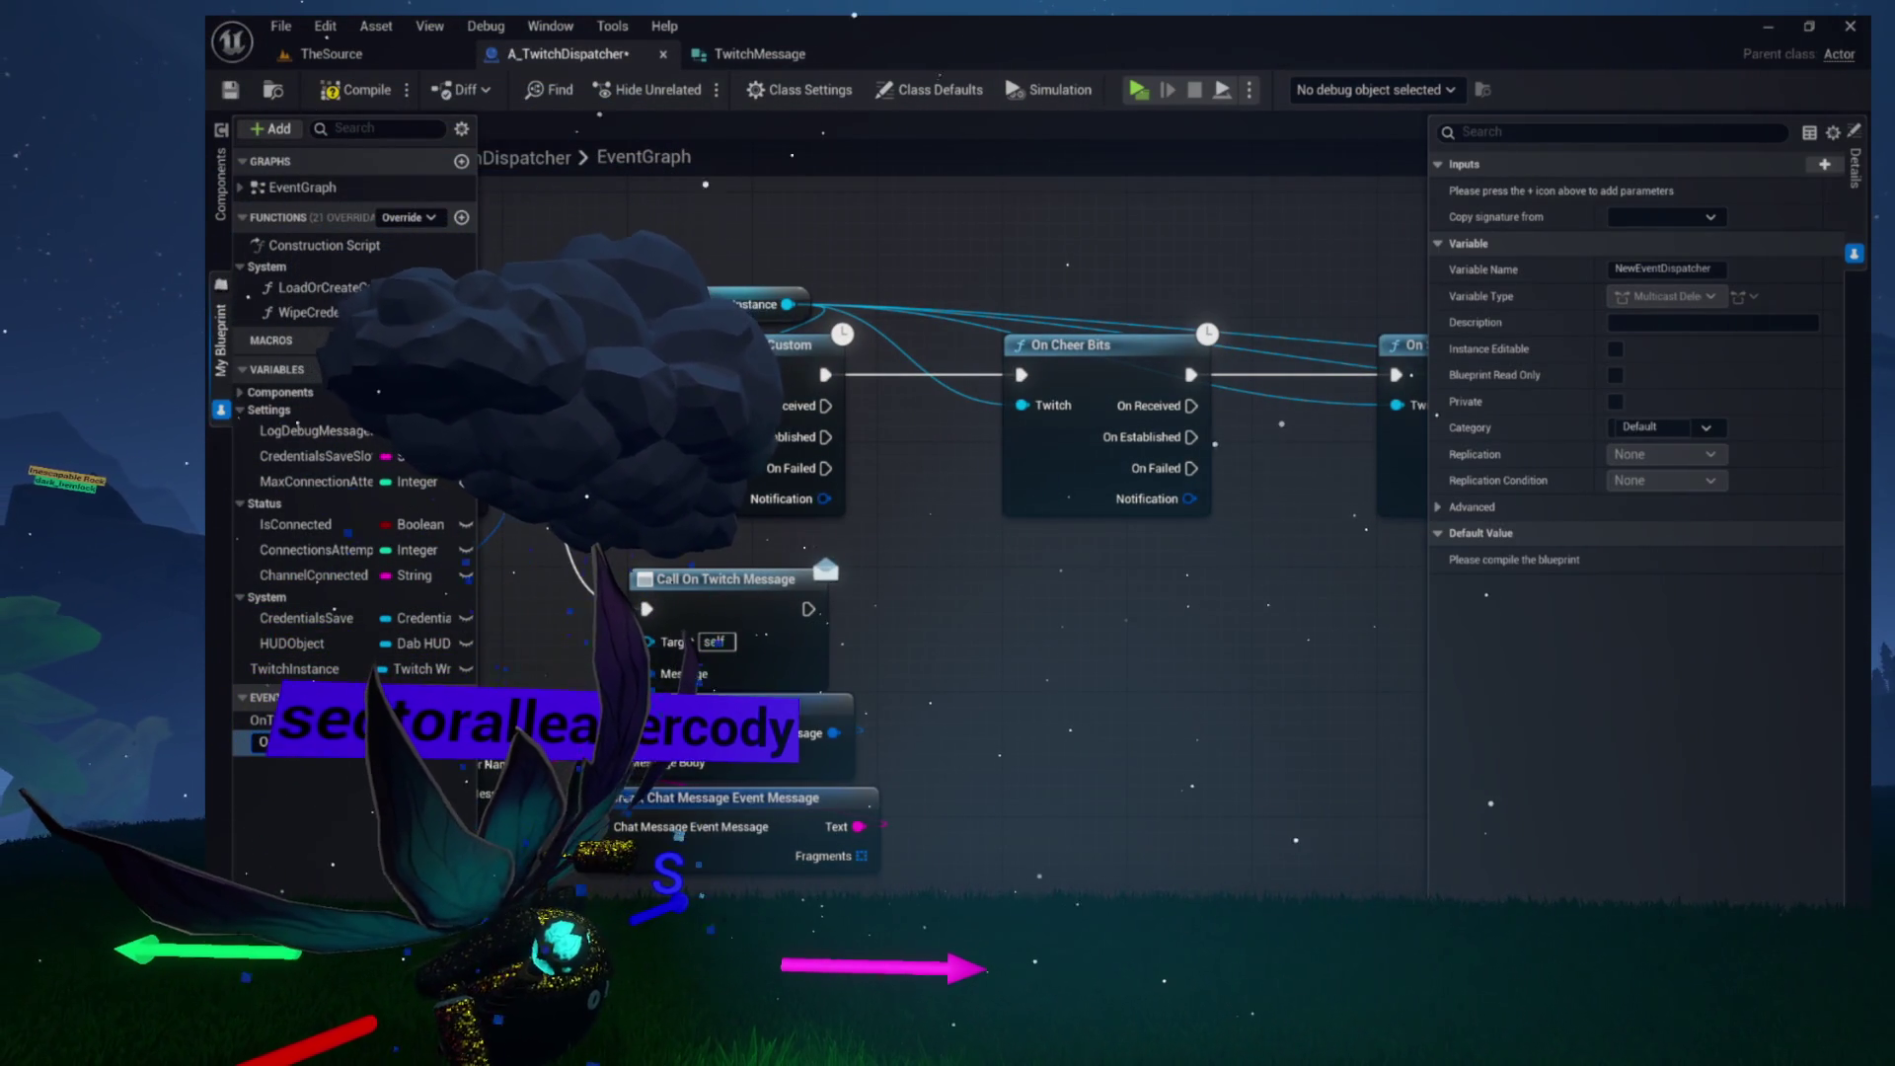
Finish naming the OnTwitchRedeem dispatcher and create a TwitchRedeem structure in the Twitch folder
{"action": "type", "text": "tchRedeem"}
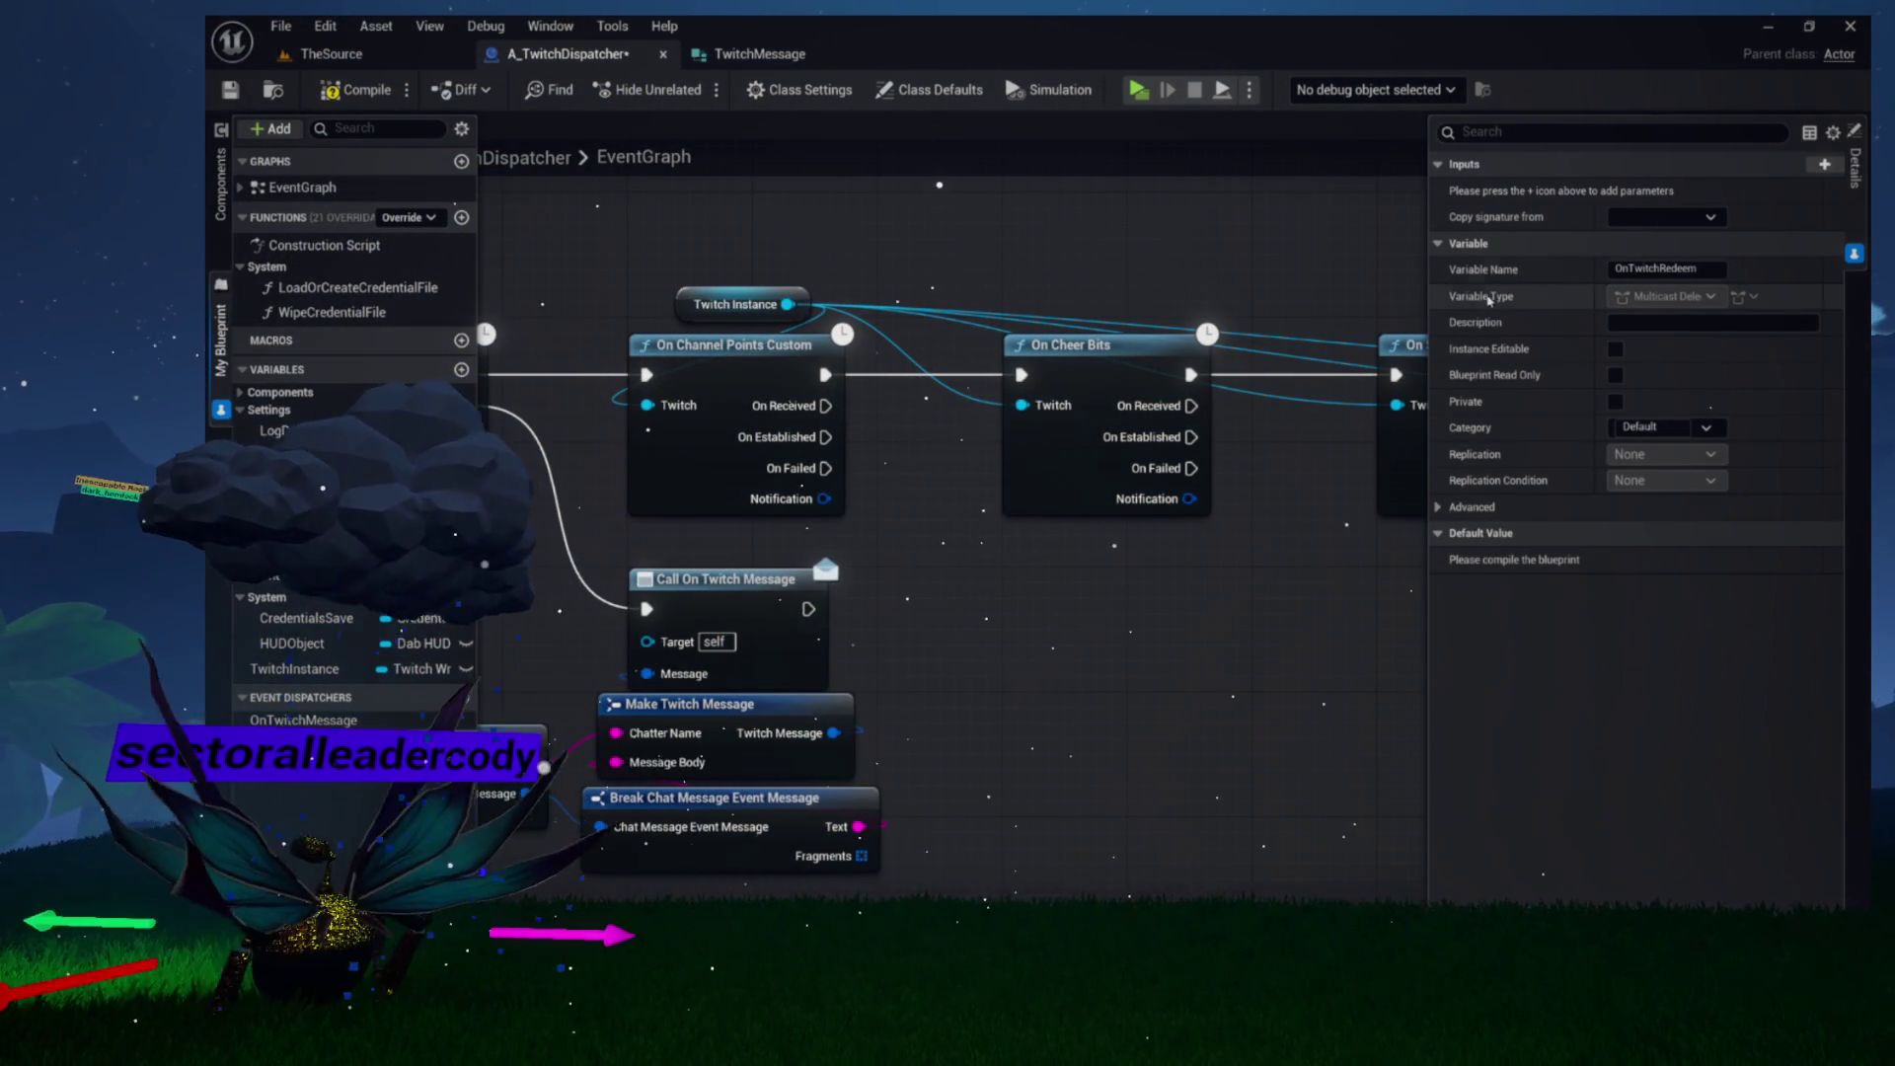
{"action": "left_click", "coordinate": [775, 52]}
{"action": "key", "text": "ctrl+space"}
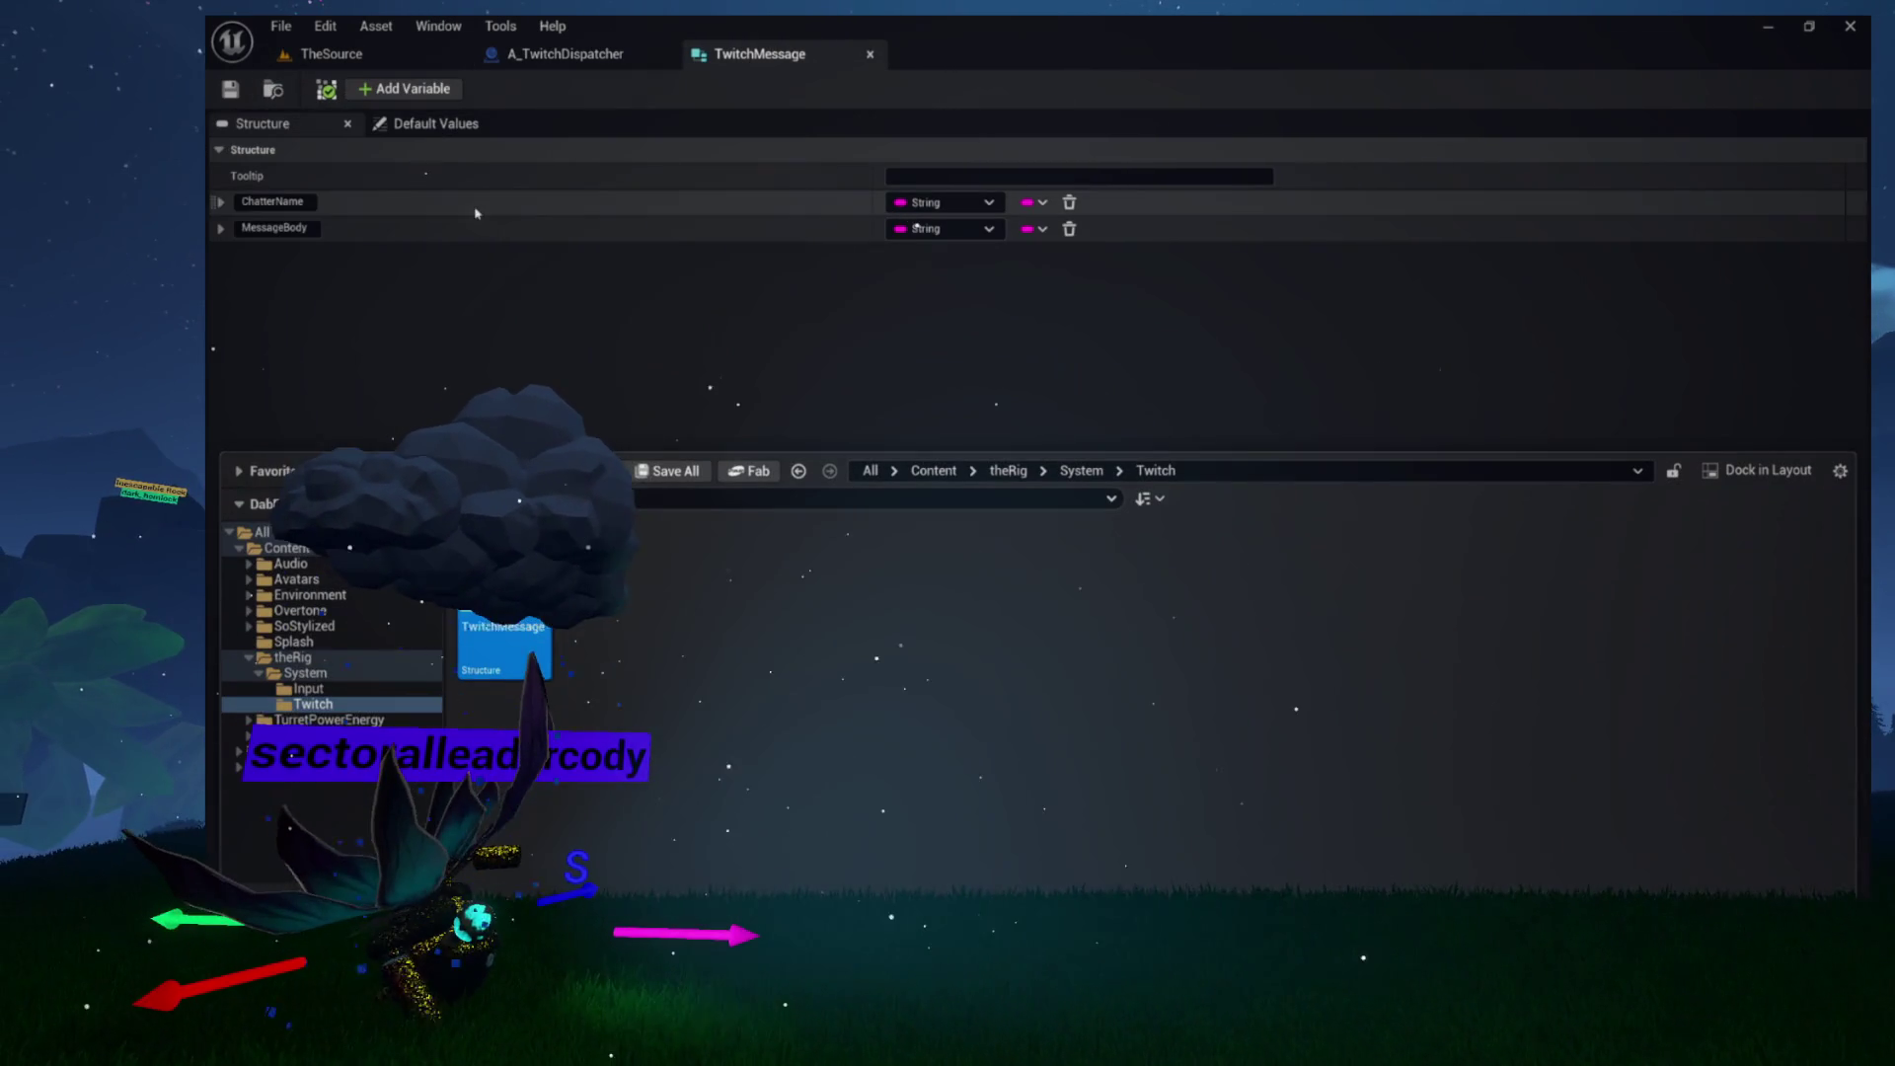
{"action": "right_click", "coordinate": [599, 644]}
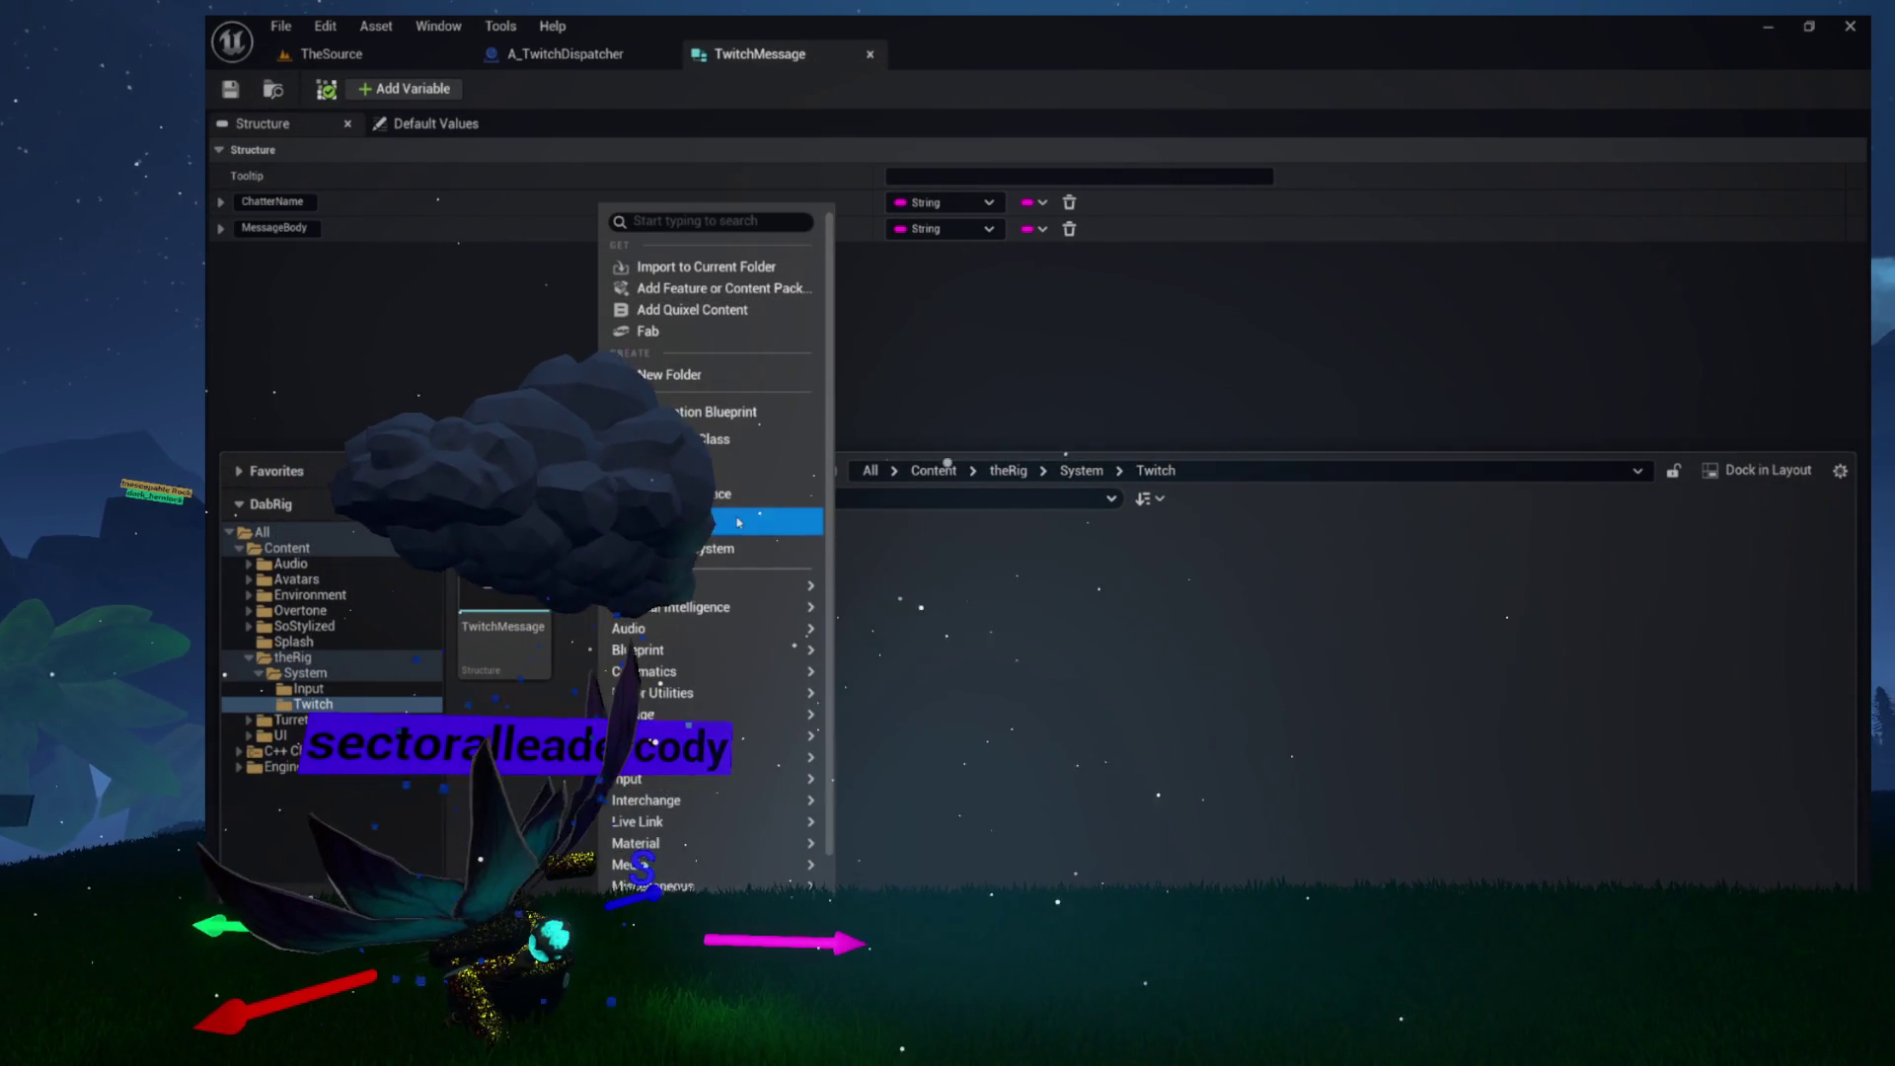
{"action": "mouse_move", "coordinate": [691, 649]}
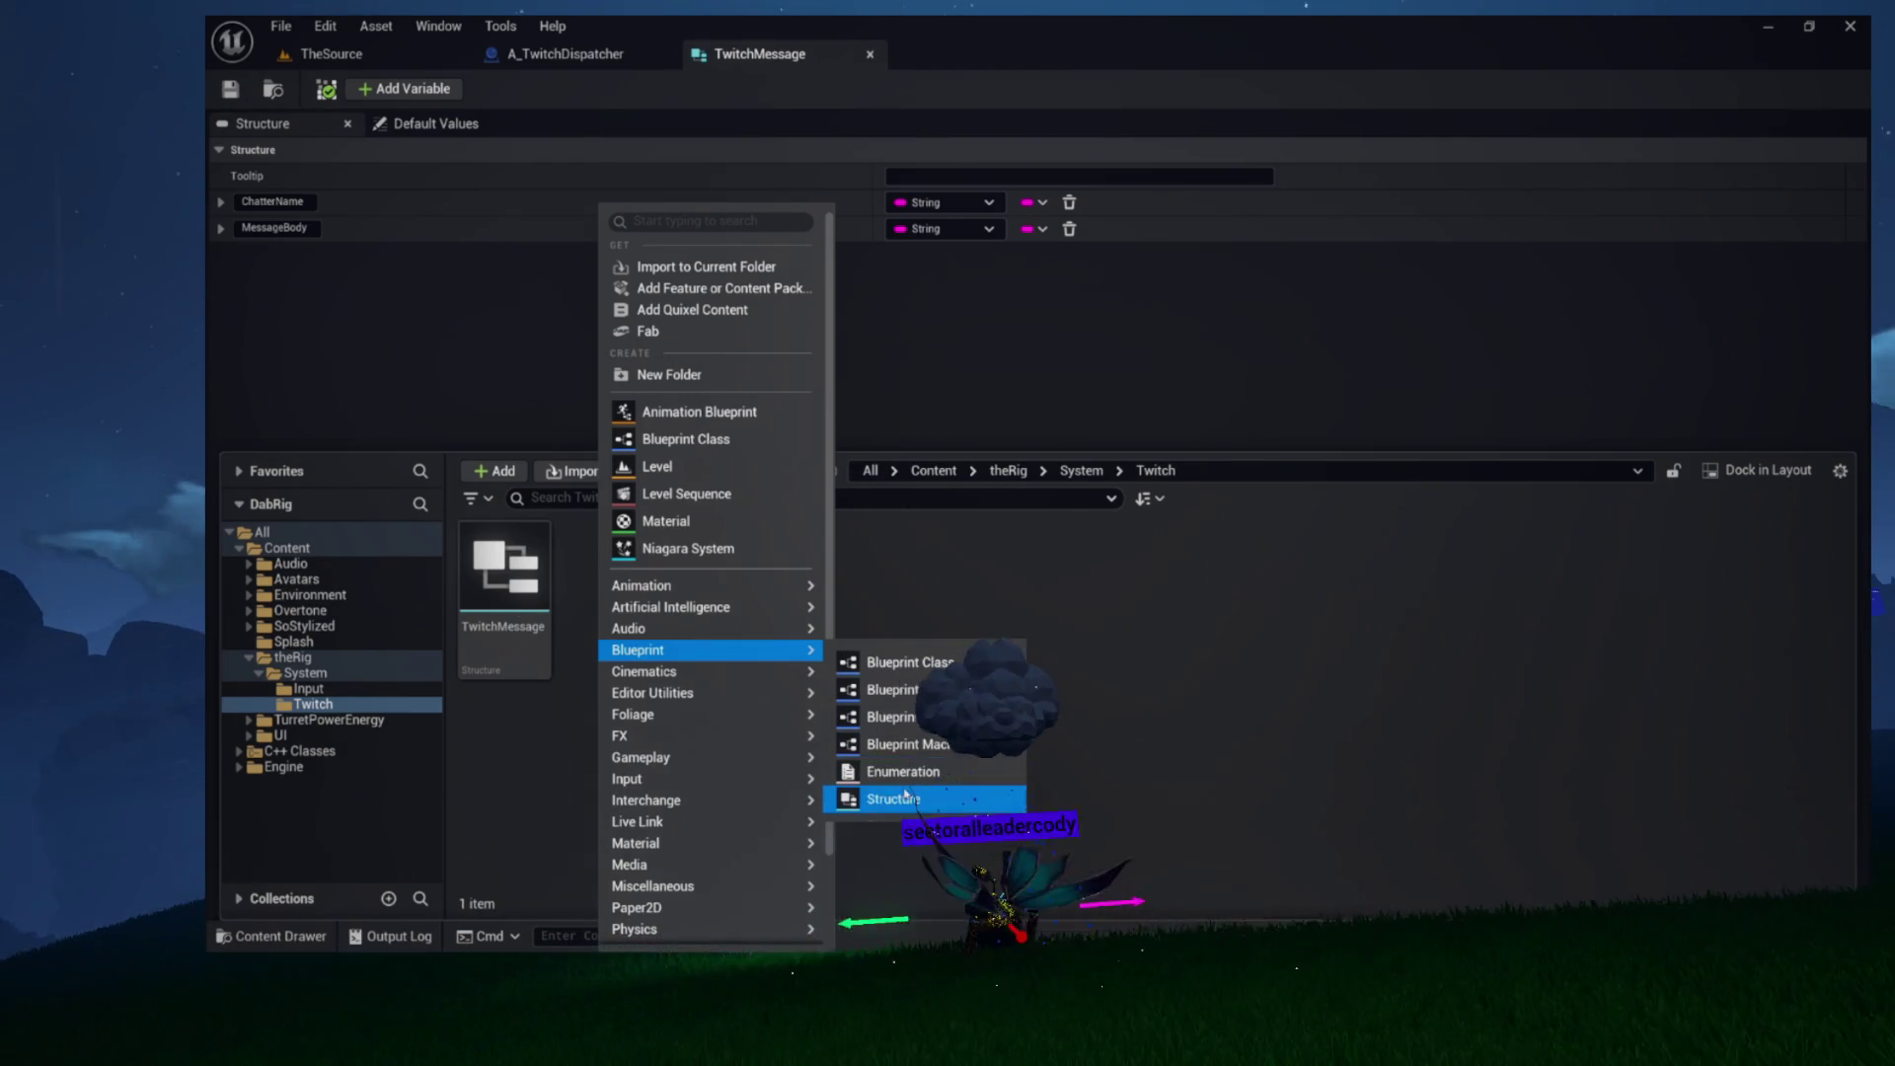
{"action": "left_click", "coordinate": [905, 800]}
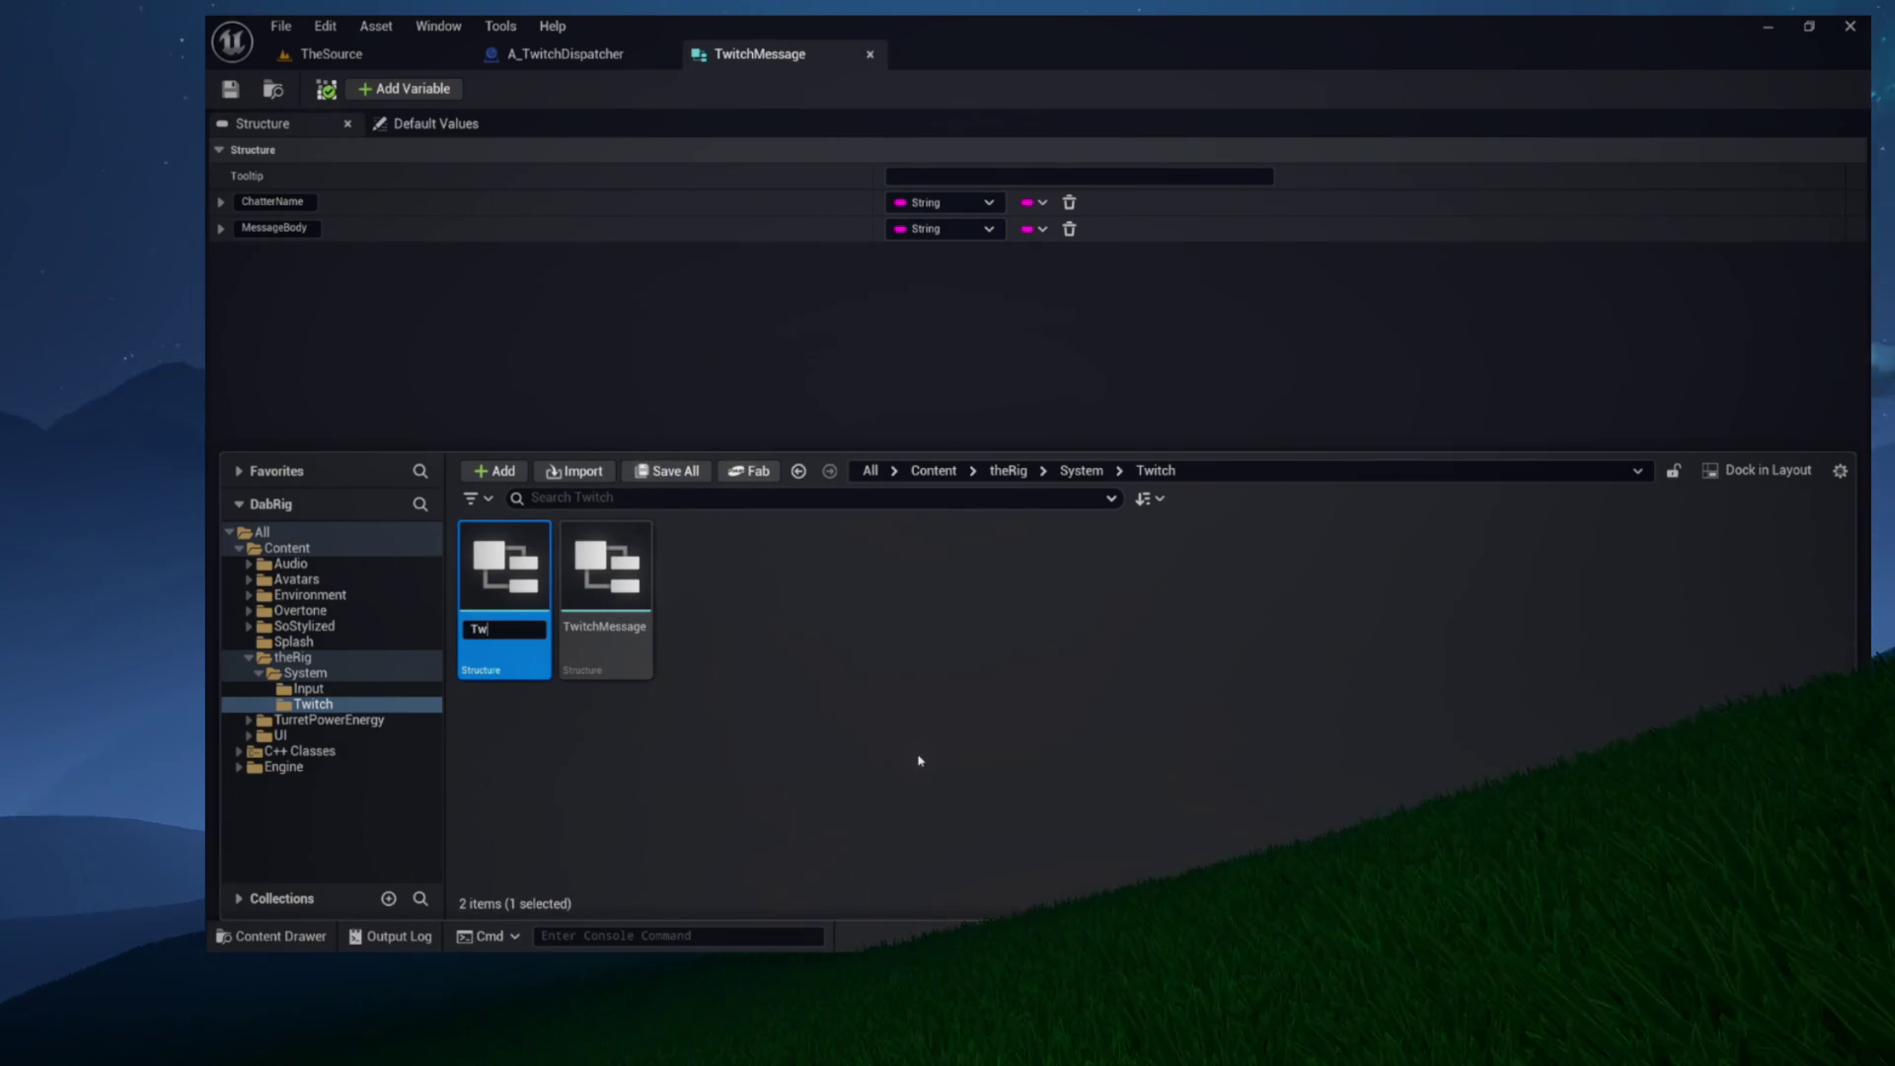
{"action": "type", "text": "witchRedeem"}
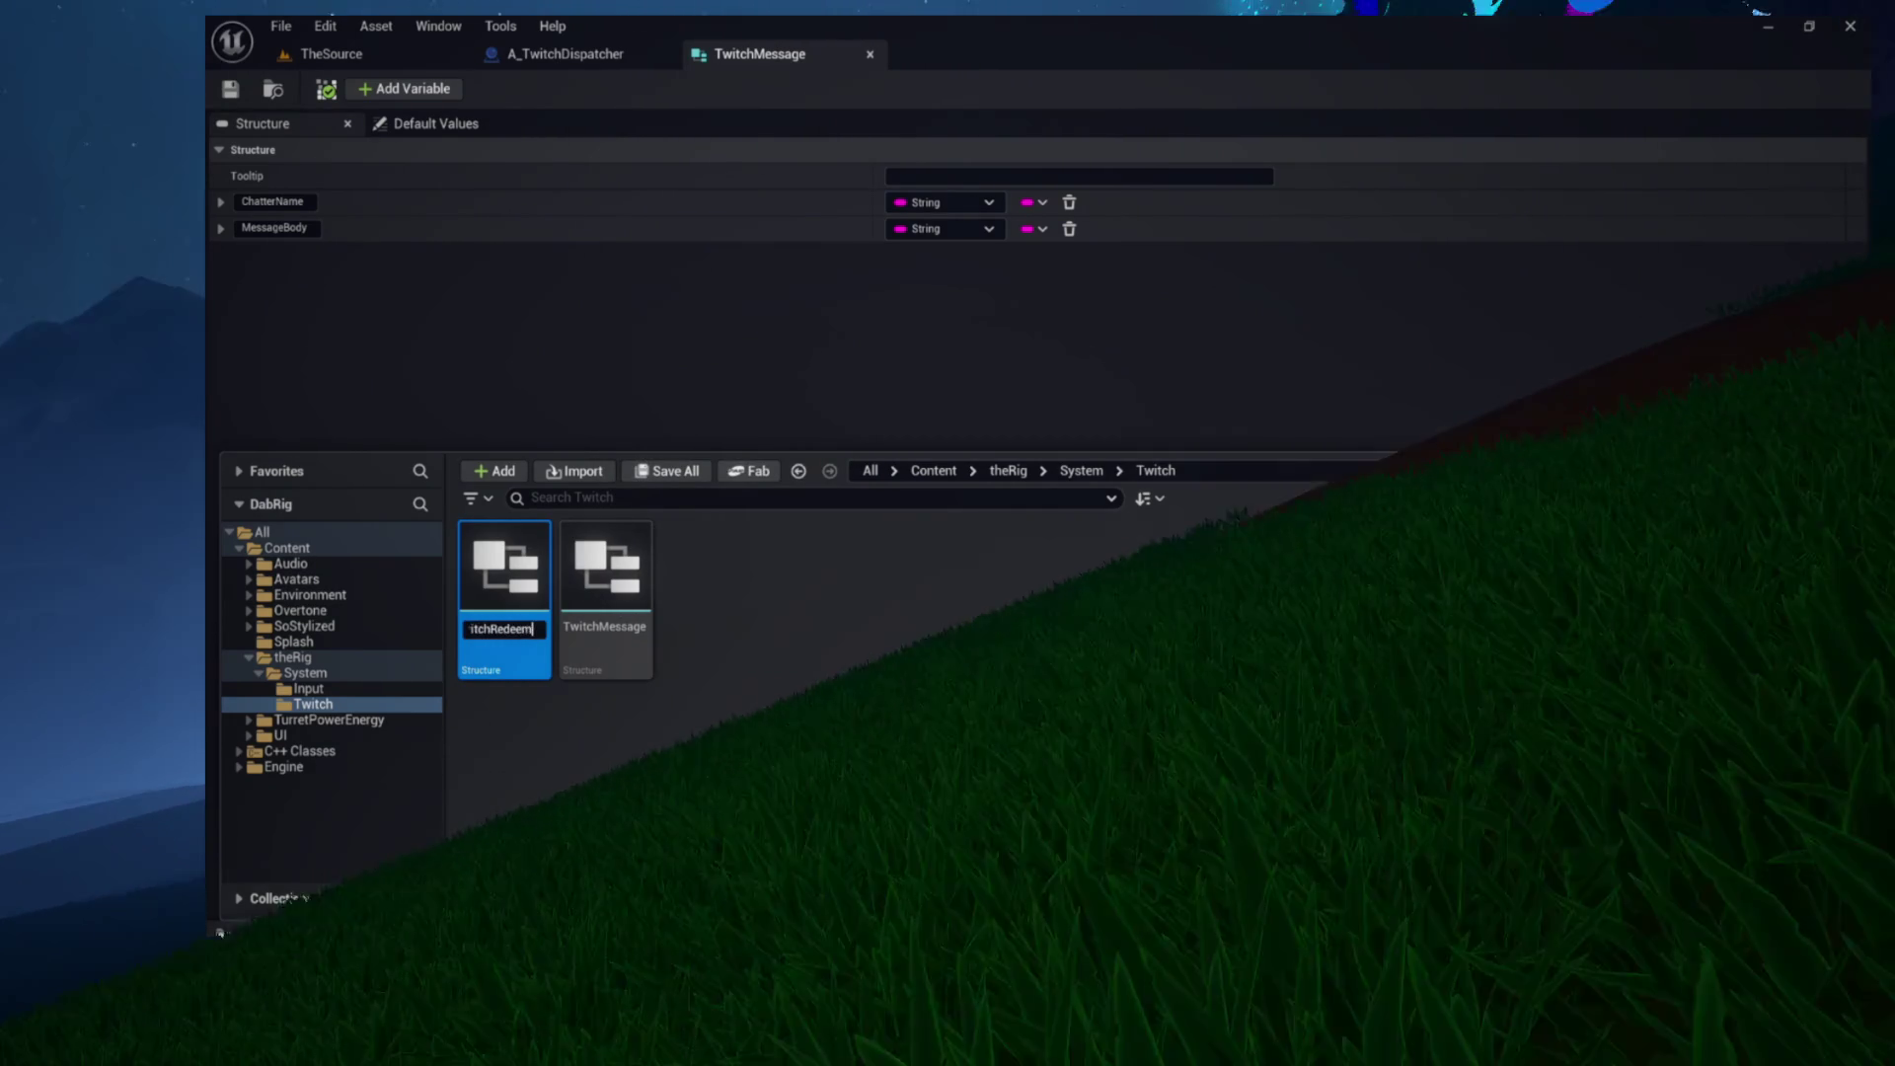
{"action": "key", "text": "Return"}
Make TwitchRedeem's first member a String named Title
{"action": "double_click", "coordinate": [606, 567]}
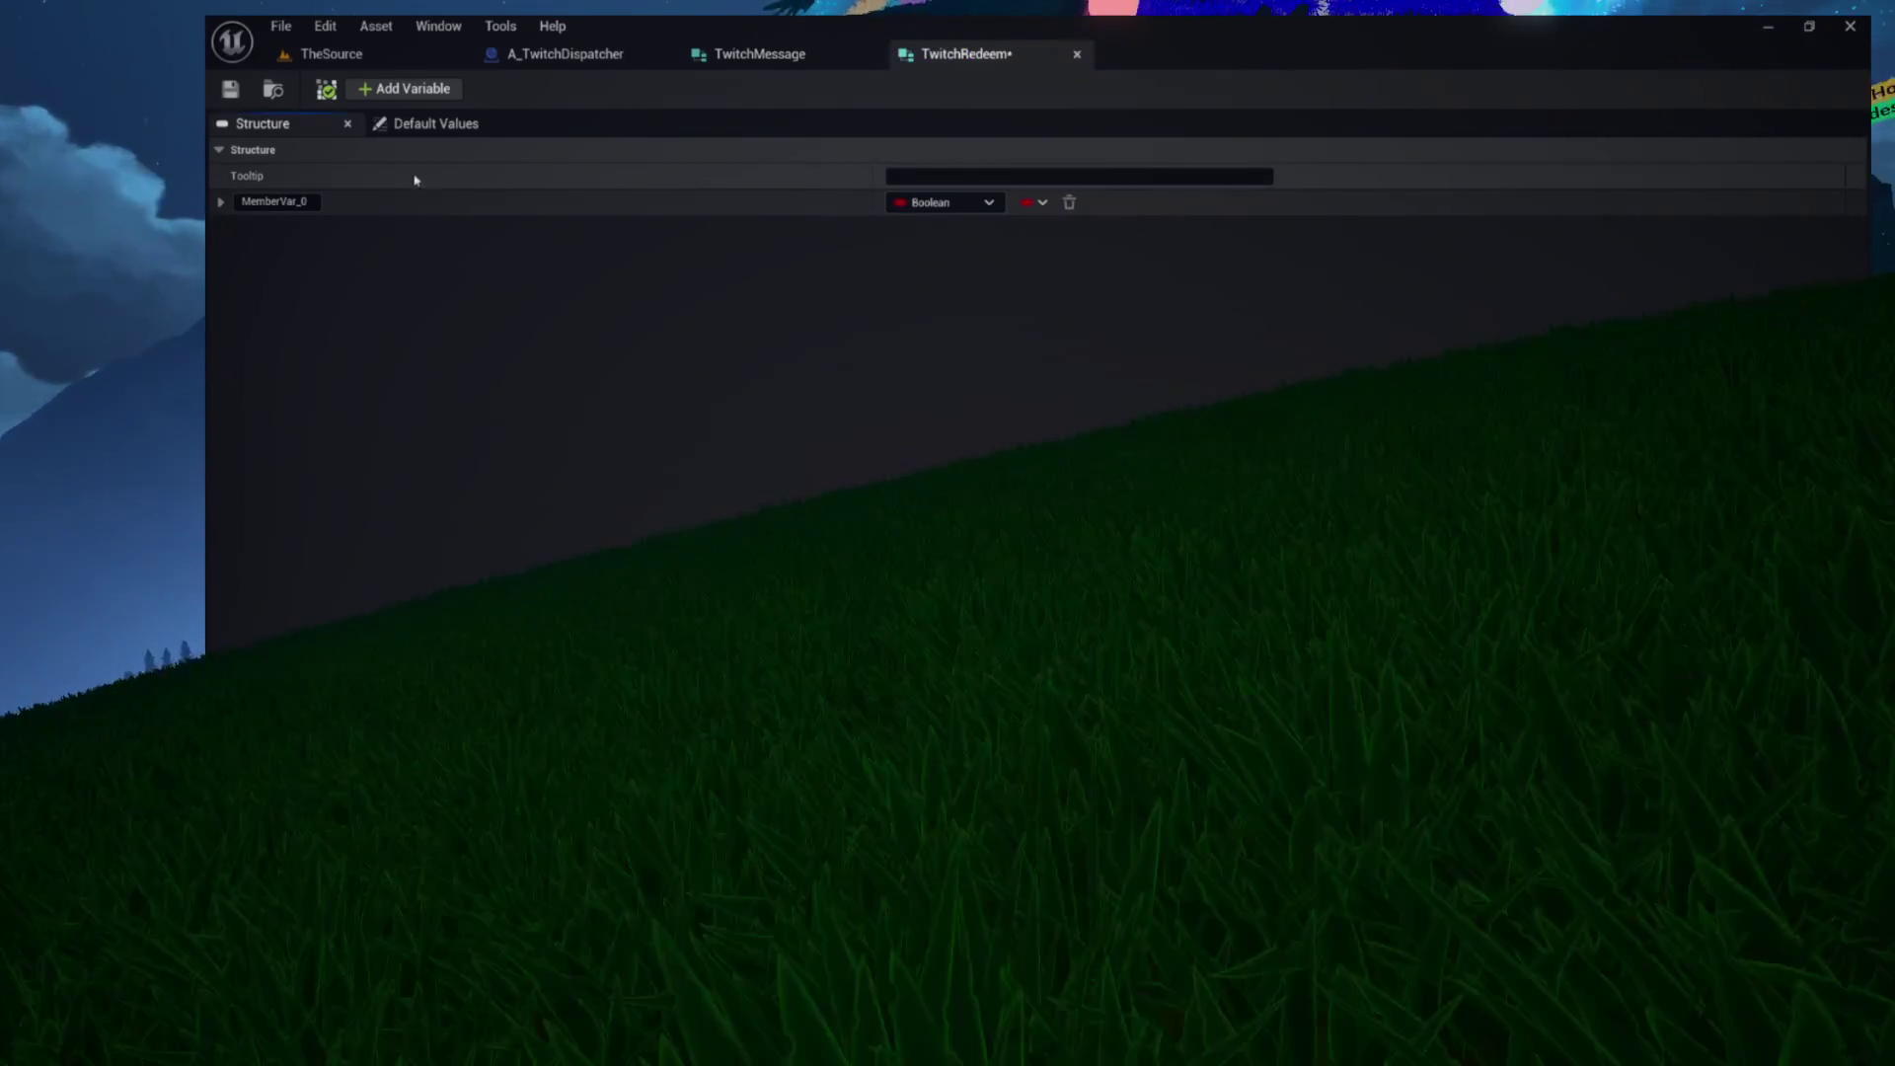
{"action": "left_click", "coordinate": [933, 203]}
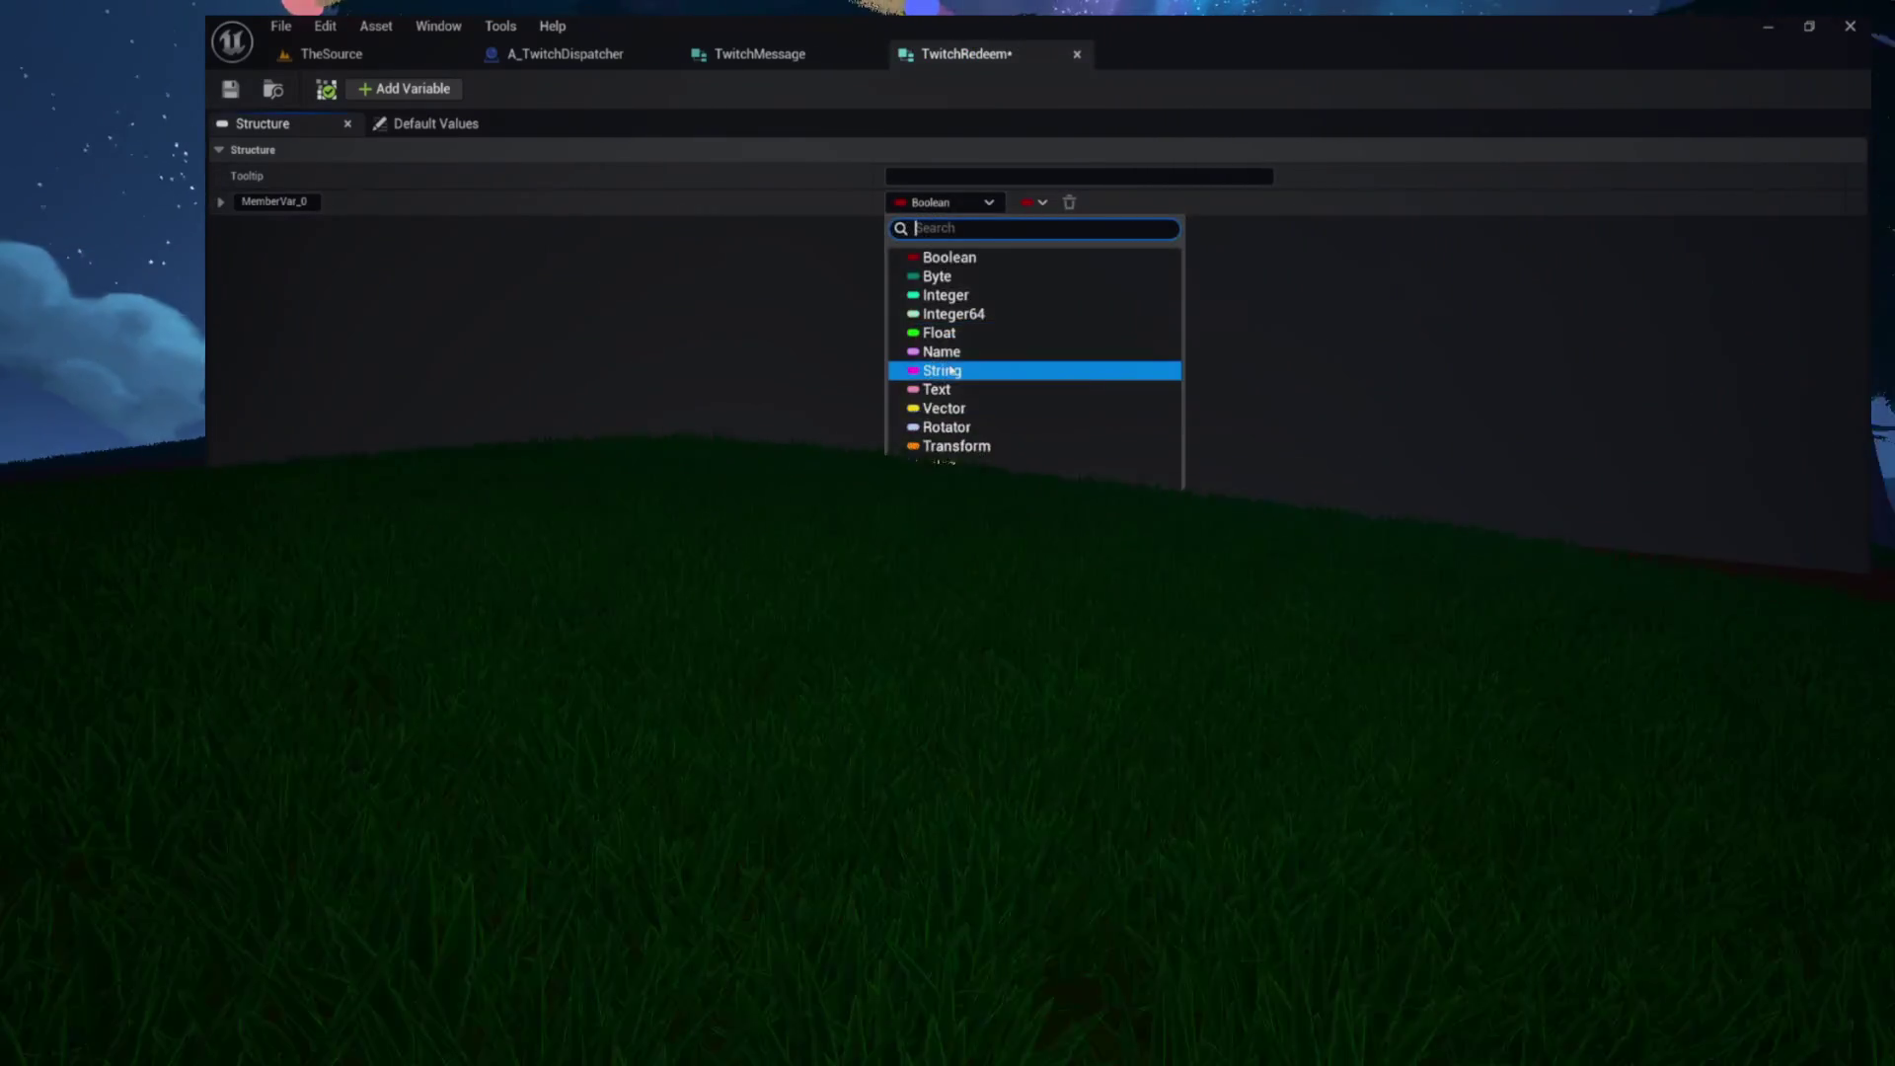
{"action": "left_click", "coordinate": [950, 371]}
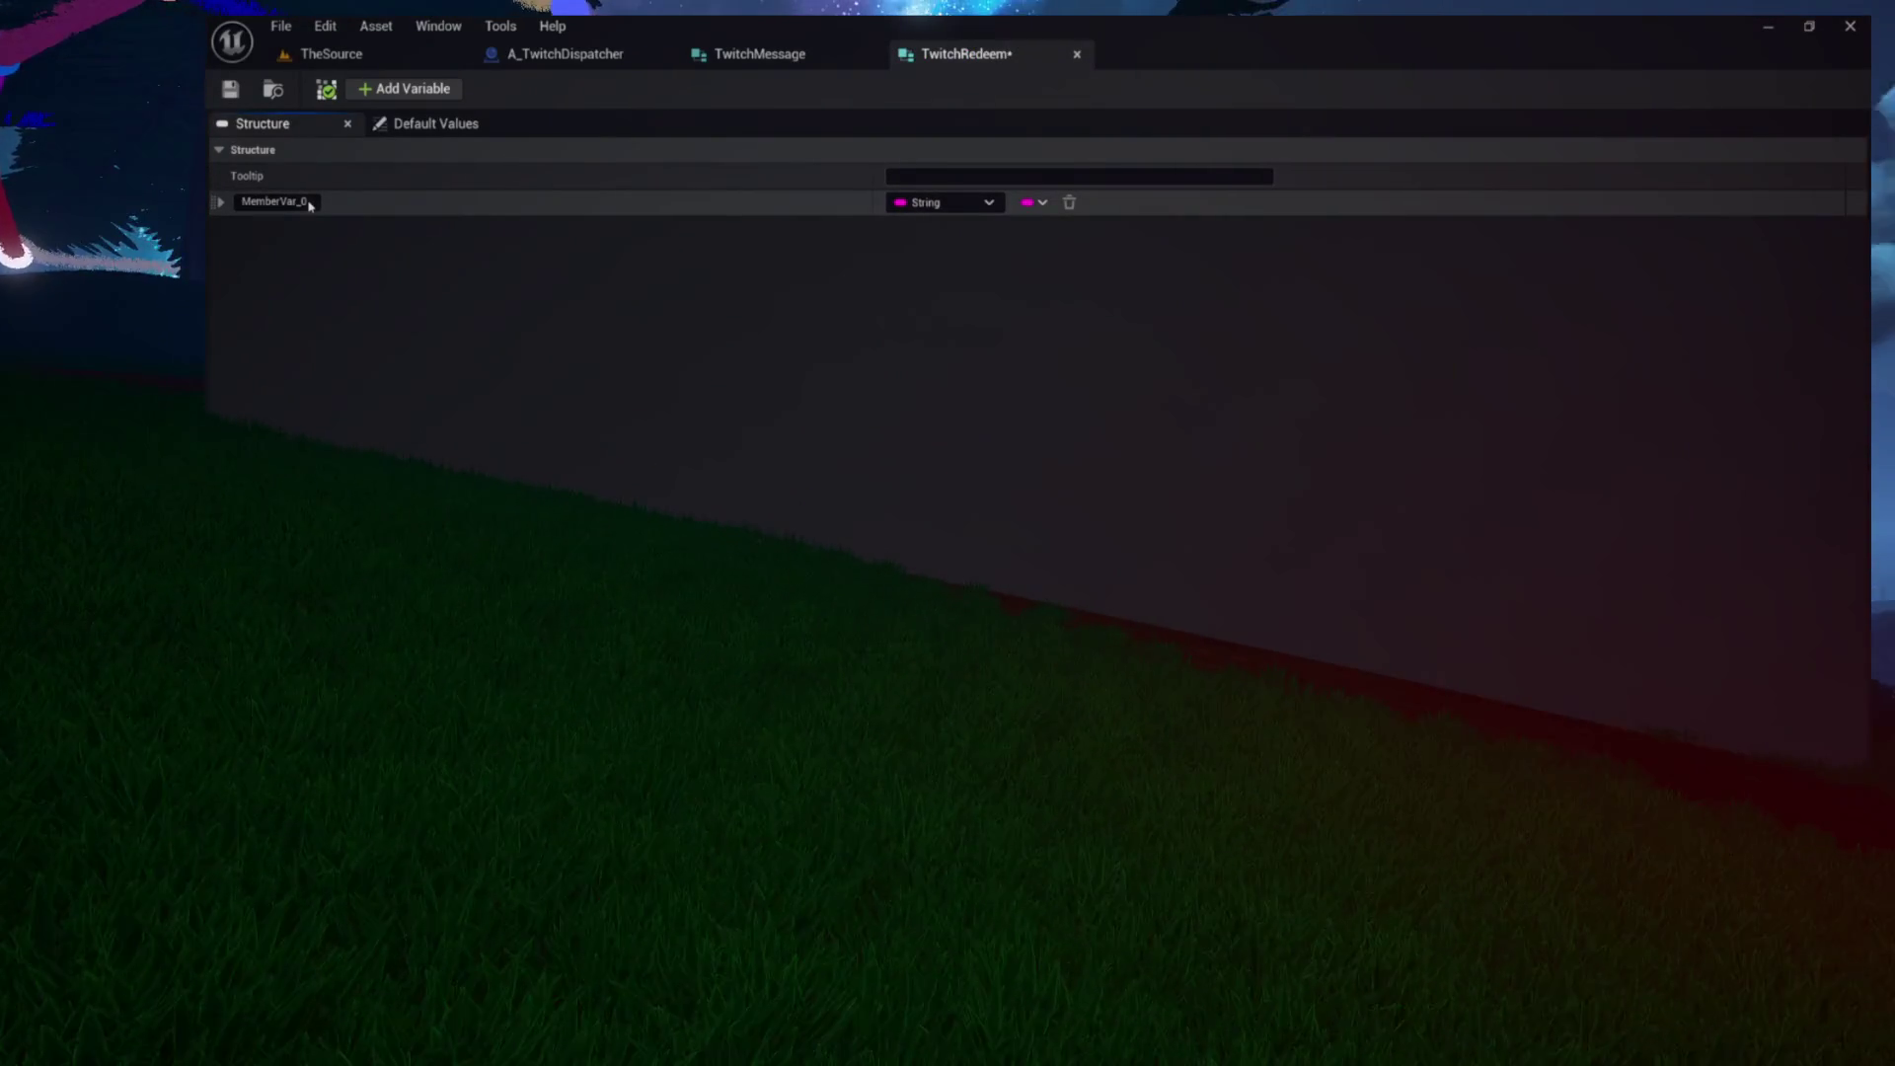
{"action": "type", "text": "T"}
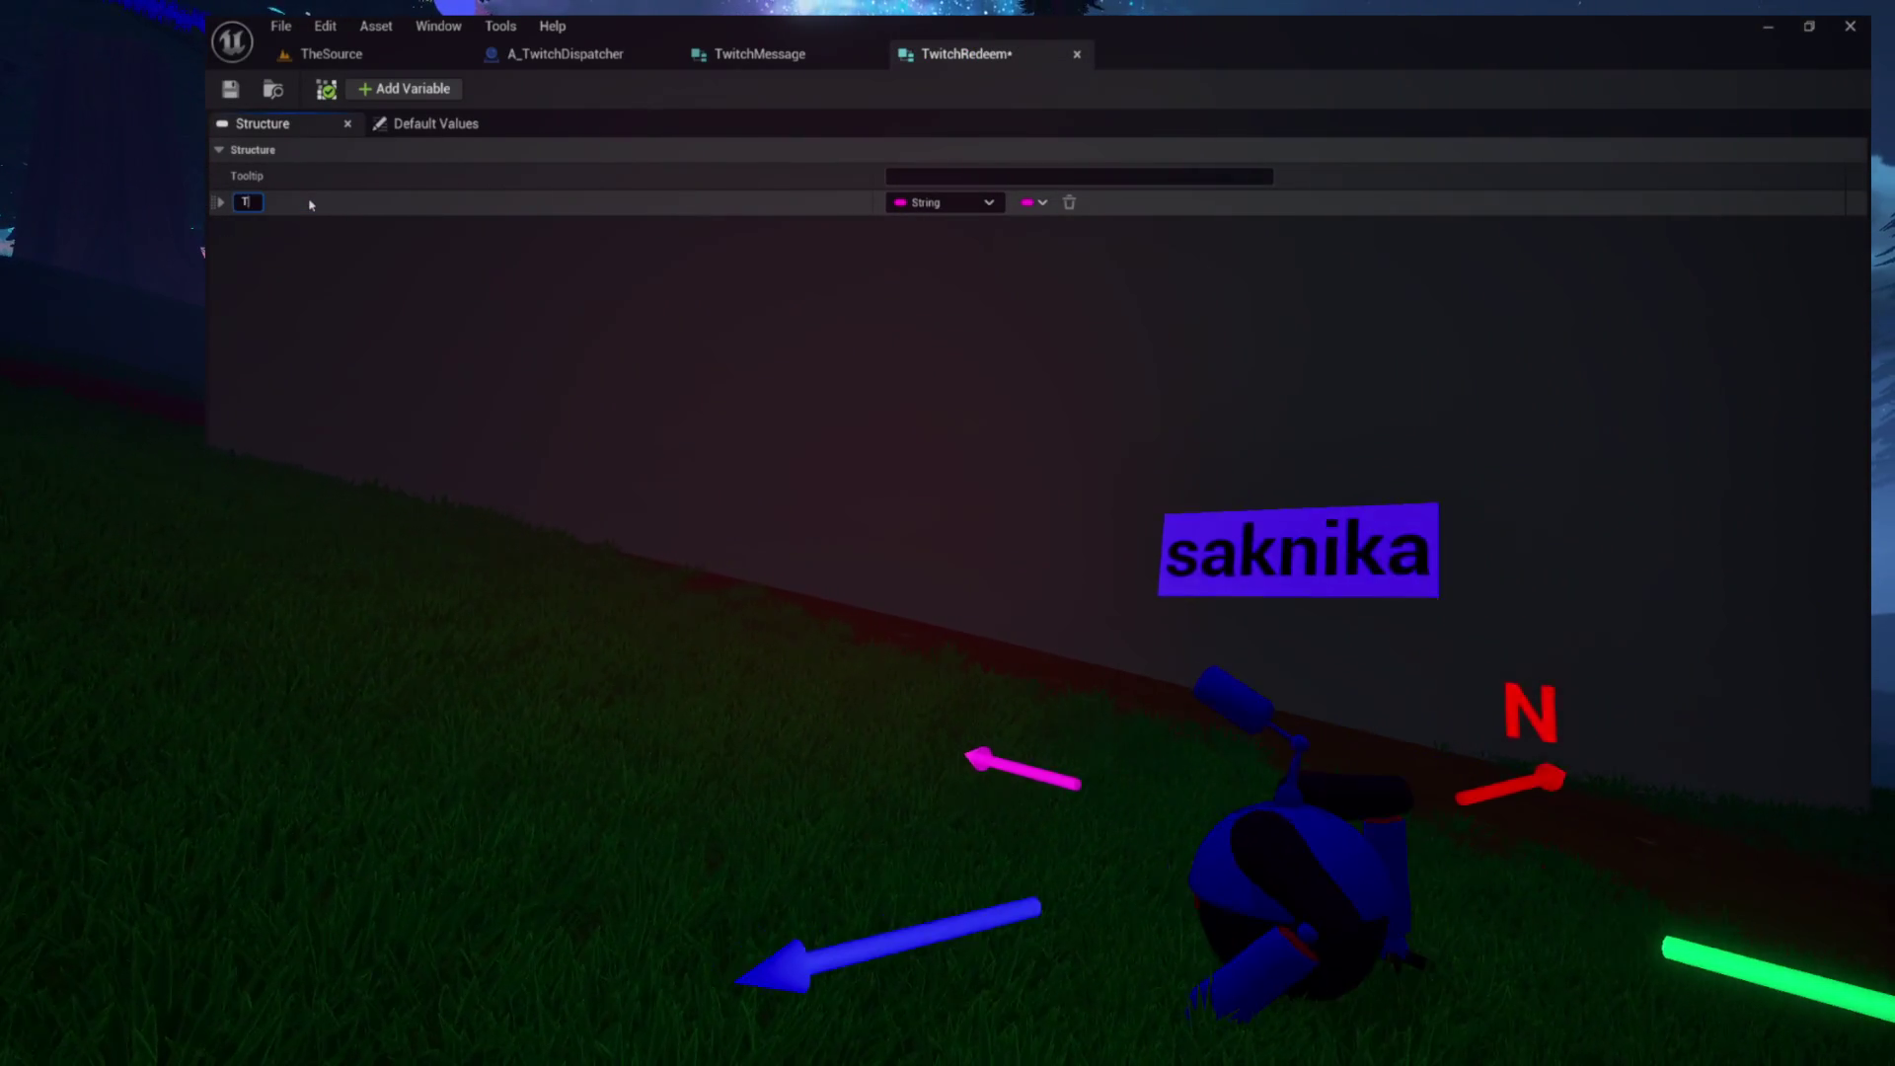
{"action": "type", "text": "itle"}
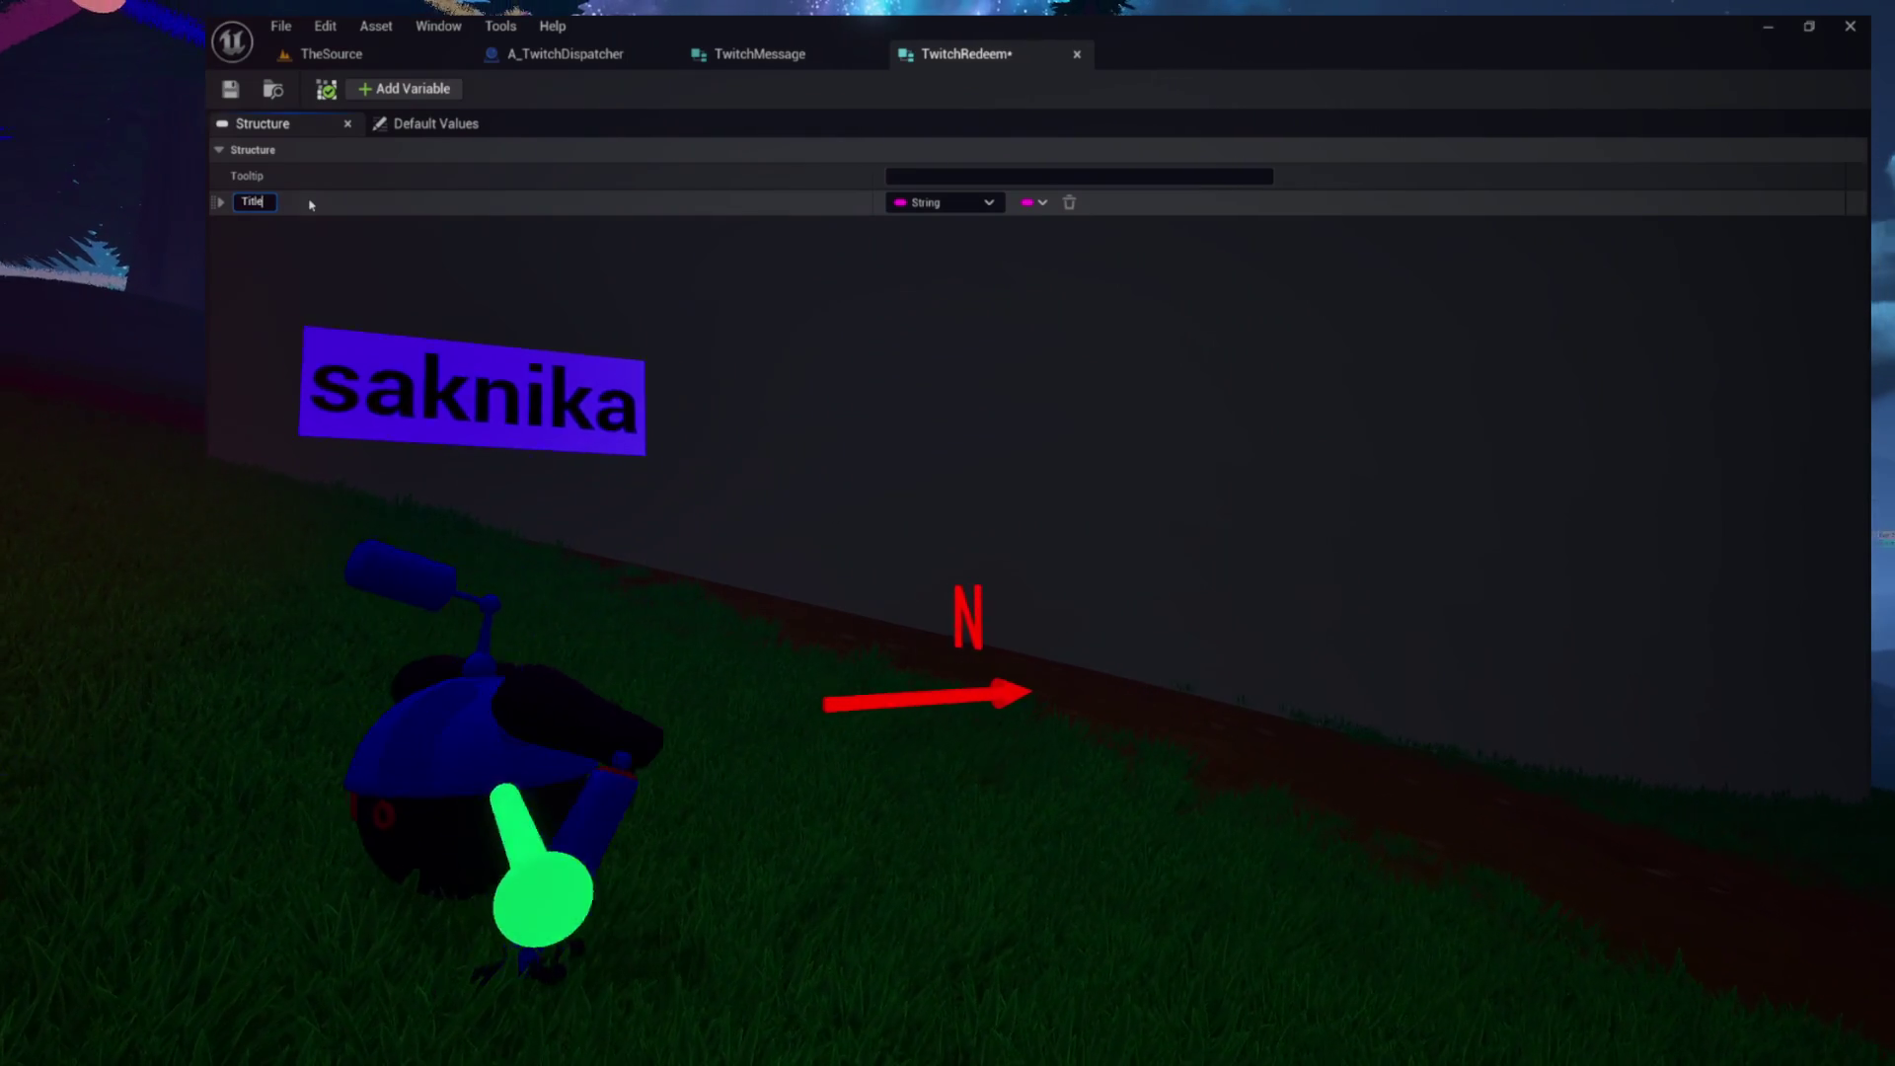
{"action": "key", "text": "Return"}
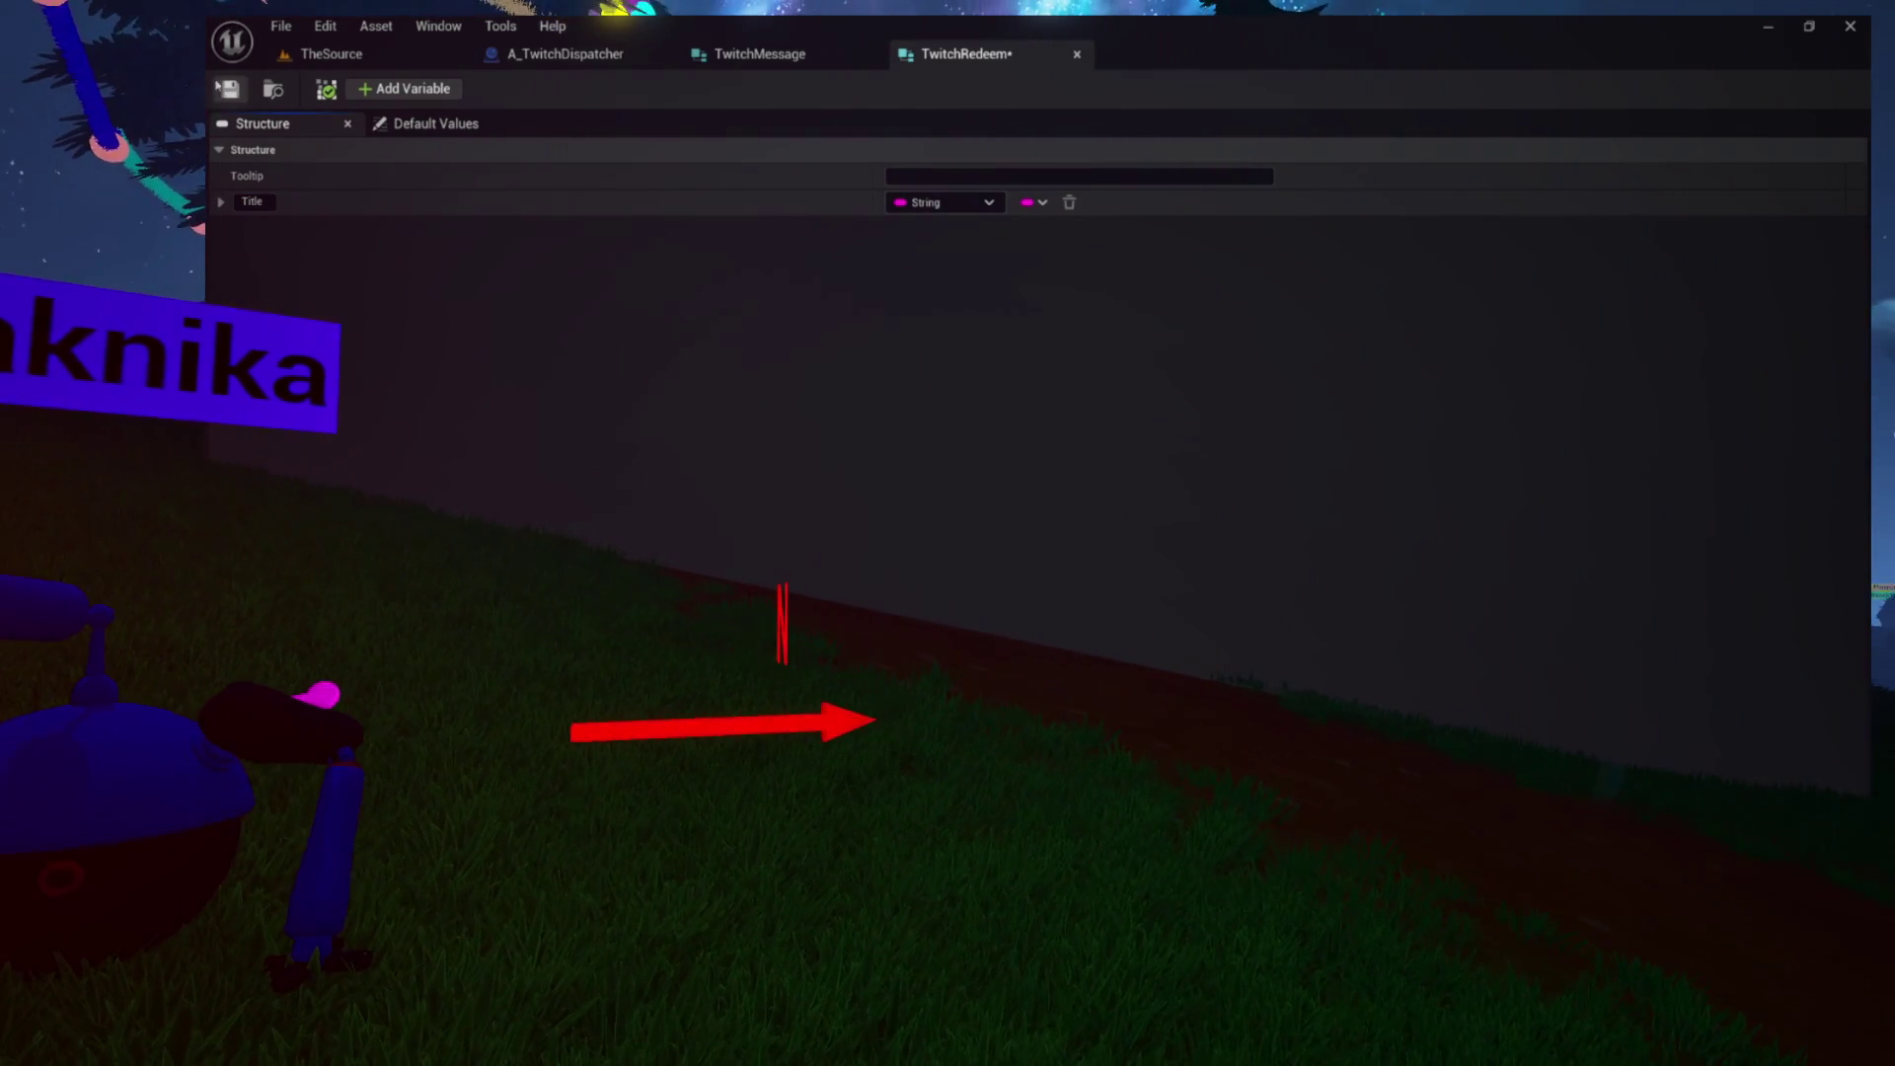
{"action": "left_click", "coordinate": [516, 55]}
Add a Break Channel Points Custom Event on the Notification and show all its pins
{"action": "mouse_move", "coordinate": [807, 538]}
{"action": "left_mouse_down"}
{"action": "mouse_move", "coordinate": [983, 392]}
{"action": "mouse_move", "coordinate": [709, 480]}
{"action": "mouse_move", "coordinate": [750, 456]}
{"action": "mouse_move", "coordinate": [879, 566]}
{"action": "left_mouse_up"}
{"action": "type", "text": "br"}
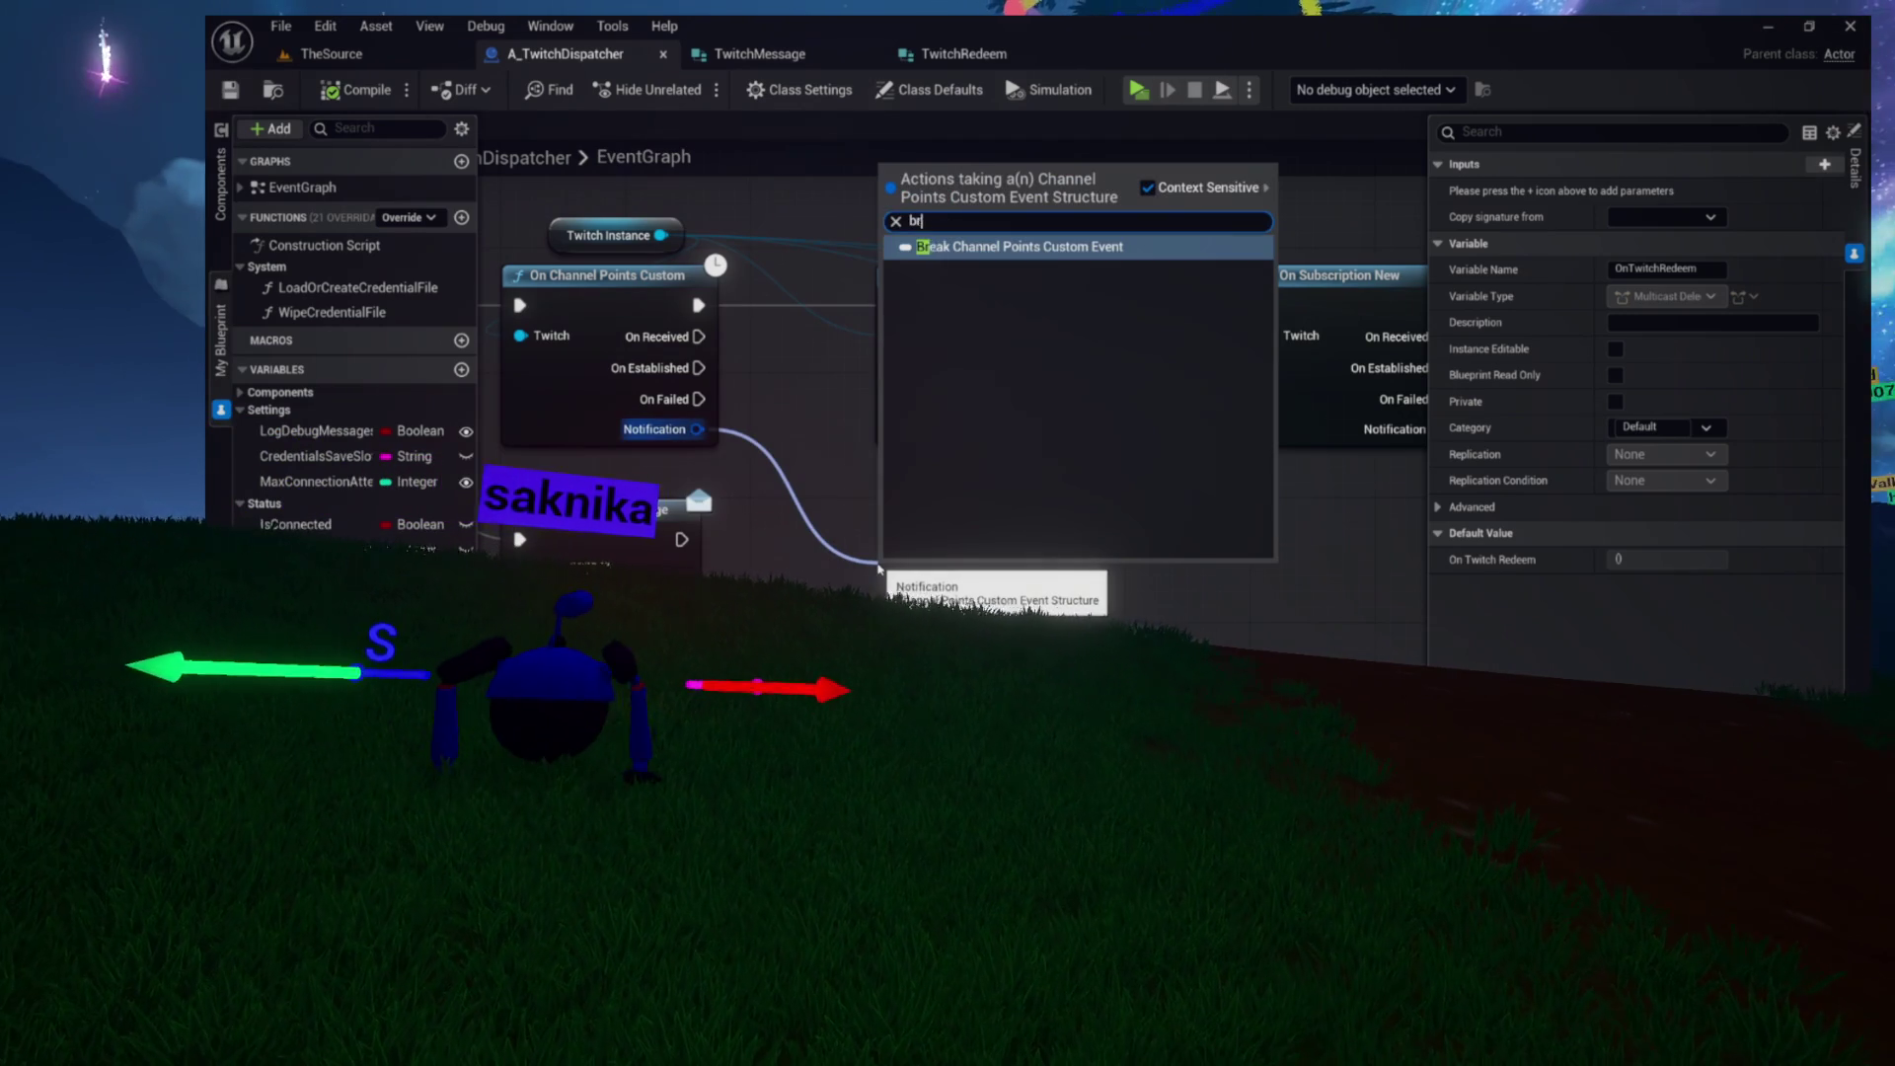
{"action": "type", "text": "ea"}
{"action": "left_click", "coordinate": [975, 252]}
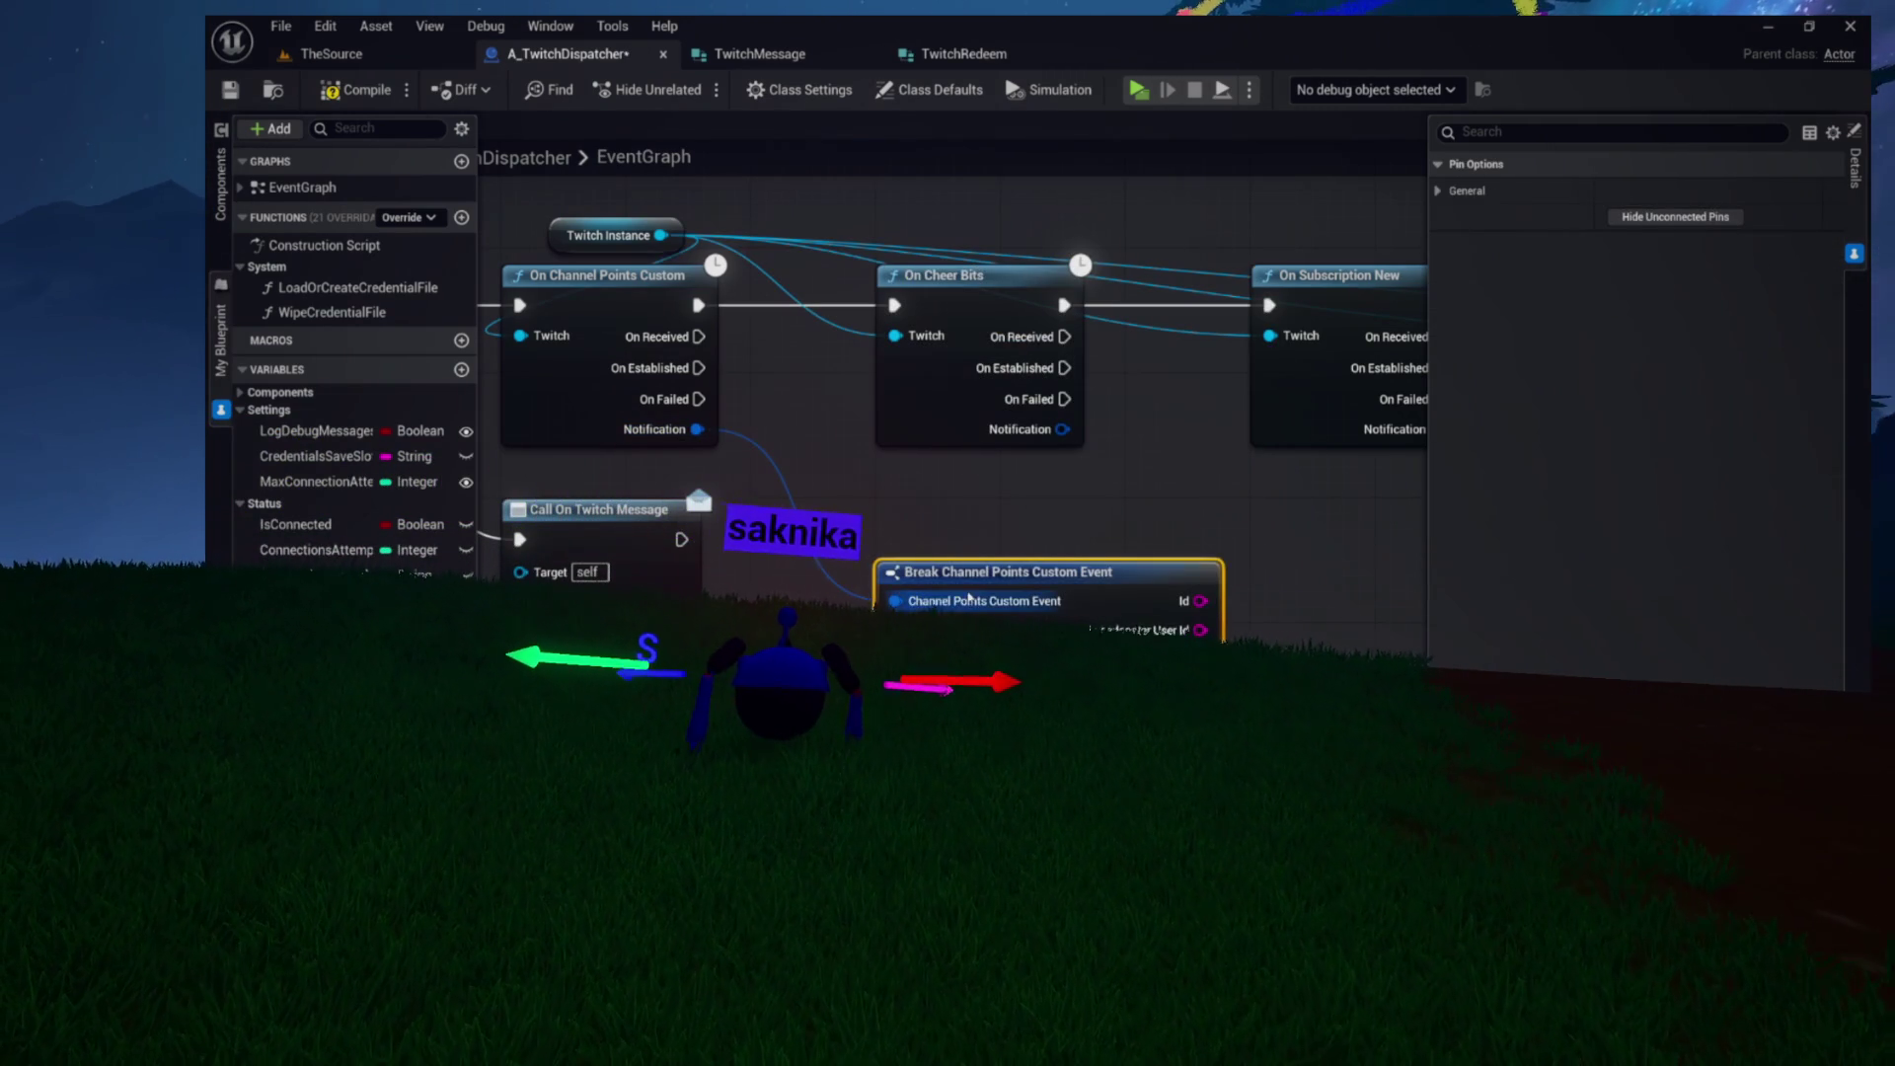
{"action": "left_click_drag", "start_coordinate": [896, 551], "coordinate": [873, 487]}
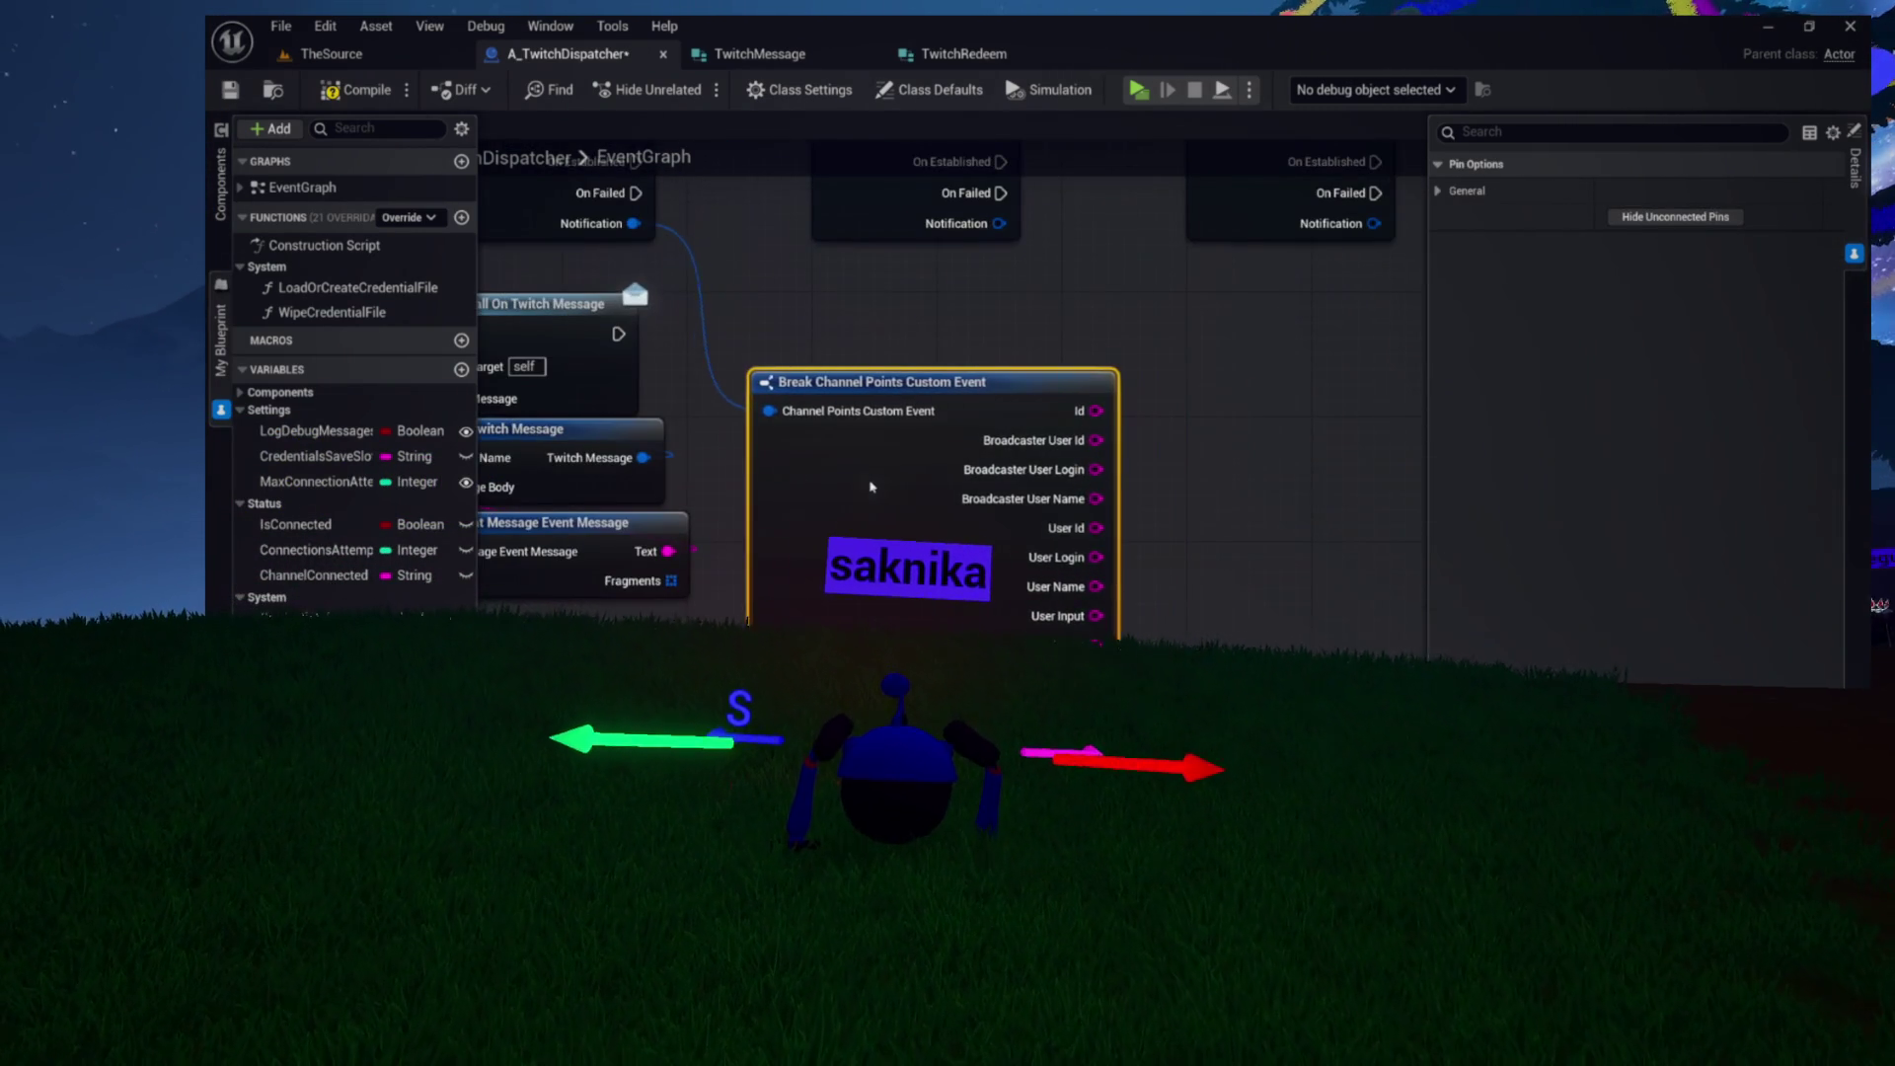
{"action": "mouse_move", "coordinate": [1111, 510]}
{"action": "left_mouse_down"}
{"action": "mouse_move", "coordinate": [890, 493]}
{"action": "mouse_move", "coordinate": [883, 545]}
{"action": "mouse_move", "coordinate": [1064, 607]}
{"action": "left_mouse_up"}
Break the Reward into Title, Cost and Prompt, then return to TwitchRedeem
{"action": "type", "text": "brea"}
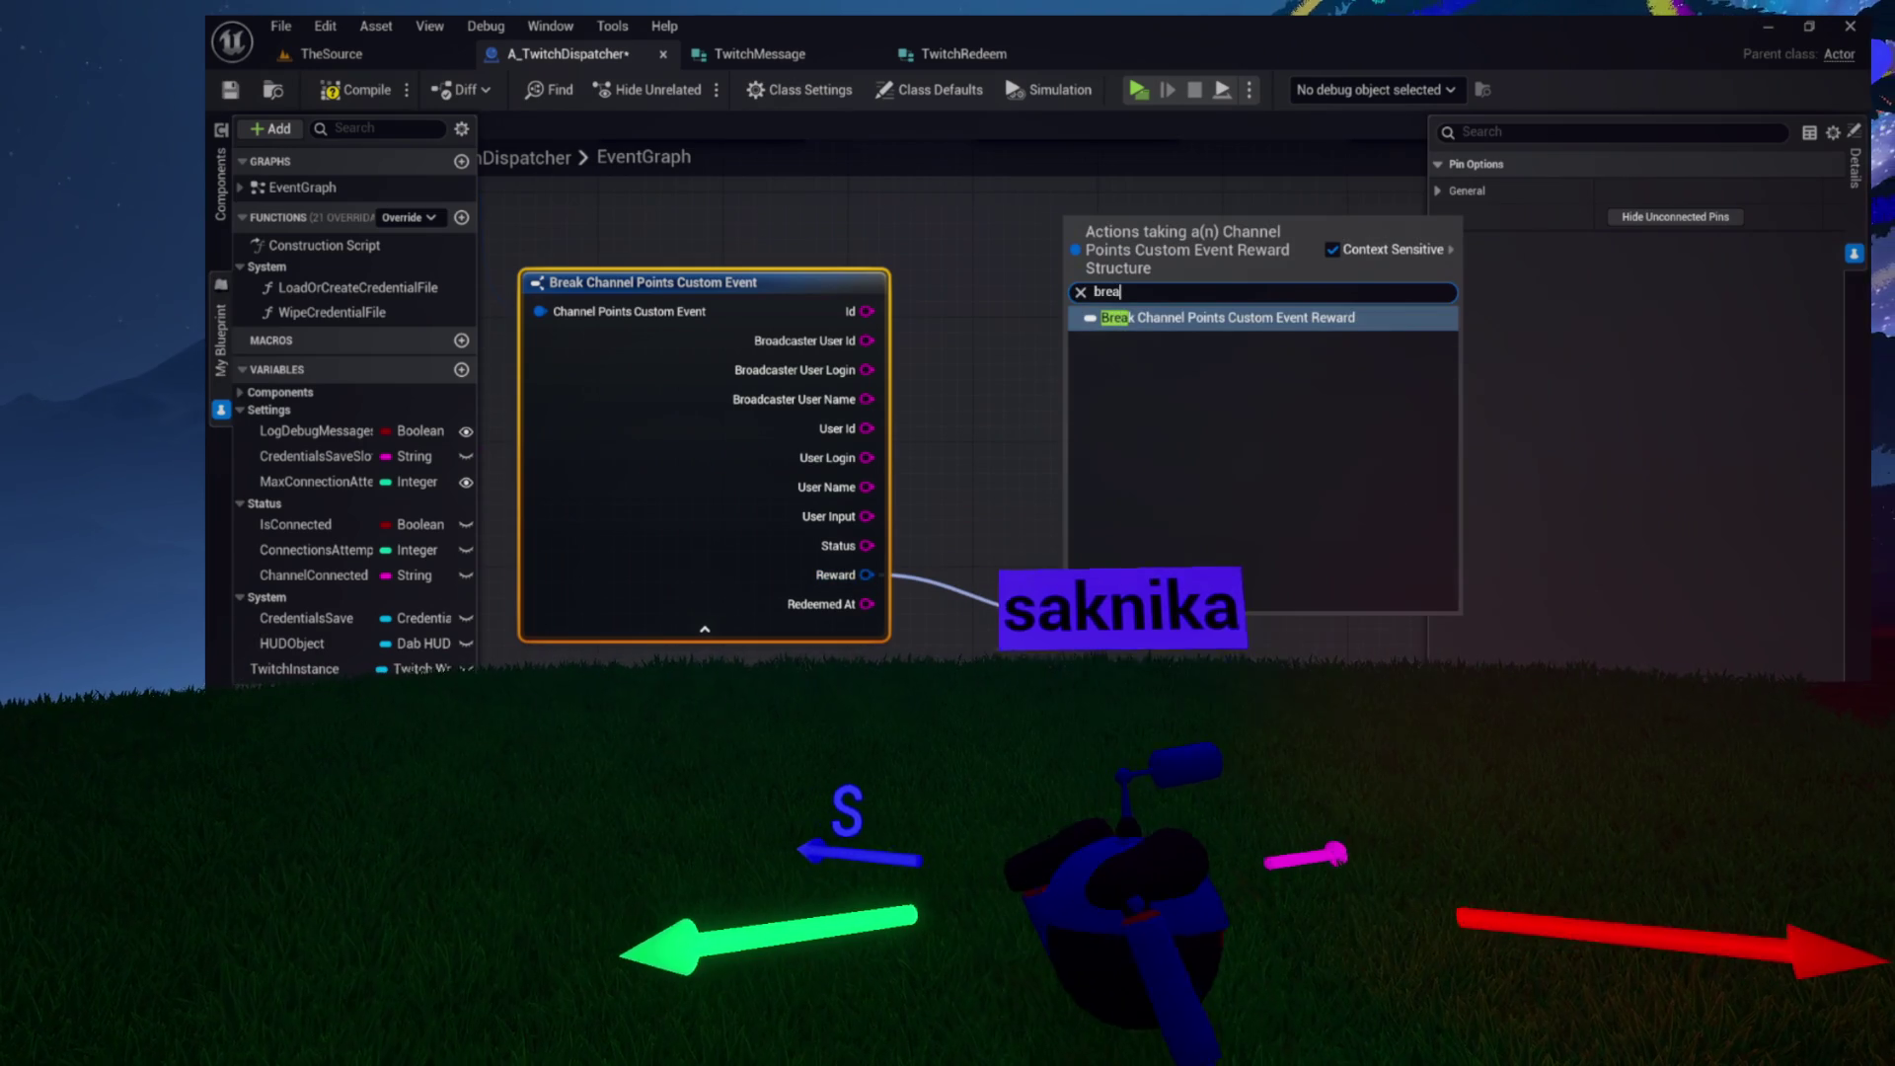
{"action": "left_click", "coordinate": [1147, 318]}
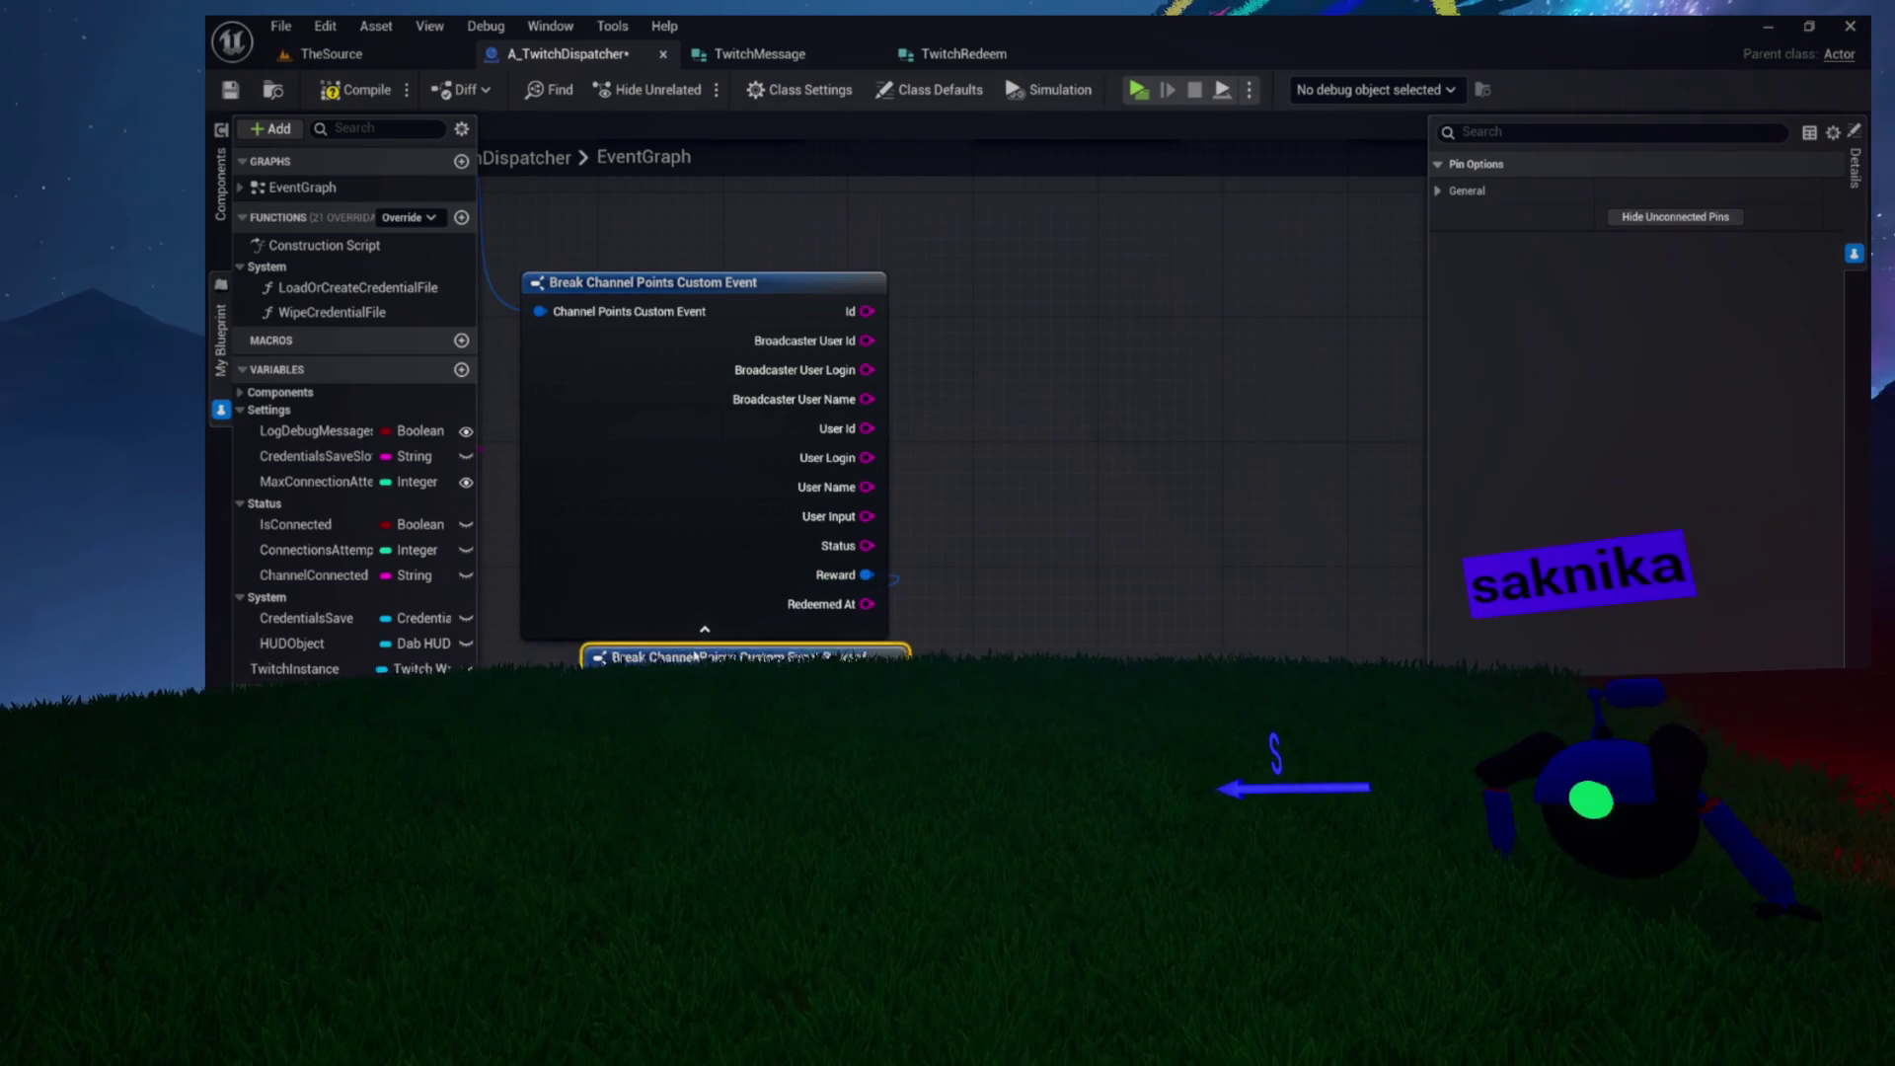
{"action": "left_click_drag", "start_coordinate": [930, 593], "coordinate": [1068, 590]}
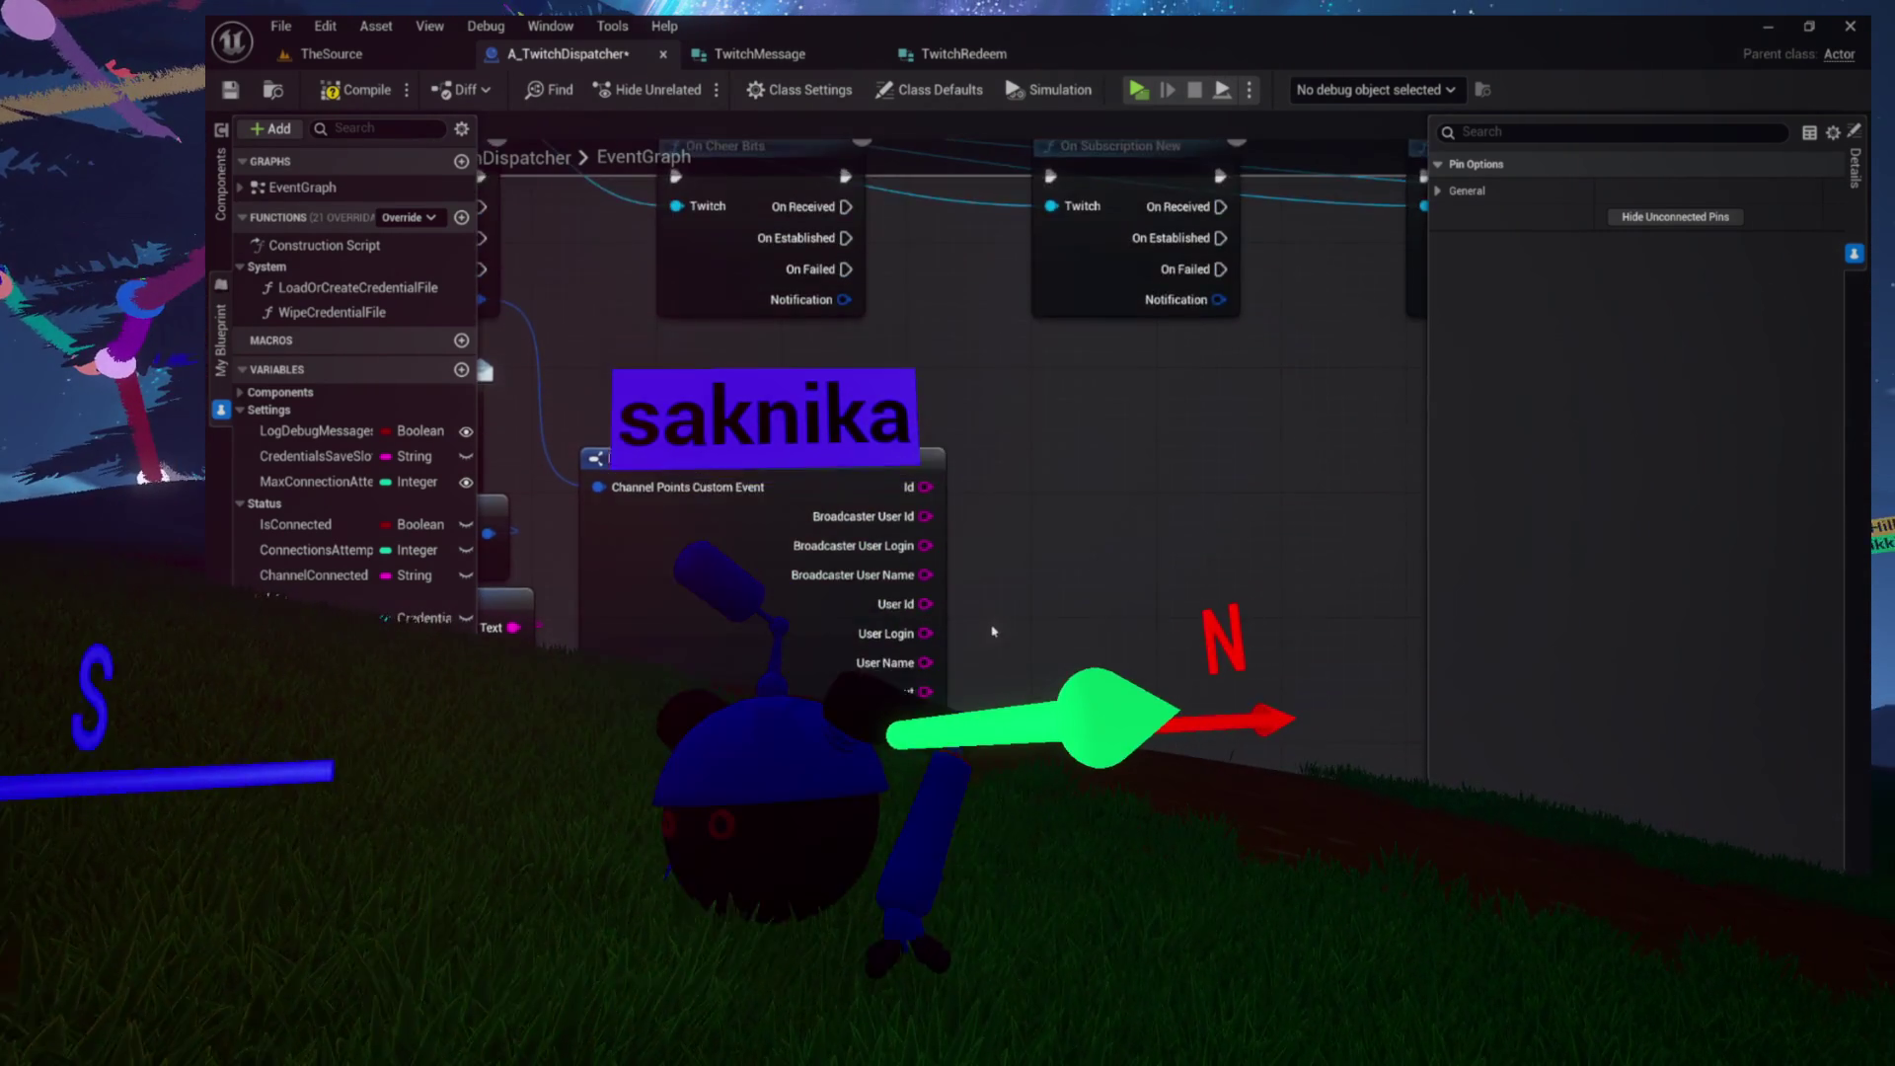
{"action": "mouse_move", "coordinate": [1020, 516]}
{"action": "left_mouse_down"}
{"action": "mouse_move", "coordinate": [1016, 652]}
{"action": "mouse_move", "coordinate": [1142, 589]}
{"action": "mouse_move", "coordinate": [1070, 545]}
{"action": "mouse_move", "coordinate": [1076, 427]}
{"action": "left_mouse_up"}
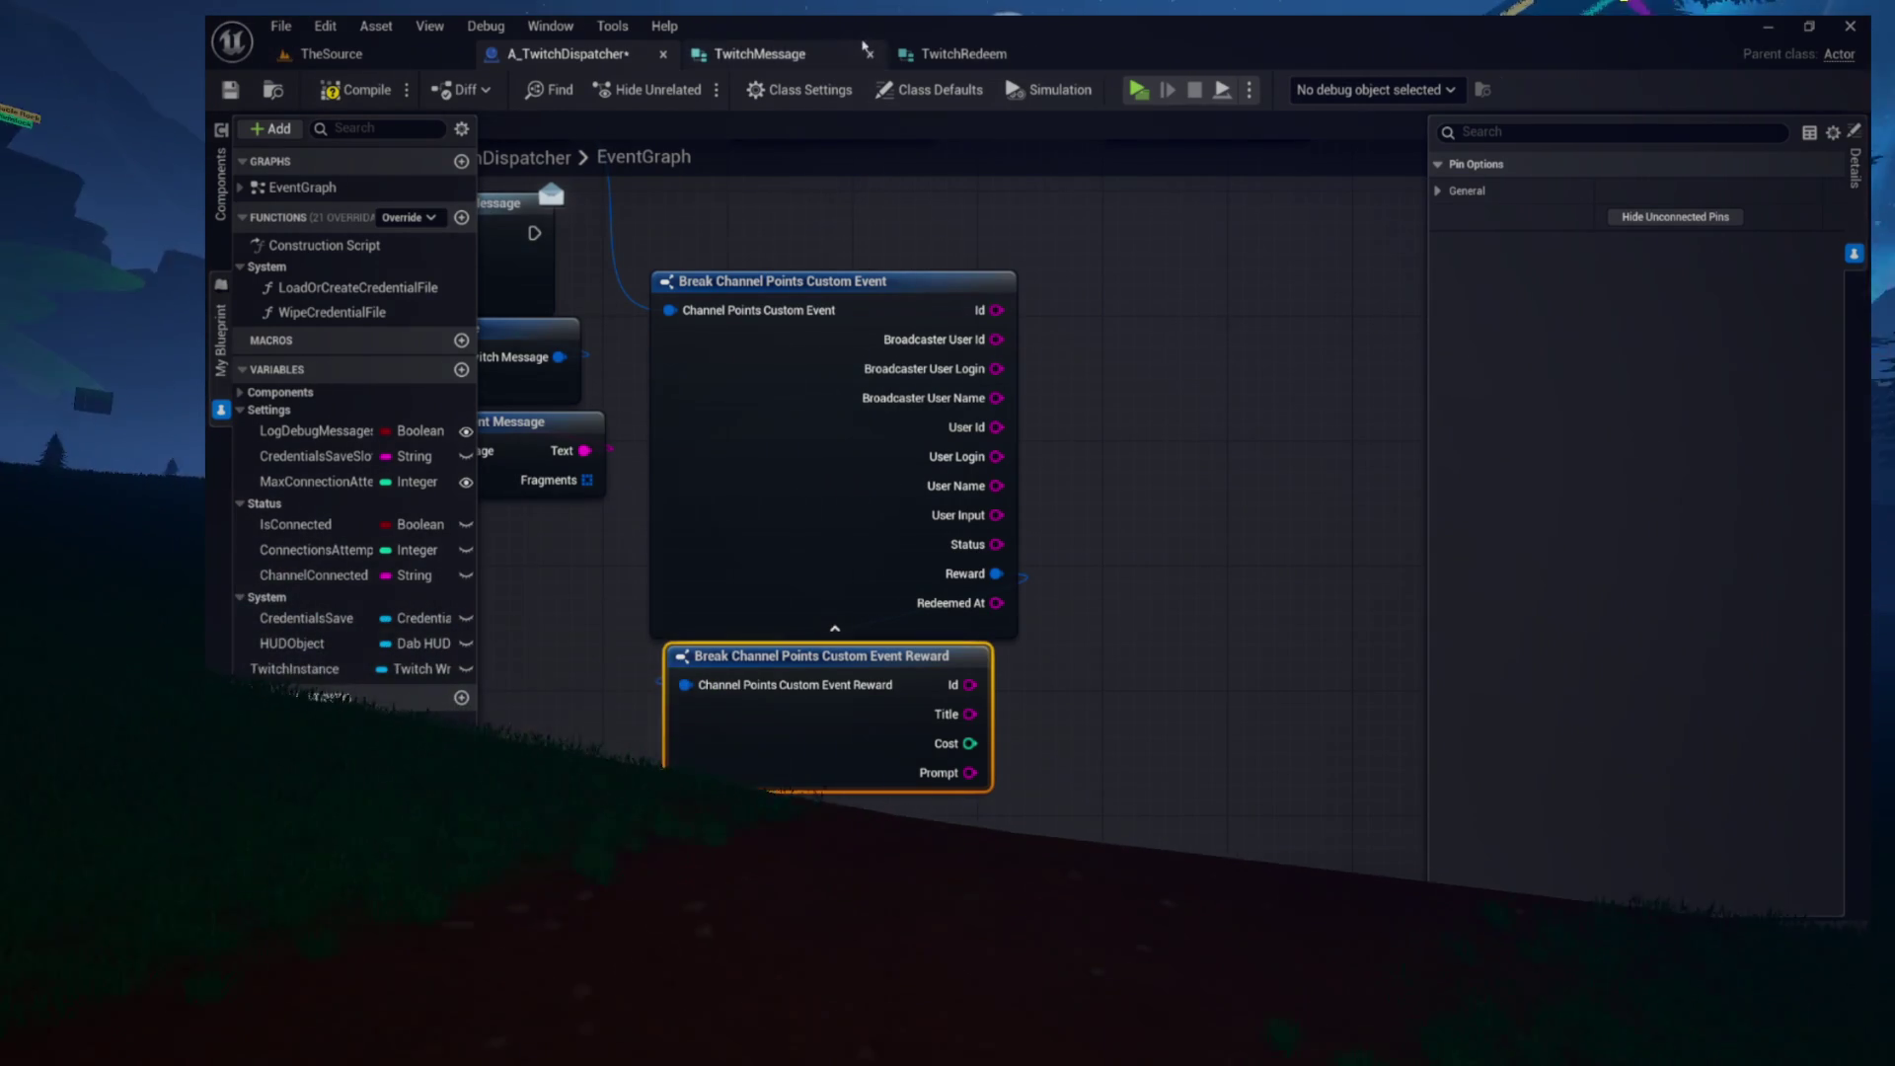
{"action": "left_click", "coordinate": [962, 57]}
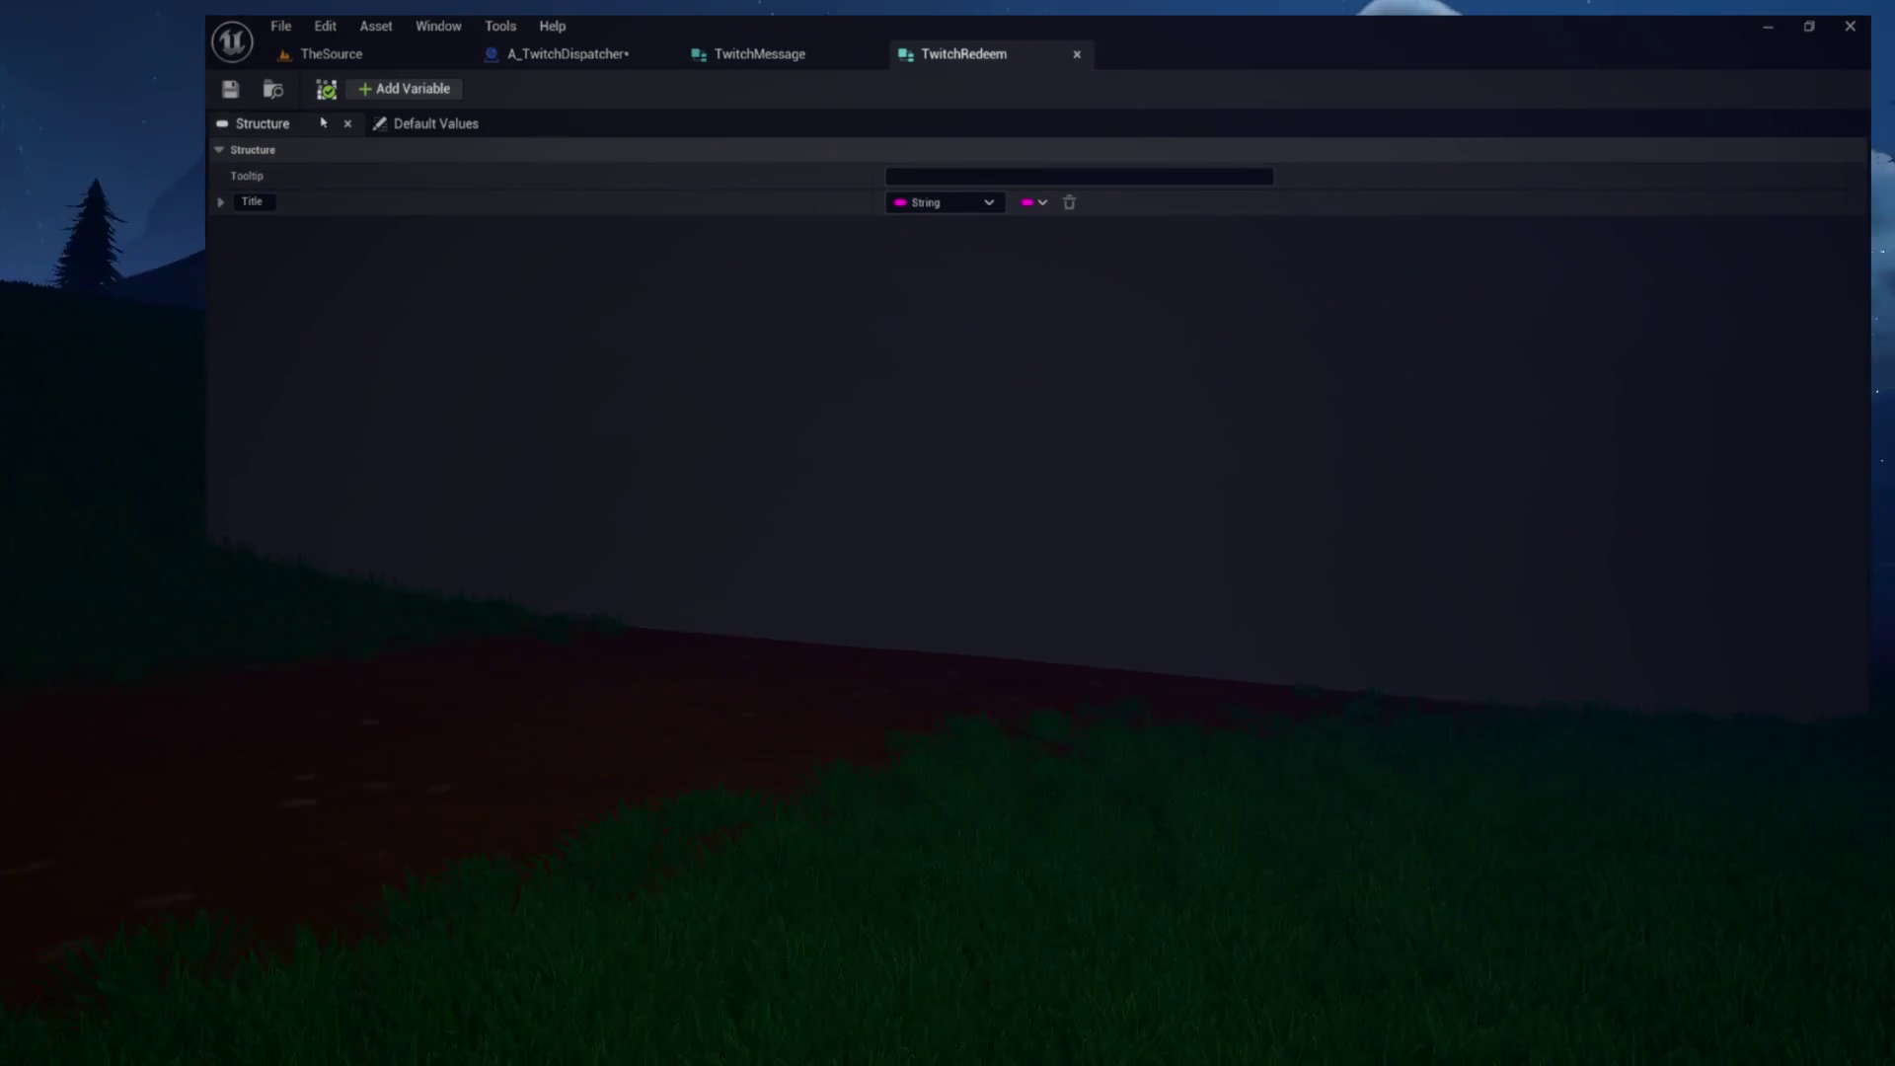
Add a String member named ChatterName to TwitchRedeem
{"action": "left_click", "coordinate": [395, 89]}
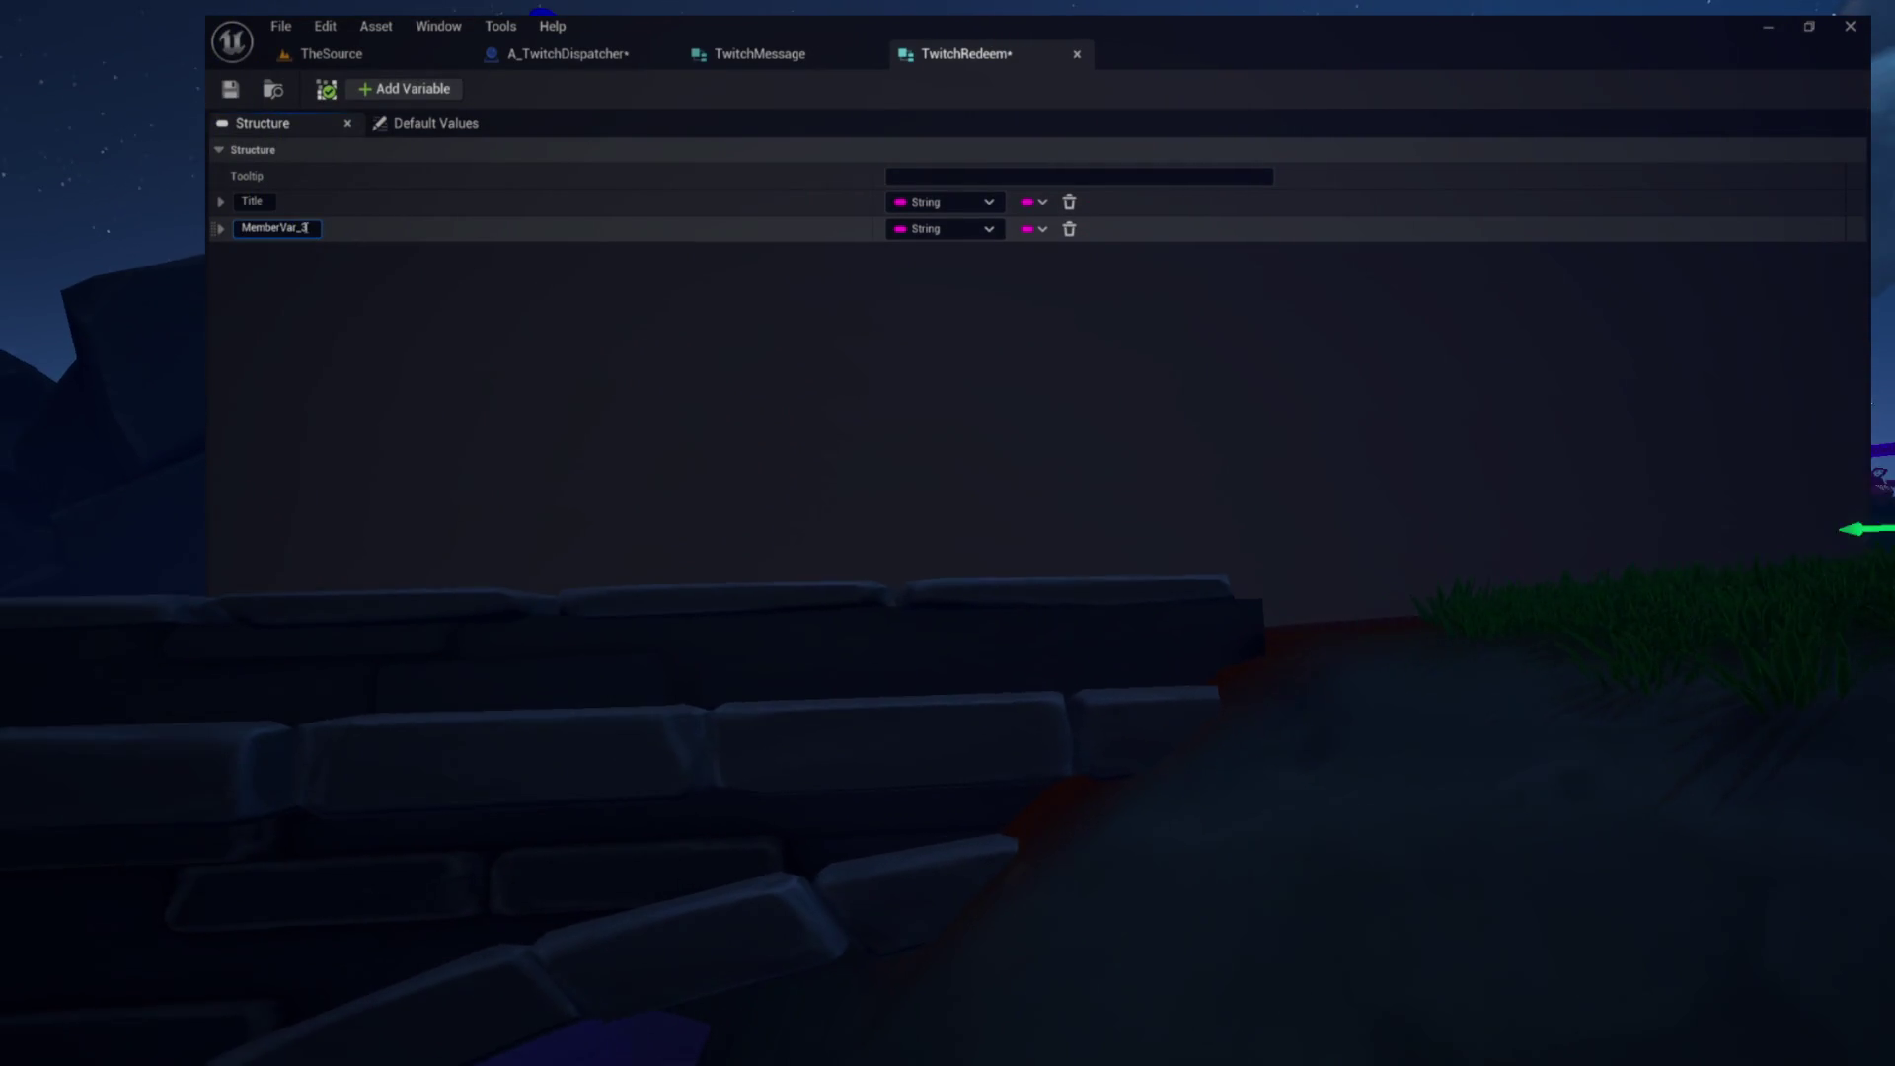
{"action": "left_click", "coordinate": [312, 229]}
{"action": "type", "text": "ChatterName"}
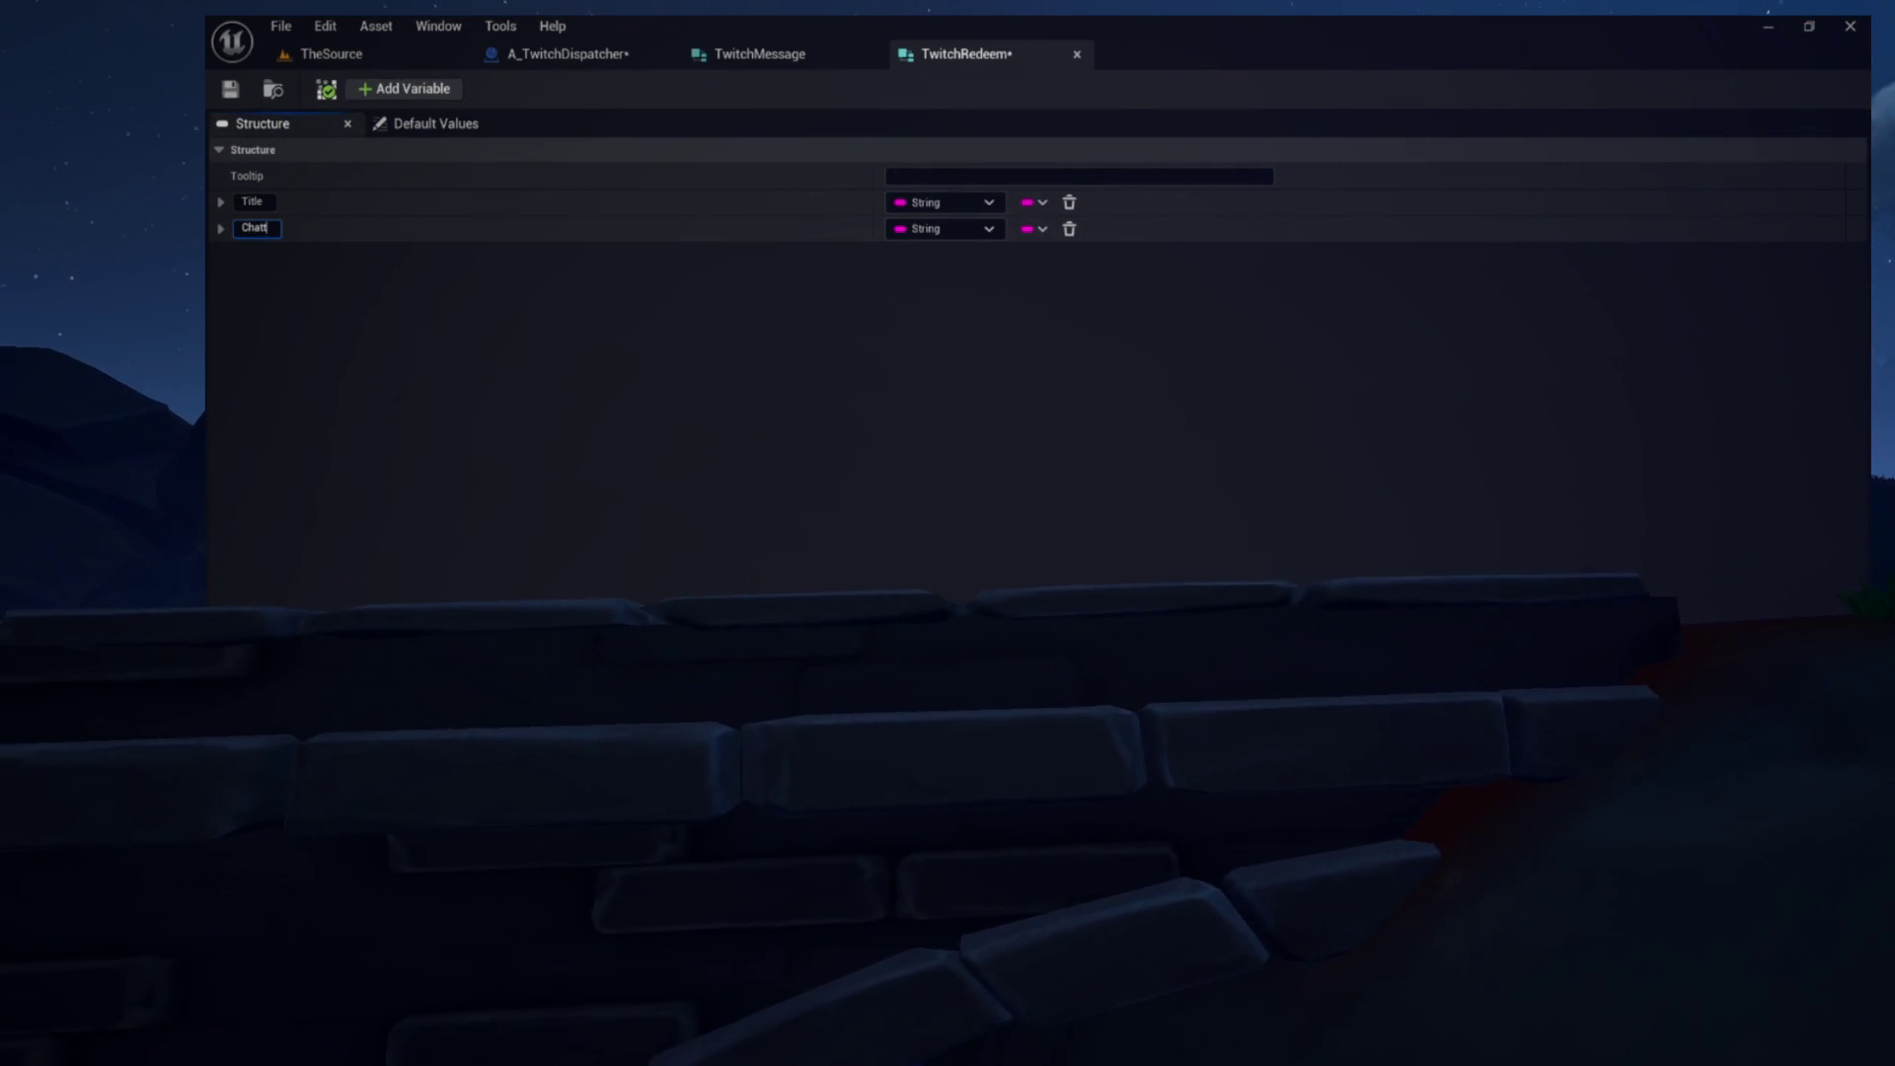
{"action": "key", "text": "Return"}
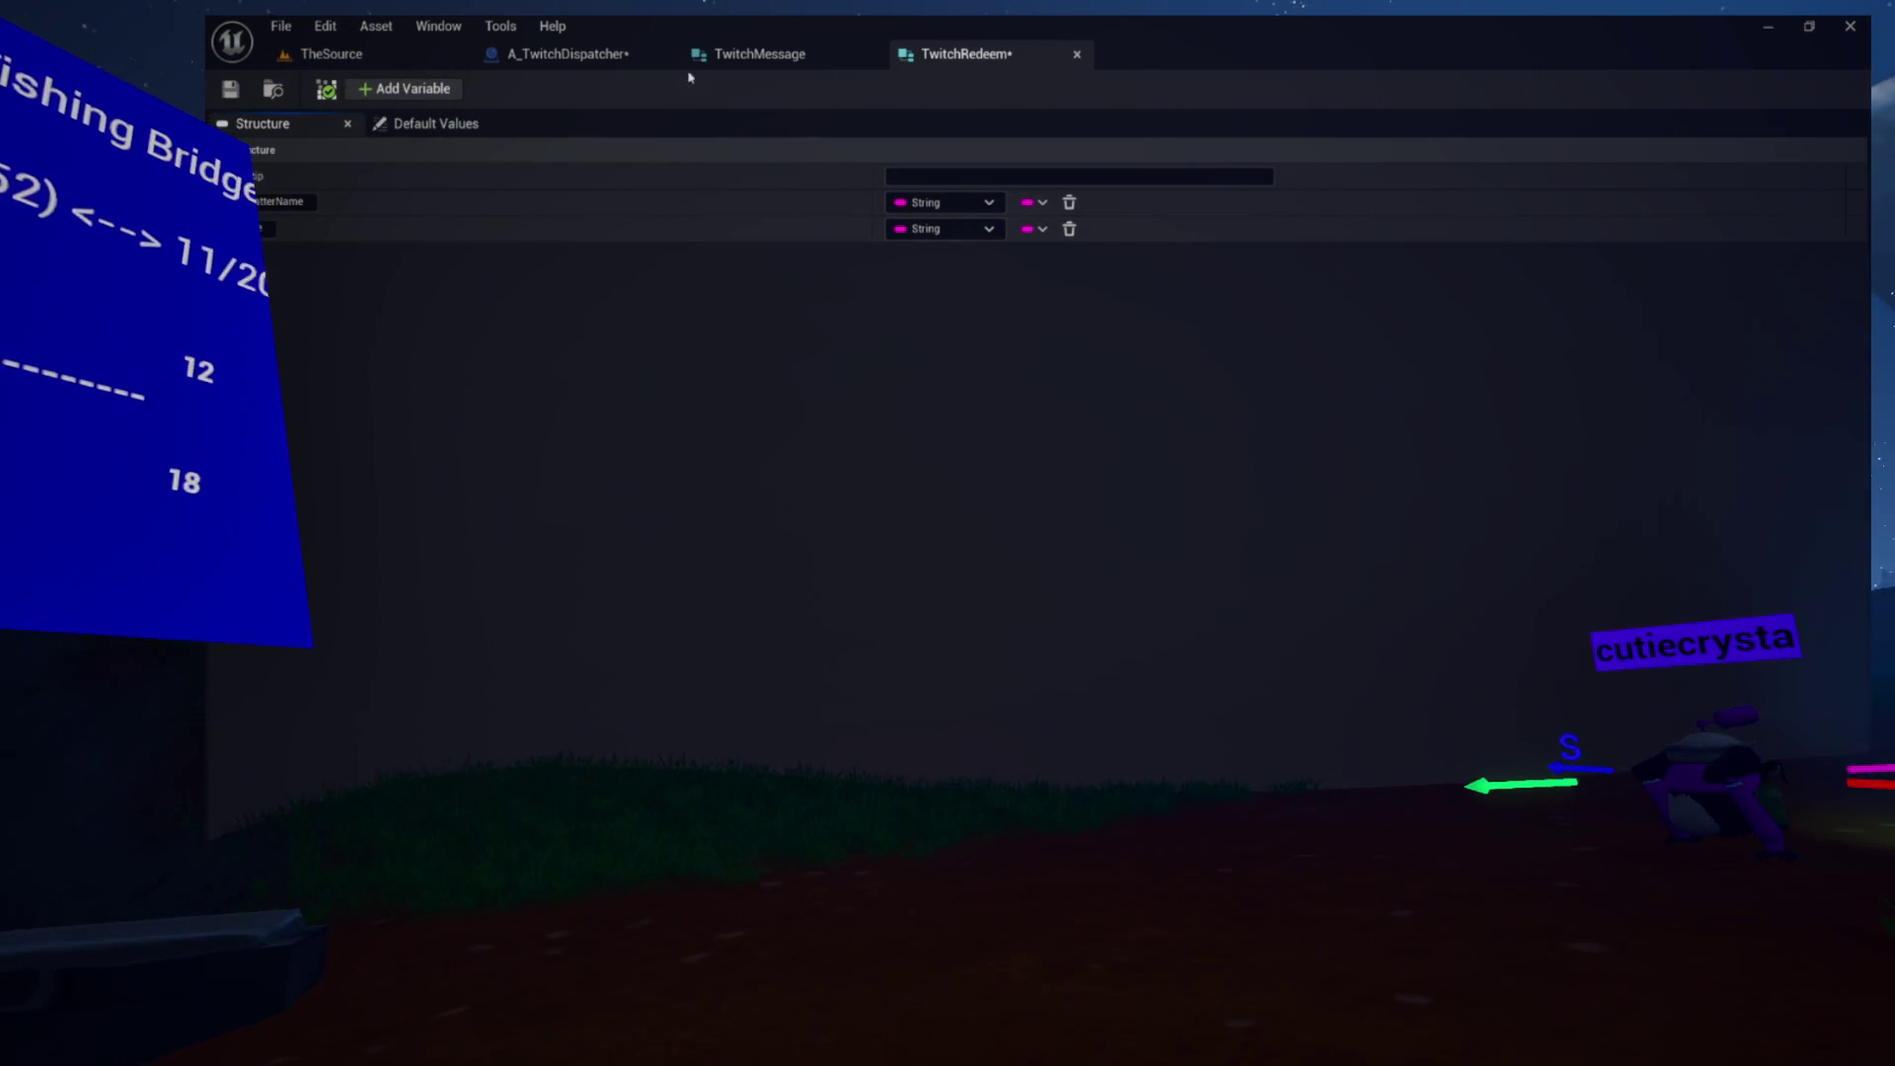
Add a third String member and name it Message
{"action": "left_click", "coordinate": [404, 88]}
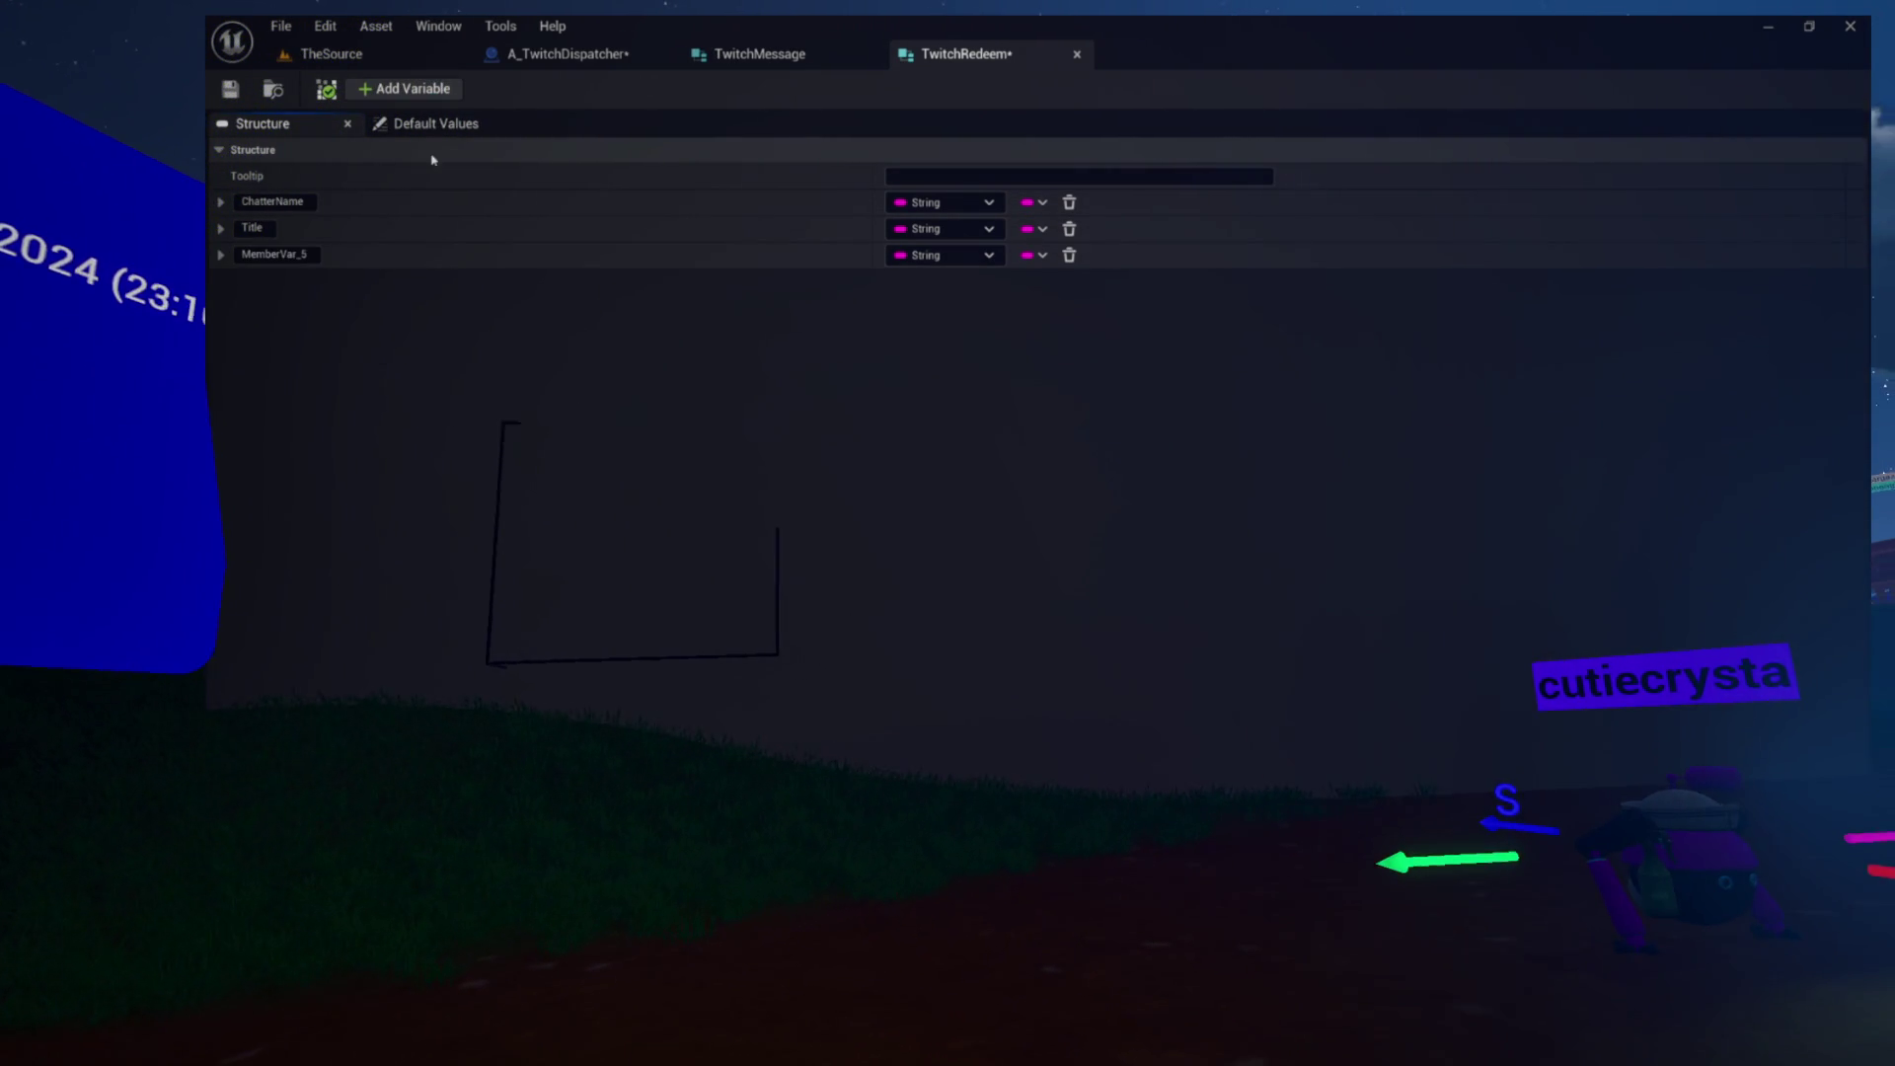
{"action": "left_click", "coordinate": [284, 255]}
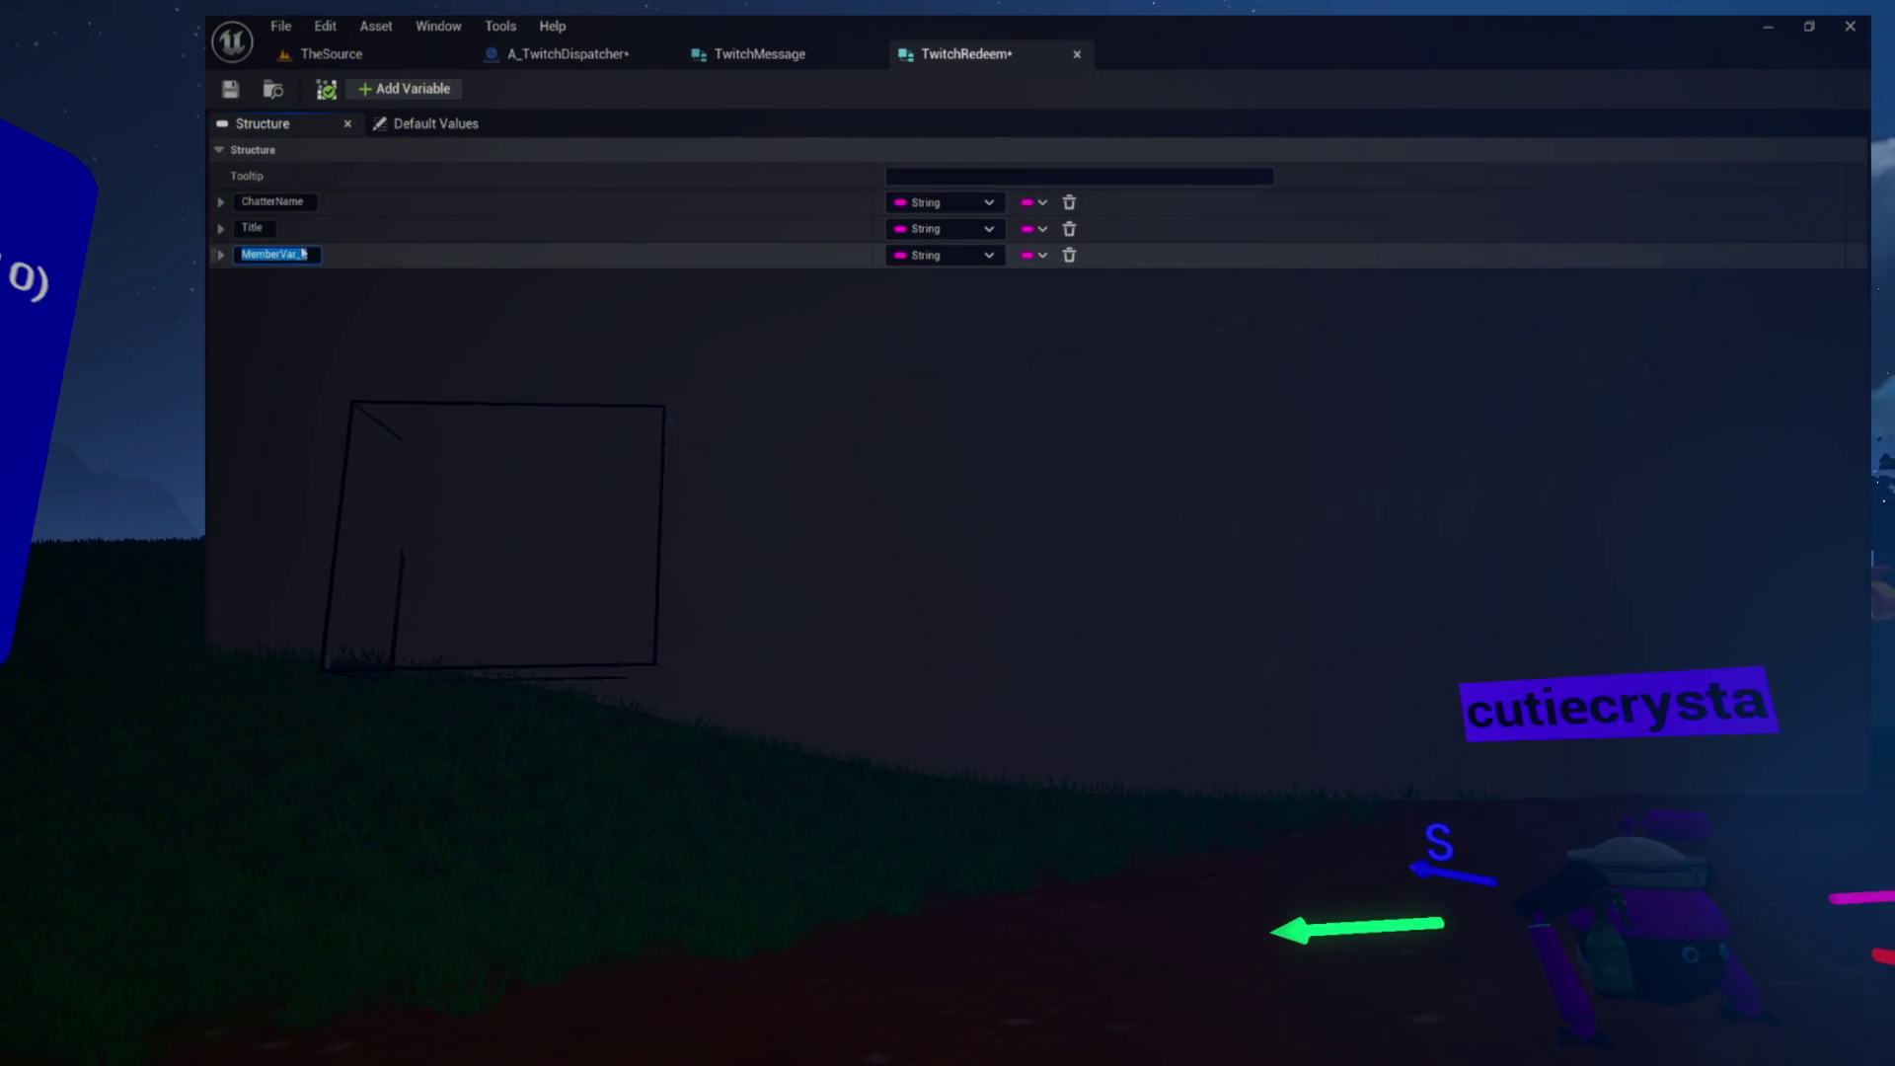
{"action": "type", "text": "Pro"}
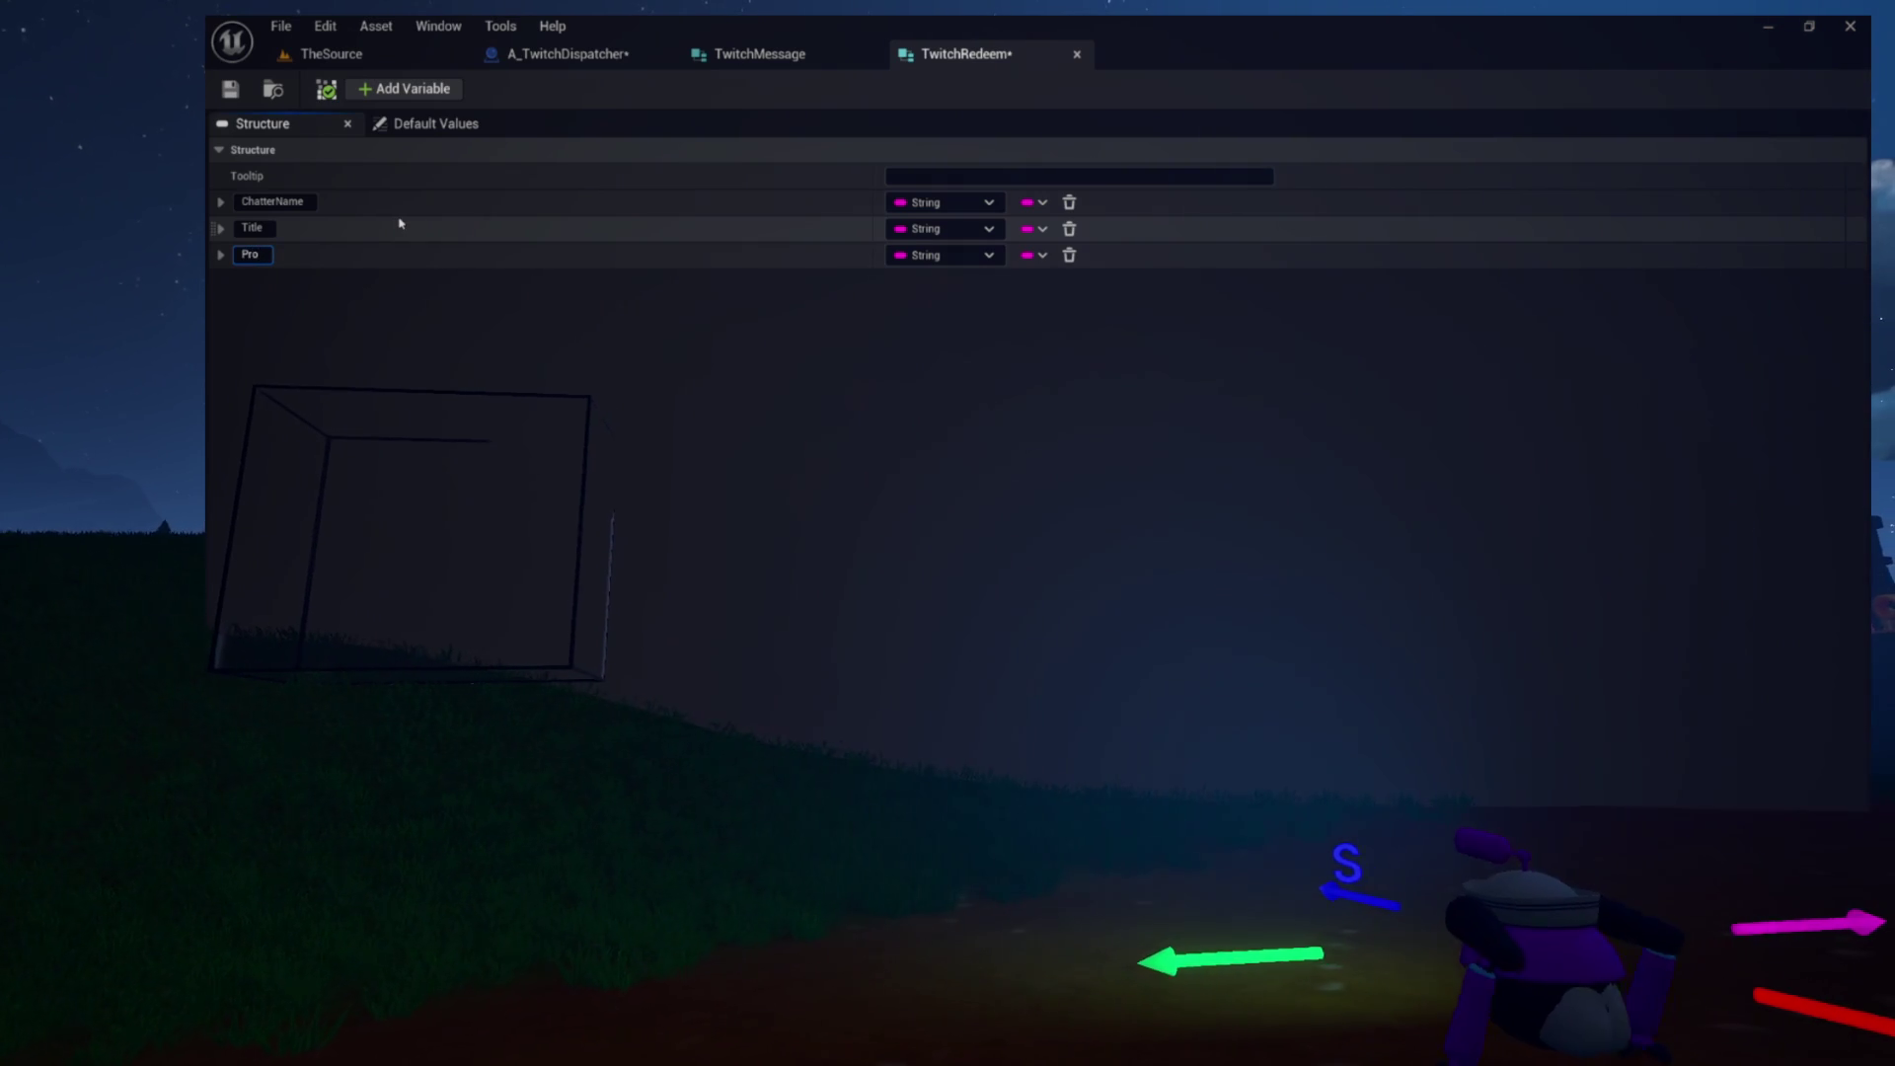
{"action": "type", "text": "mpt"}
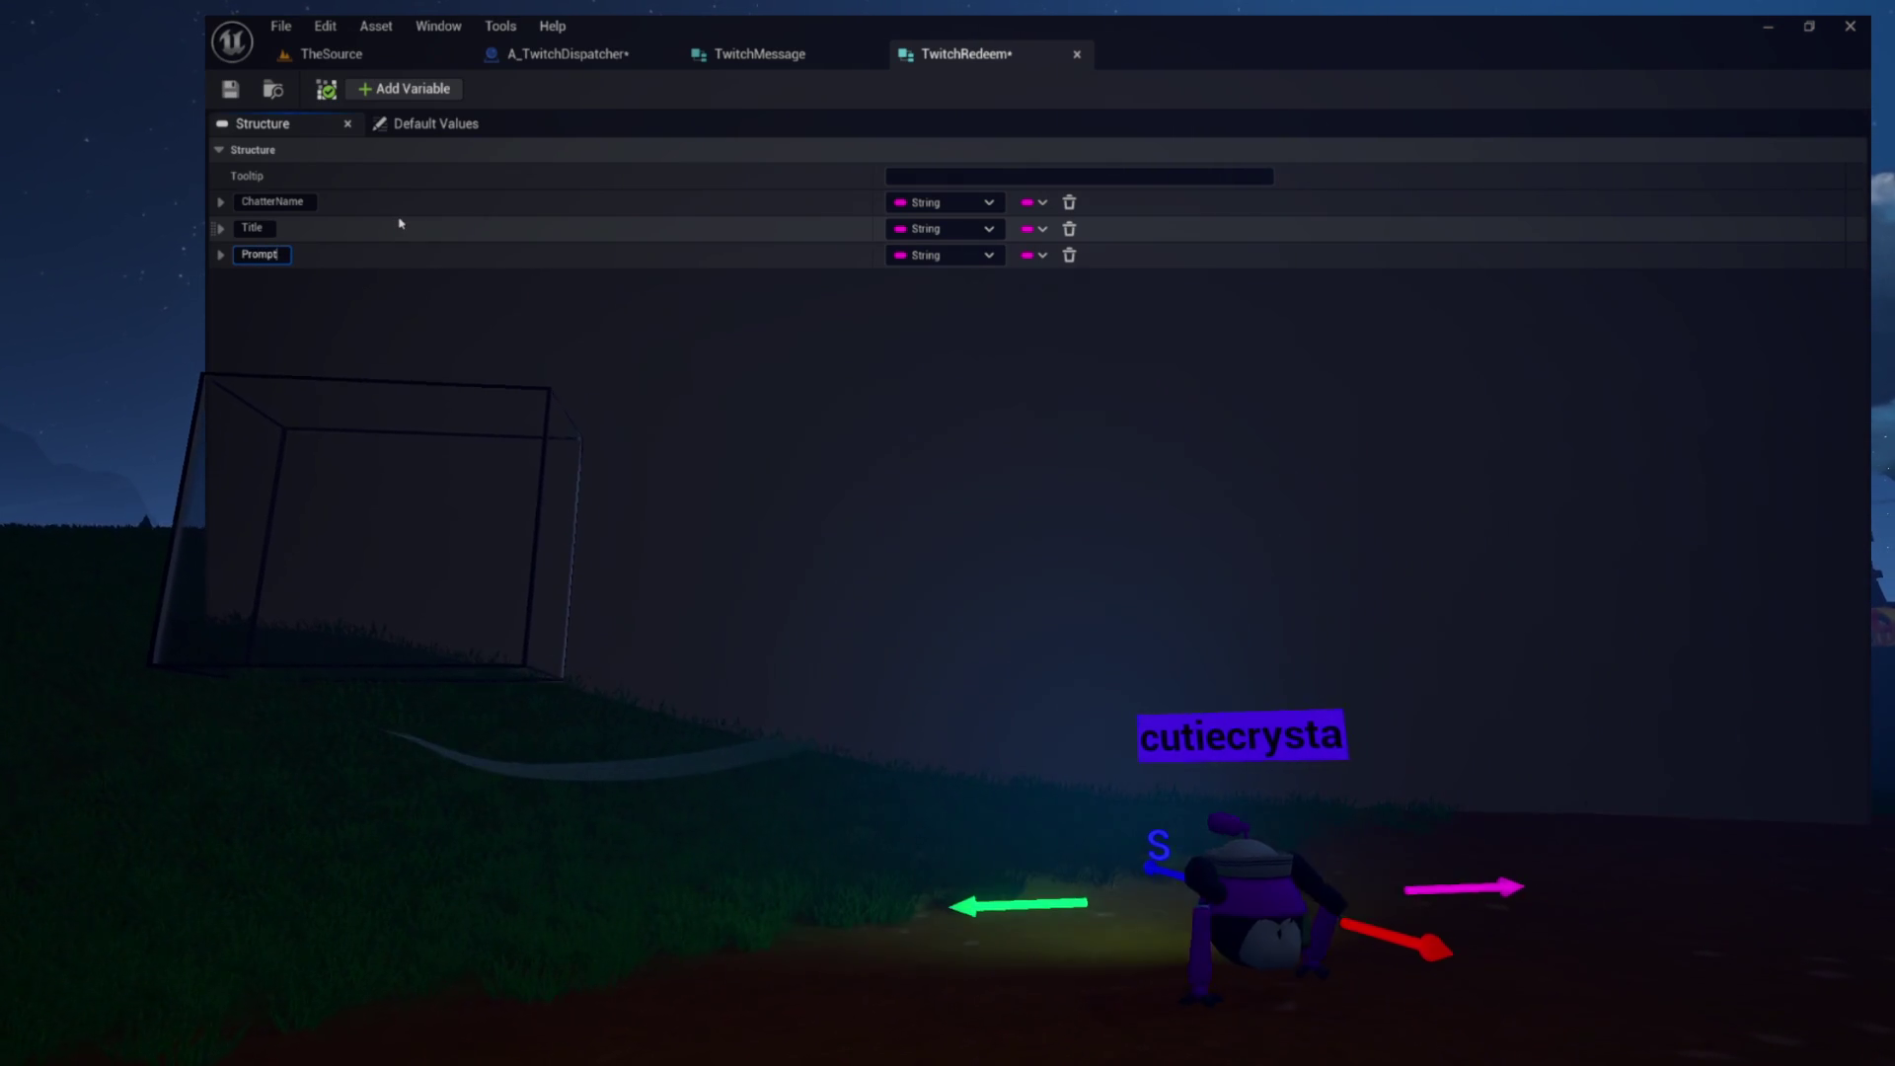
{"action": "key", "text": "Return"}
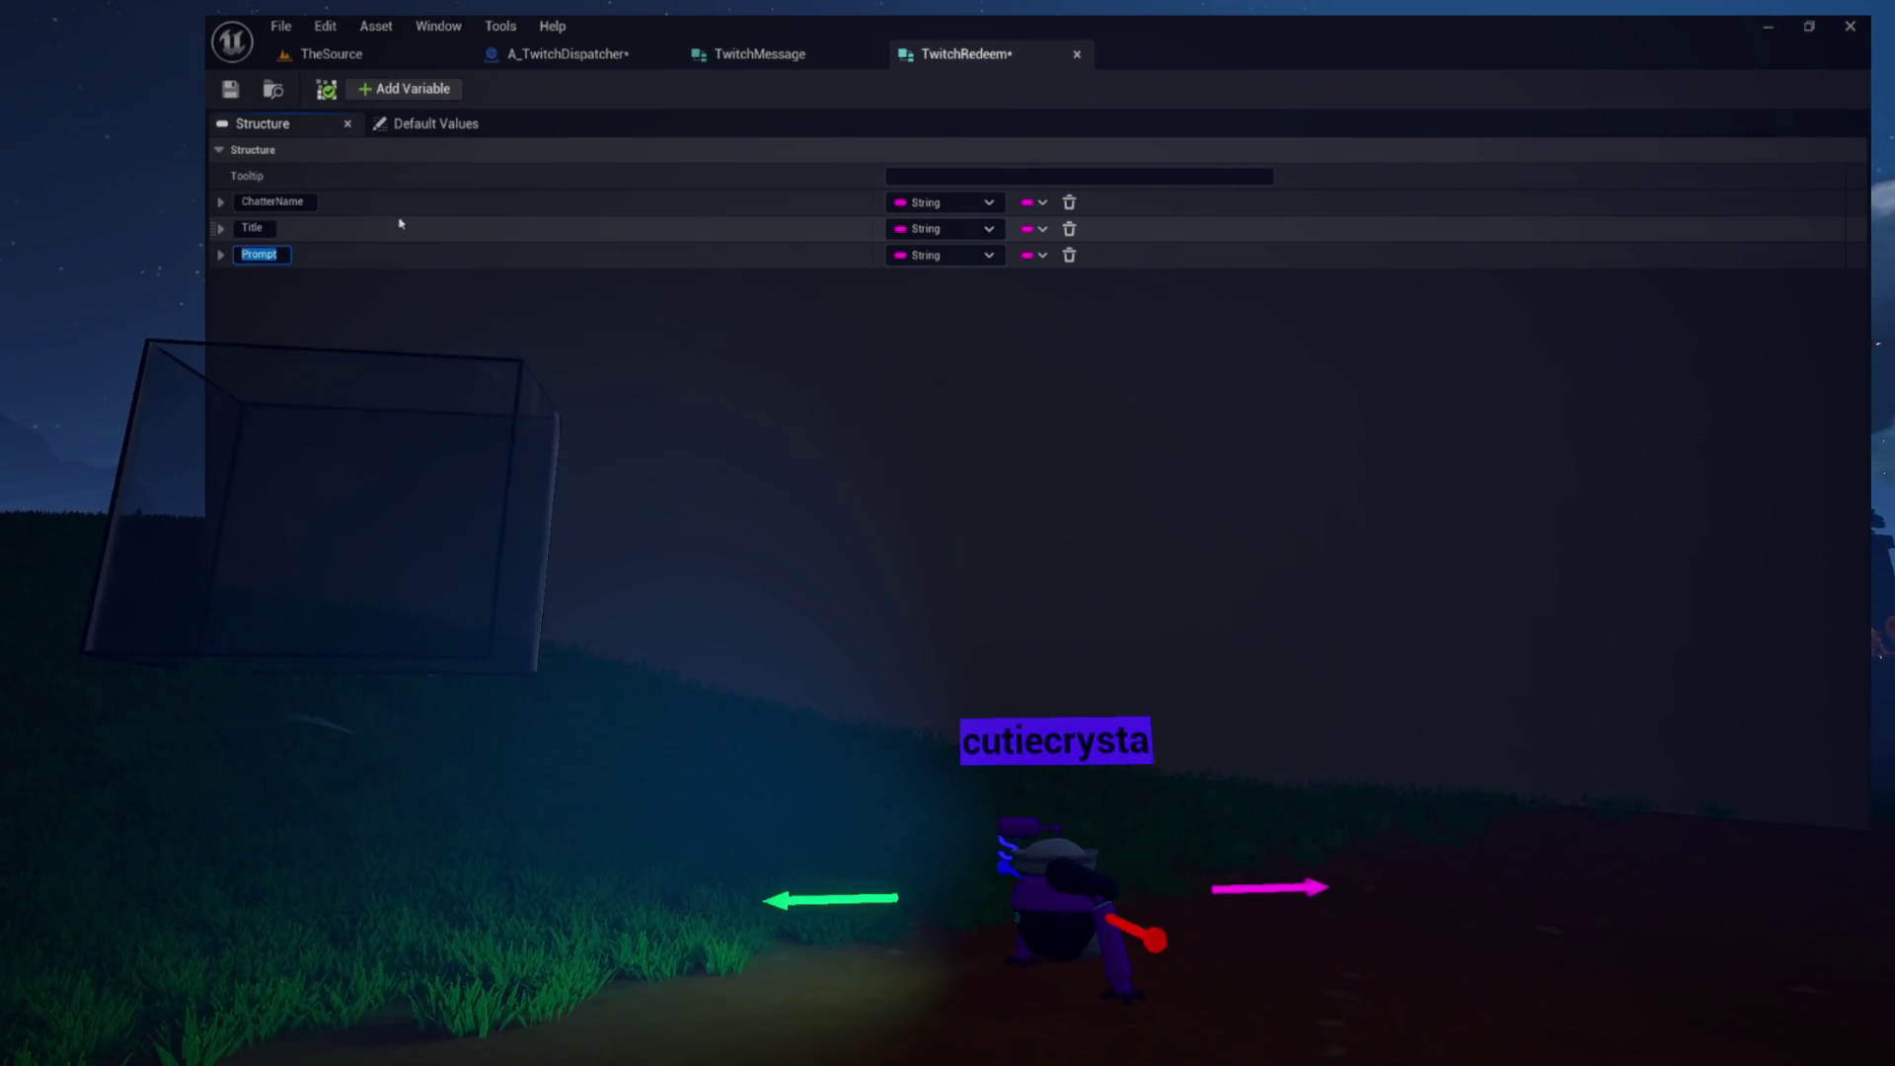
{"action": "type", "text": "MessageBody"}
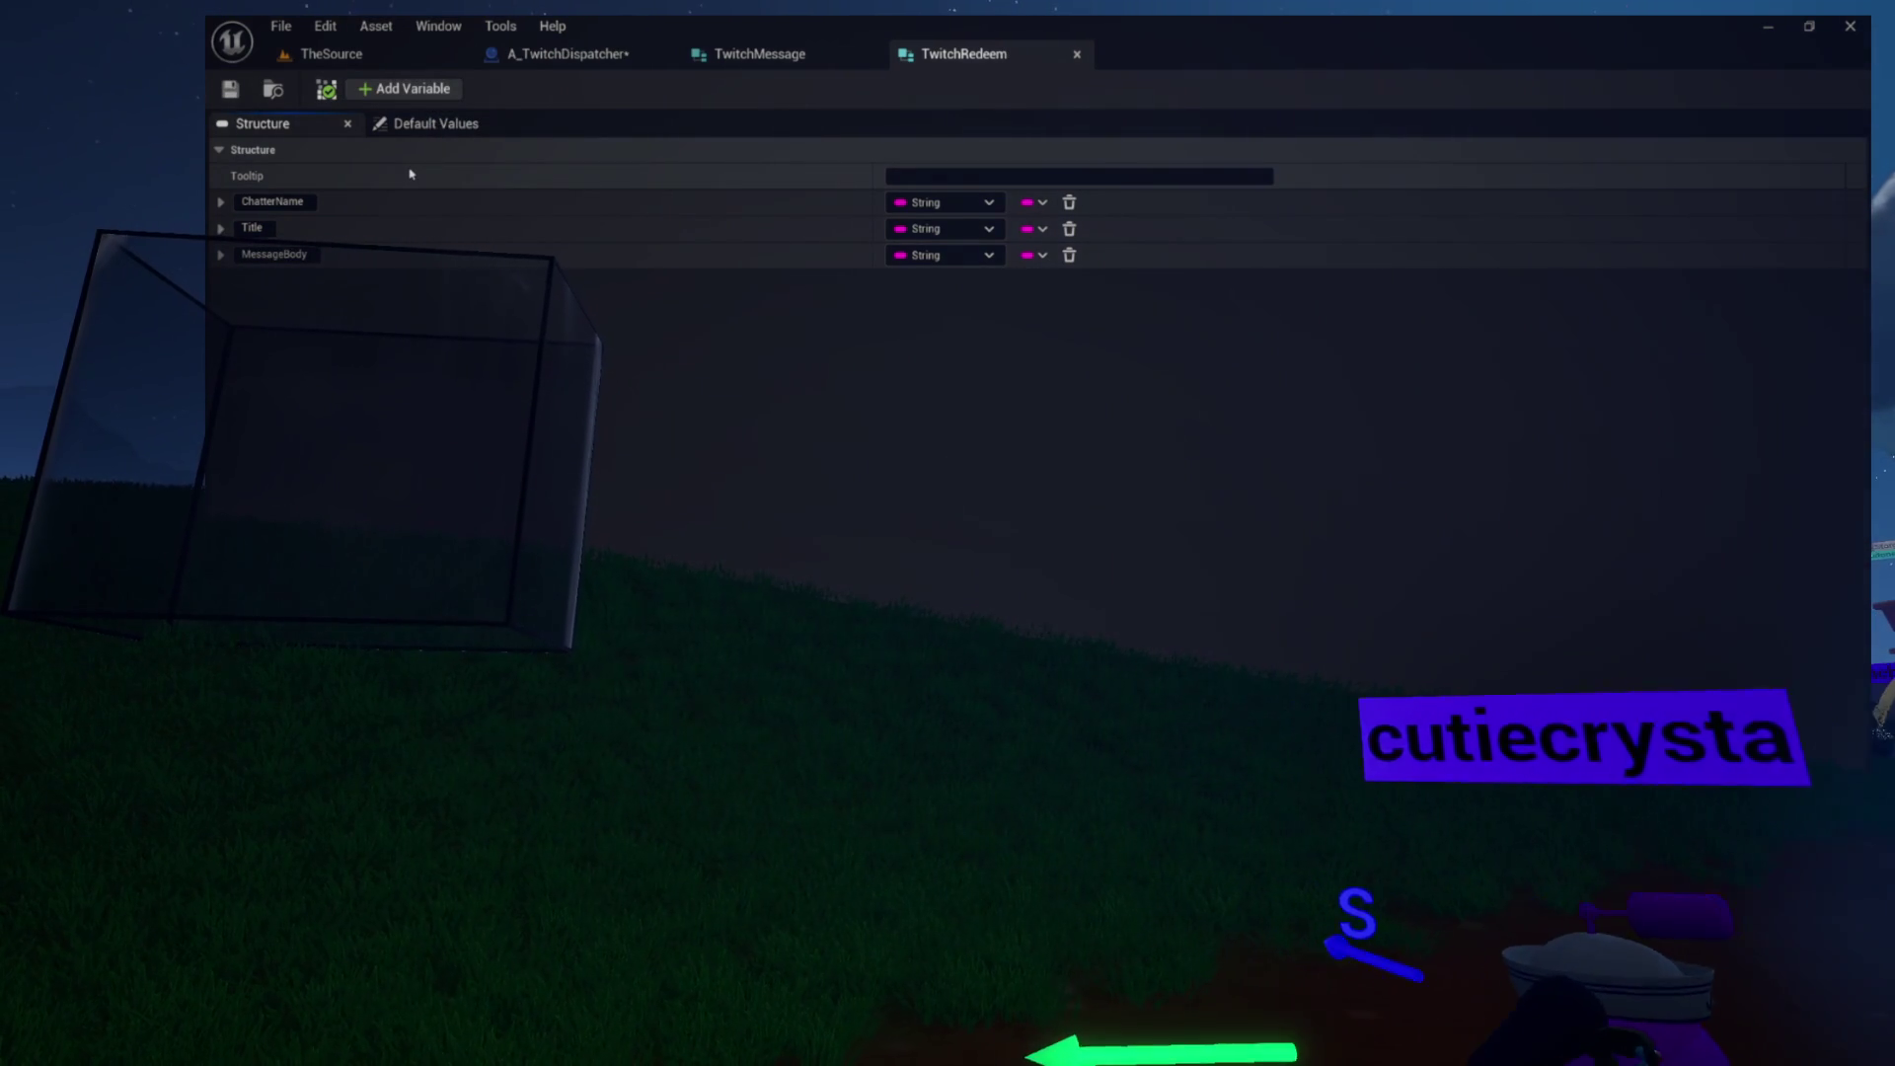
{"action": "key", "text": "BackSpace"}
{"action": "key", "text": "BackSpace"}
{"action": "key", "text": "BackSpace"}
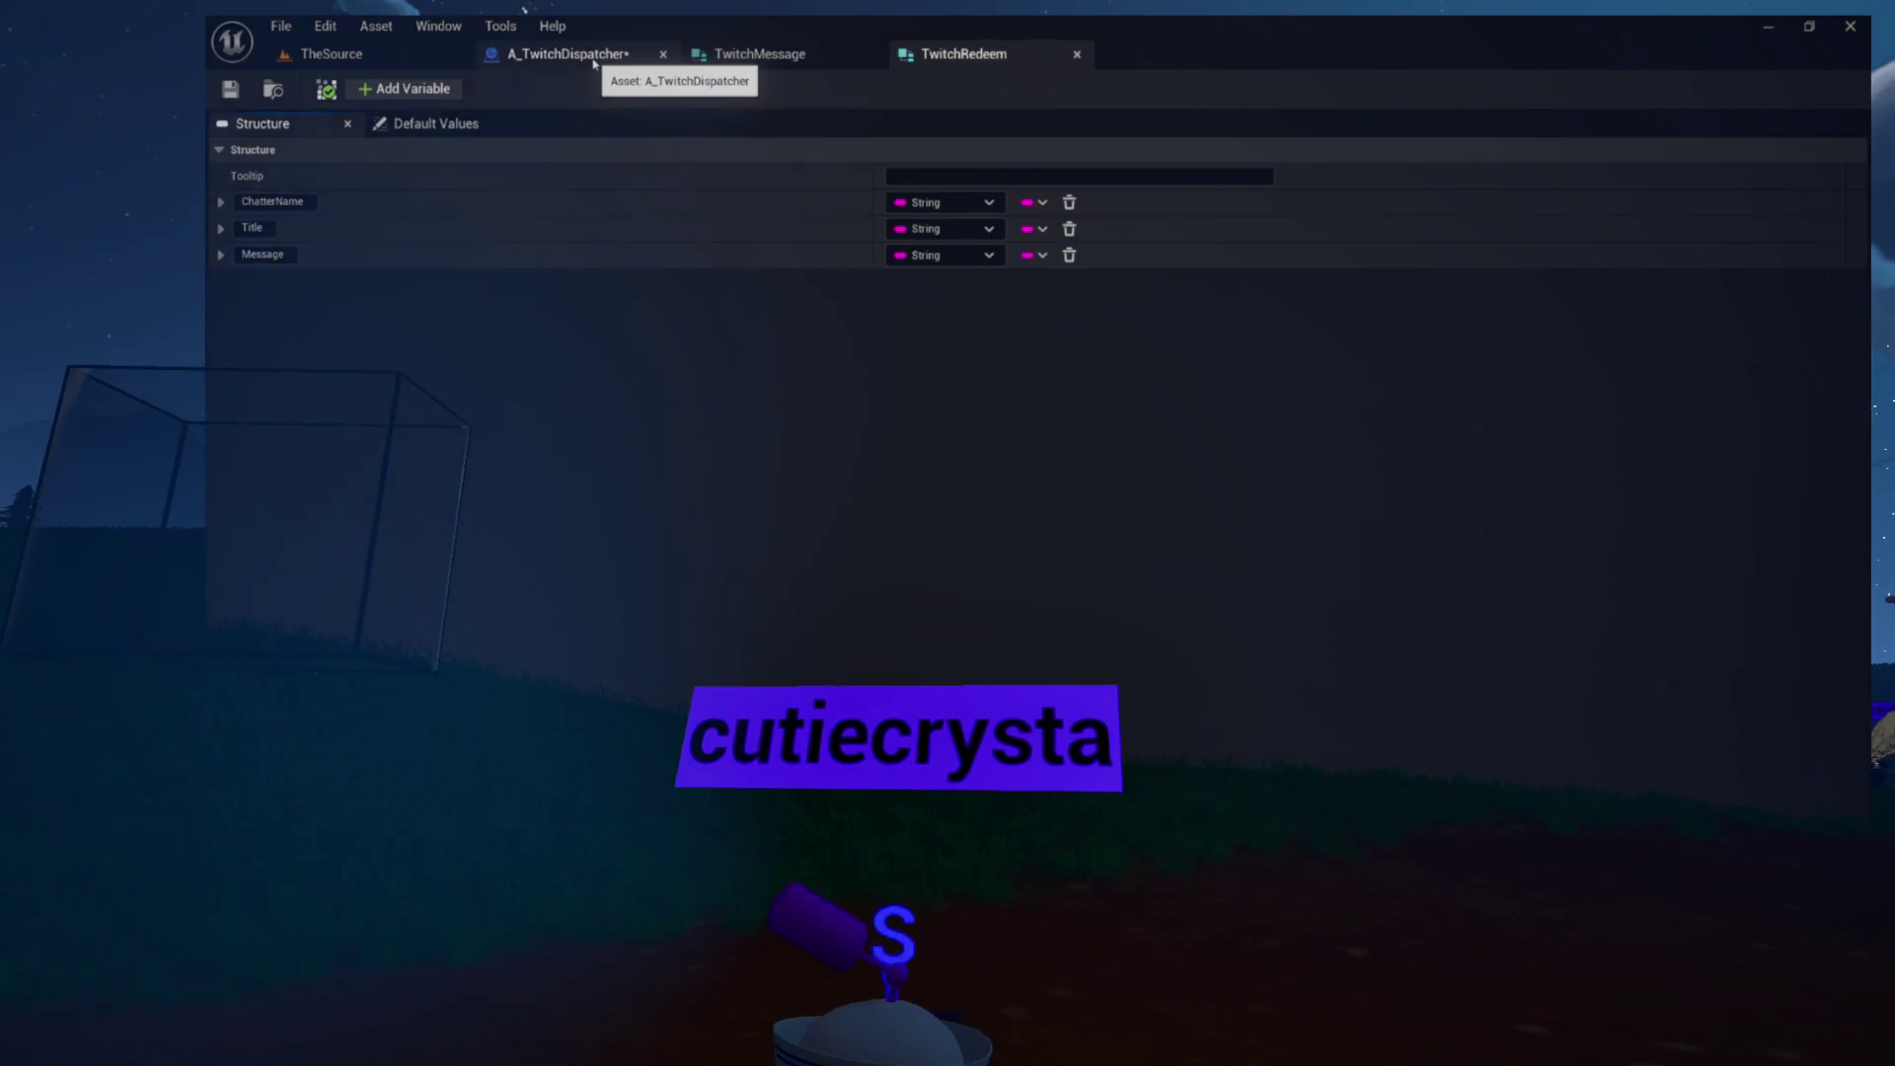
In A_TwitchDispatcher, give the OnTwitchRedeem dispatcher a Twitch Redeem input named Redeem
{"action": "left_click", "coordinate": [592, 56]}
{"action": "mouse_move", "coordinate": [1137, 522]}
{"action": "left_mouse_down"}
{"action": "mouse_move", "coordinate": [974, 589]}
{"action": "mouse_move", "coordinate": [1119, 757]}
{"action": "mouse_move", "coordinate": [1223, 698]}
{"action": "left_mouse_up"}
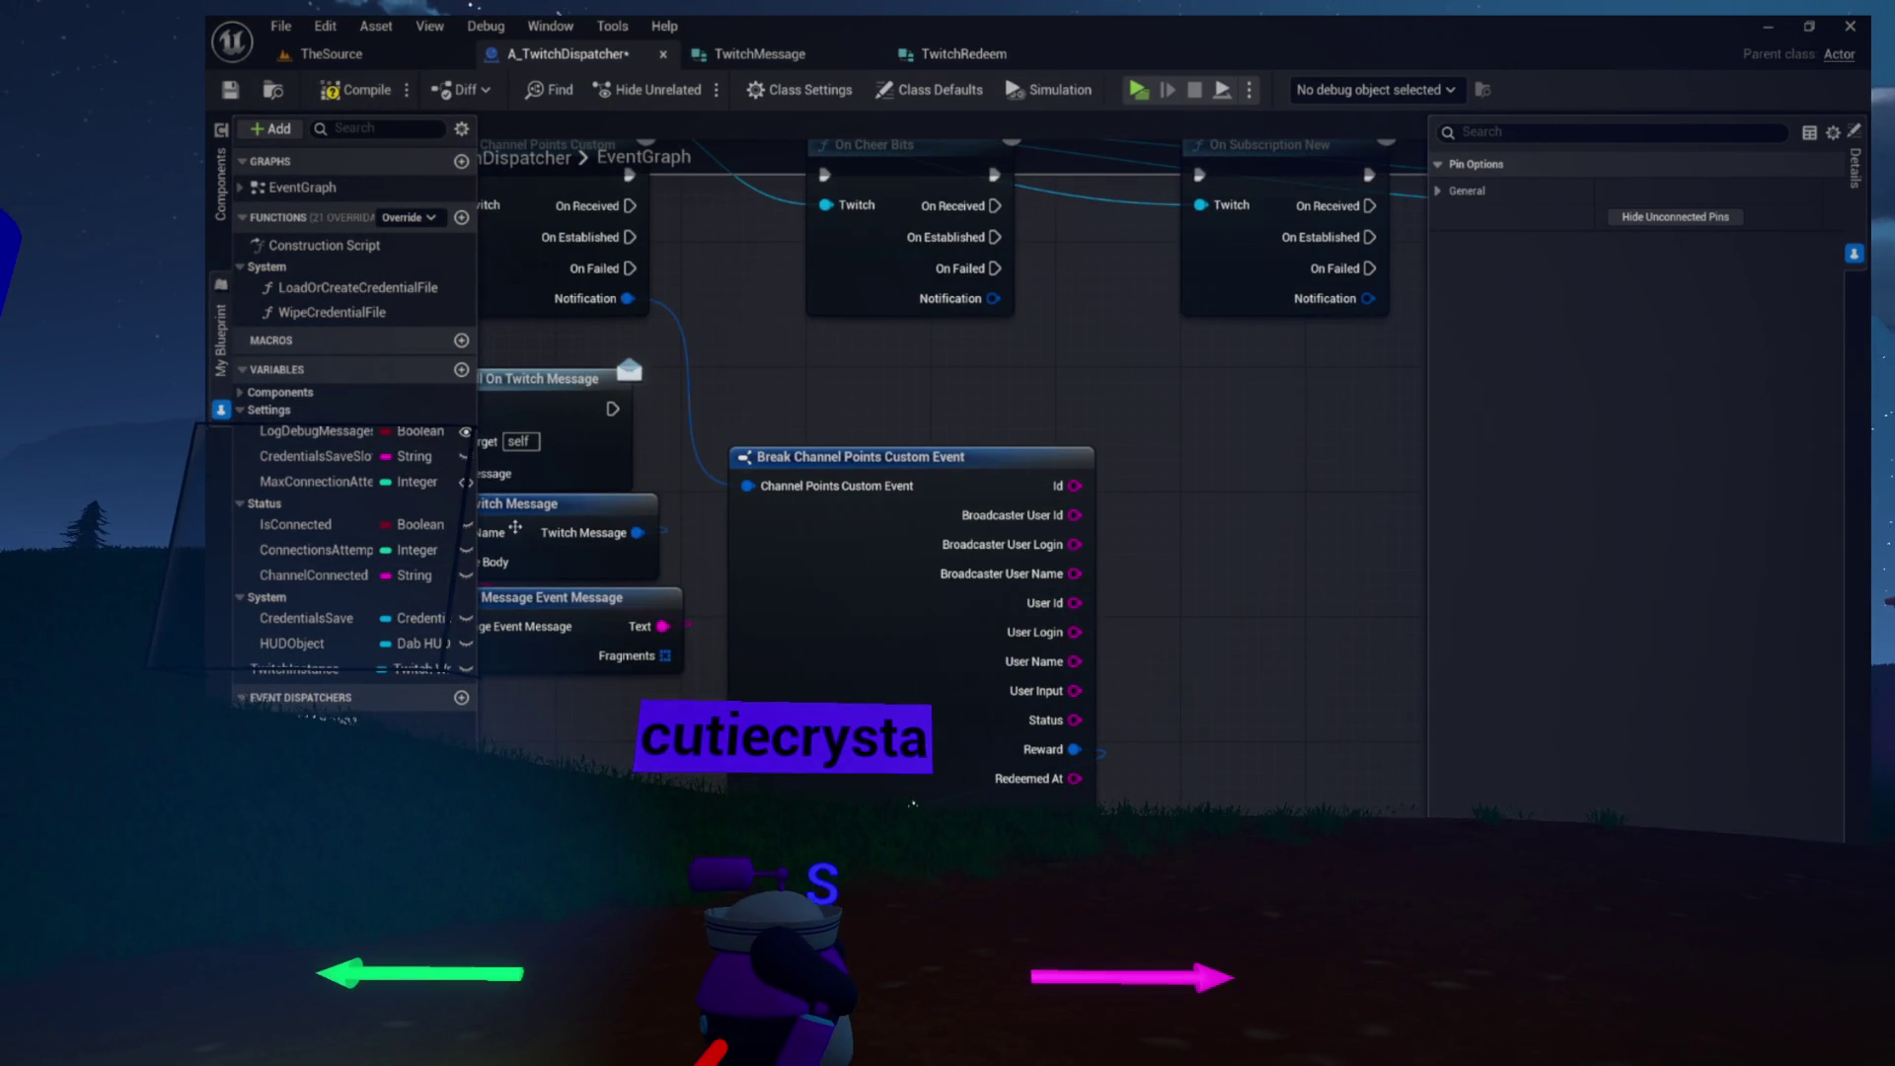
{"action": "left_click", "coordinate": [442, 756]}
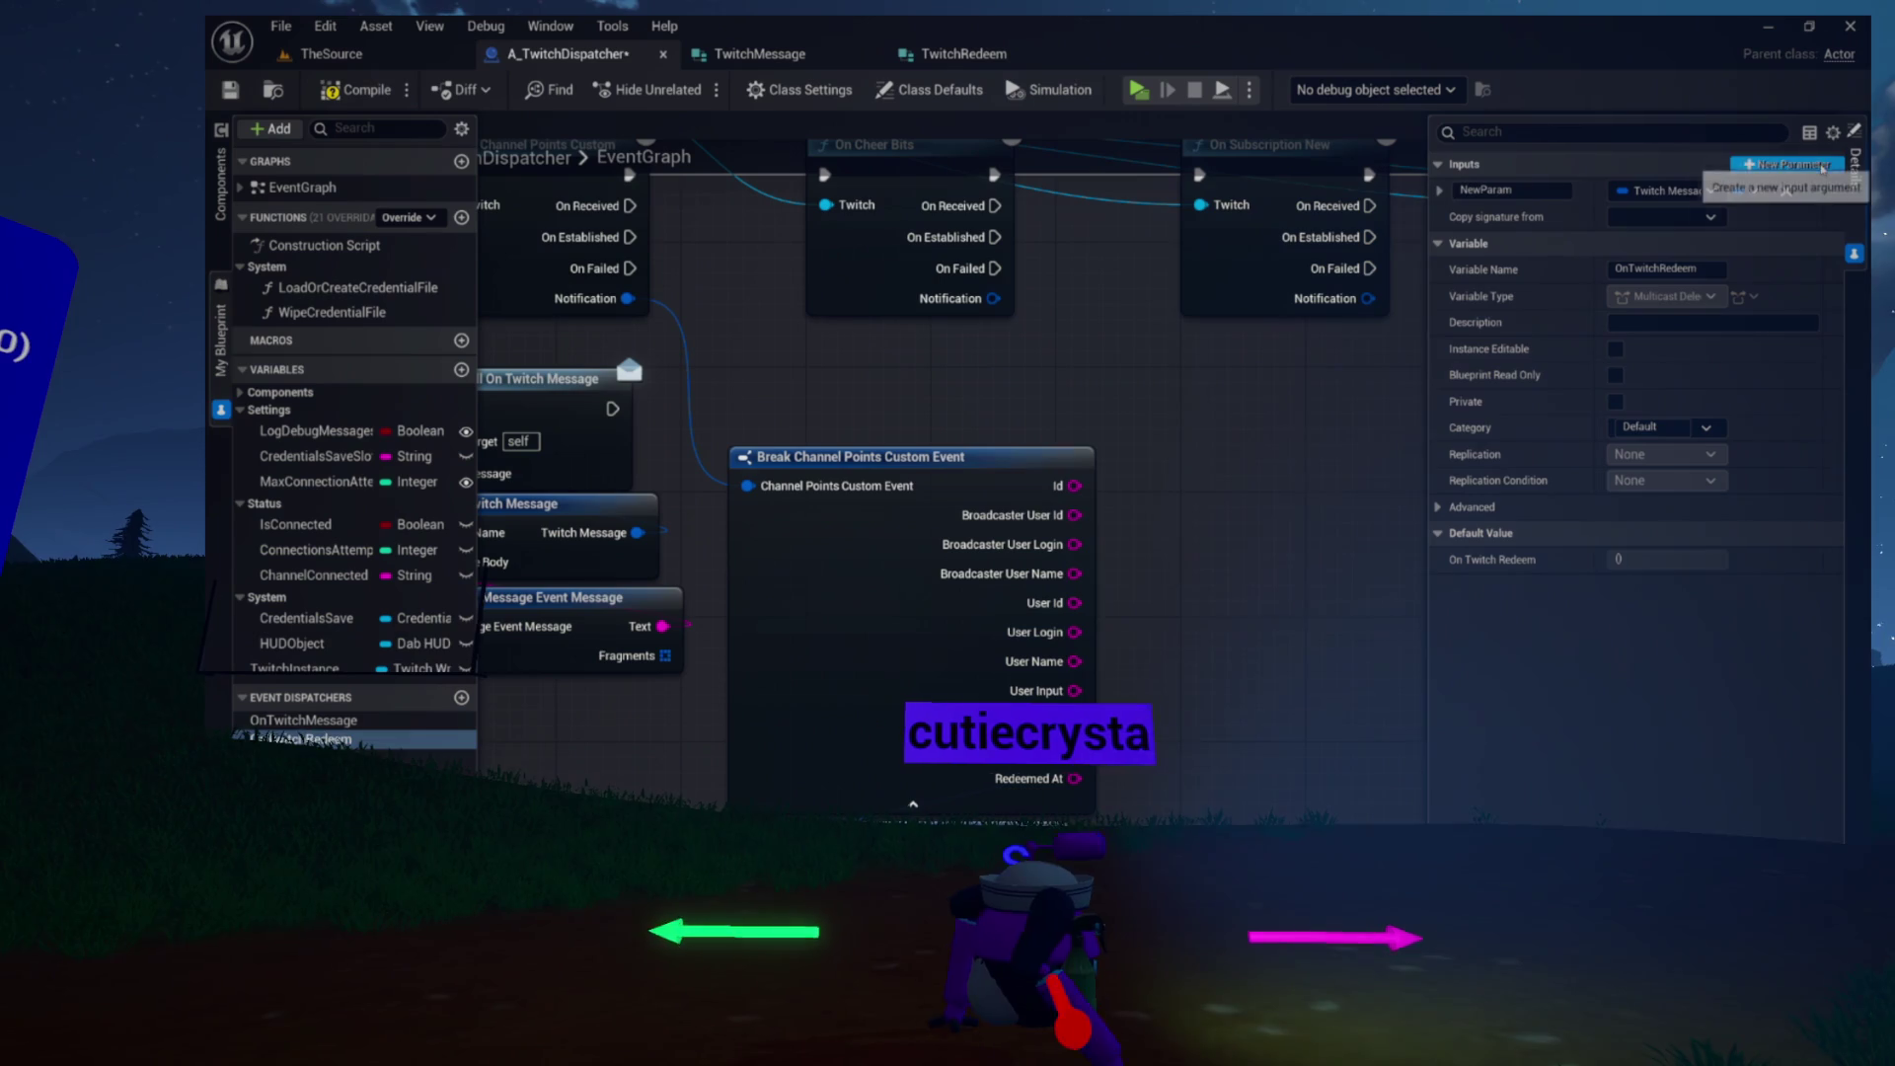
{"action": "left_click", "coordinate": [1660, 190]}
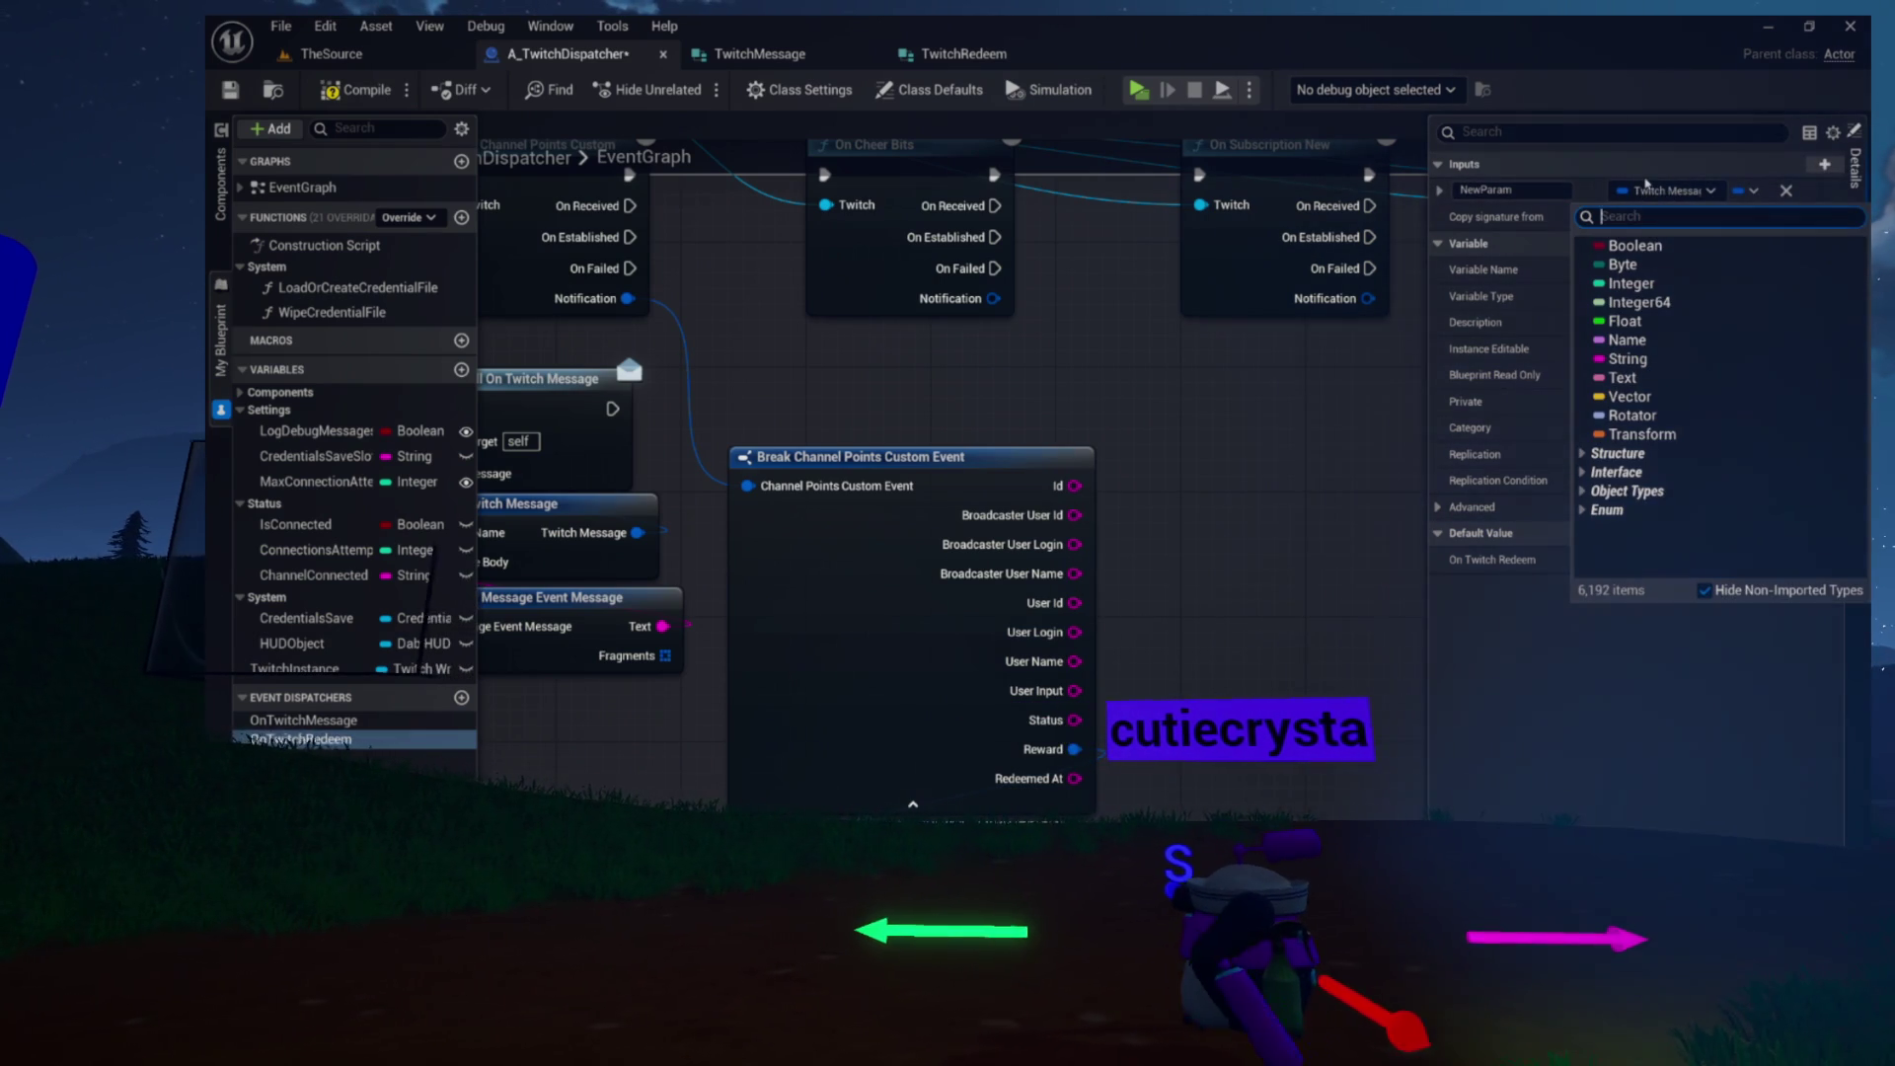
{"action": "type", "text": "twitchre"}
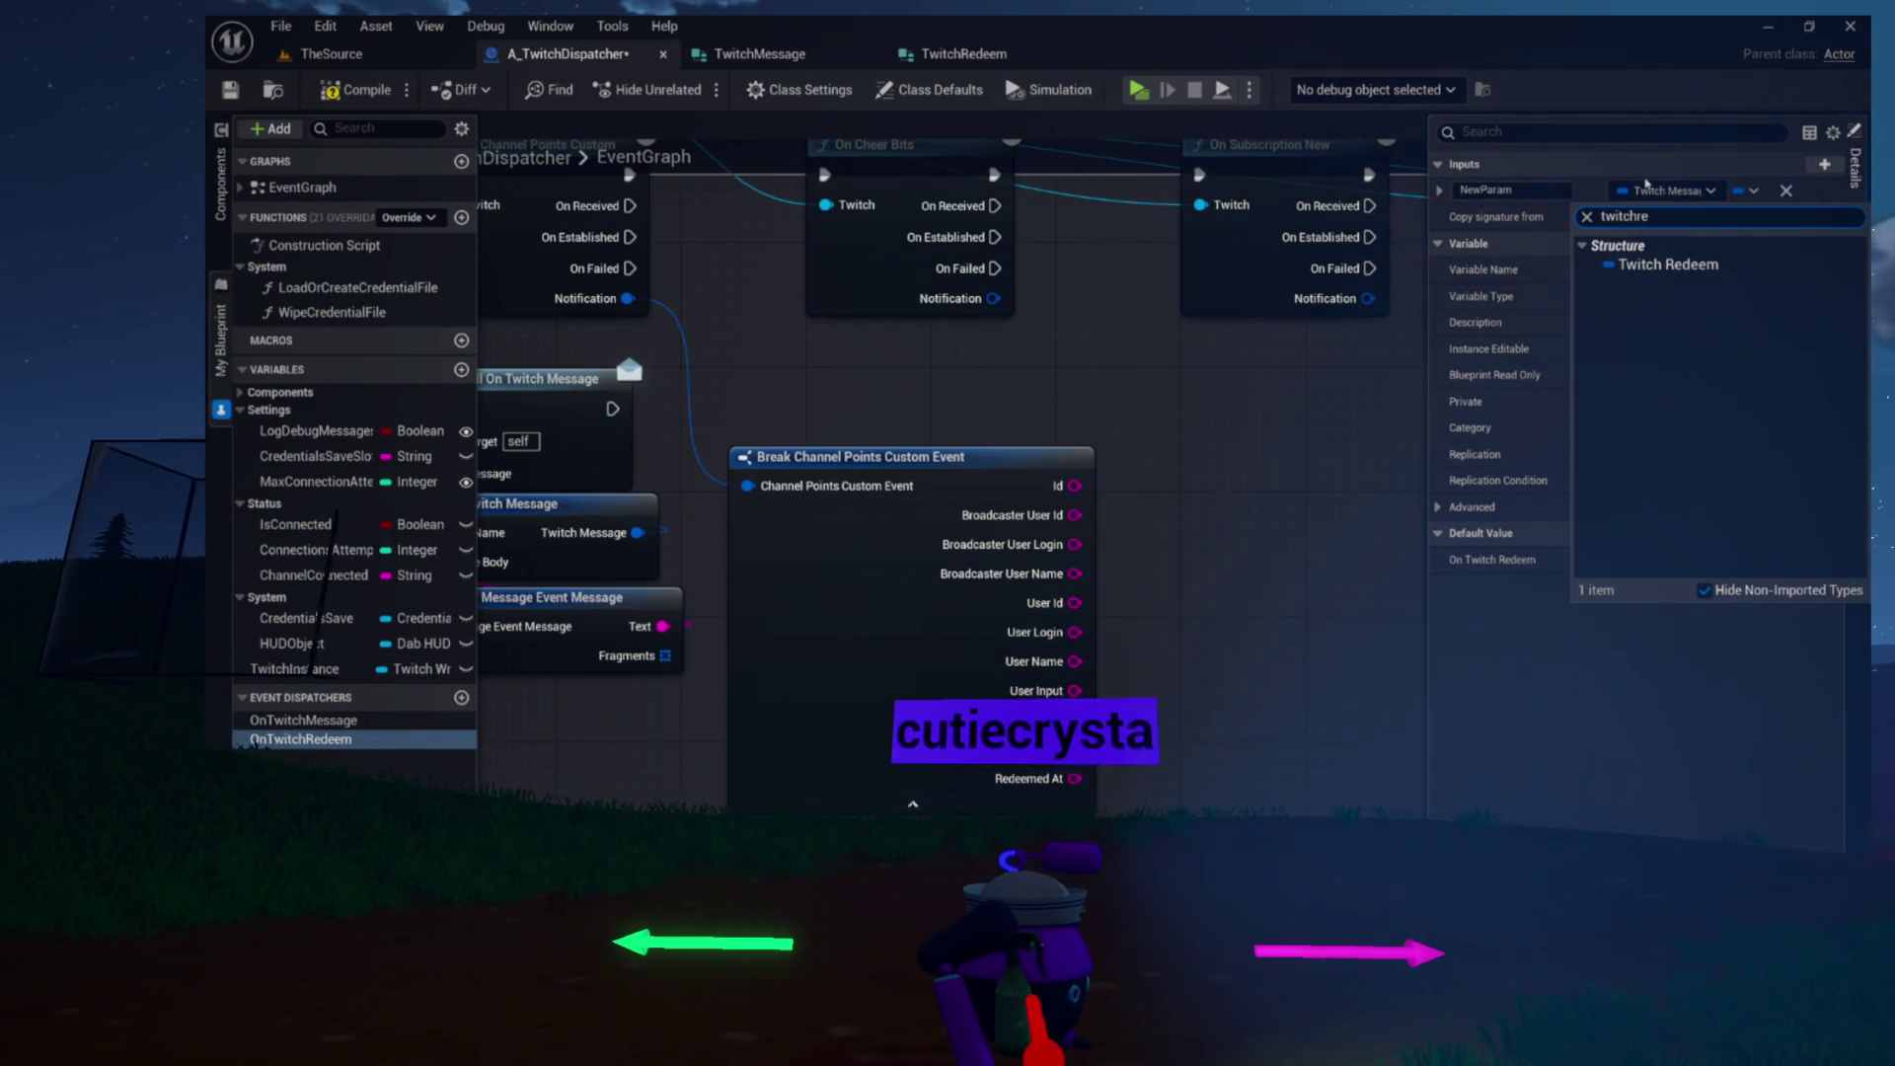
{"action": "left_click", "coordinate": [1651, 261]}
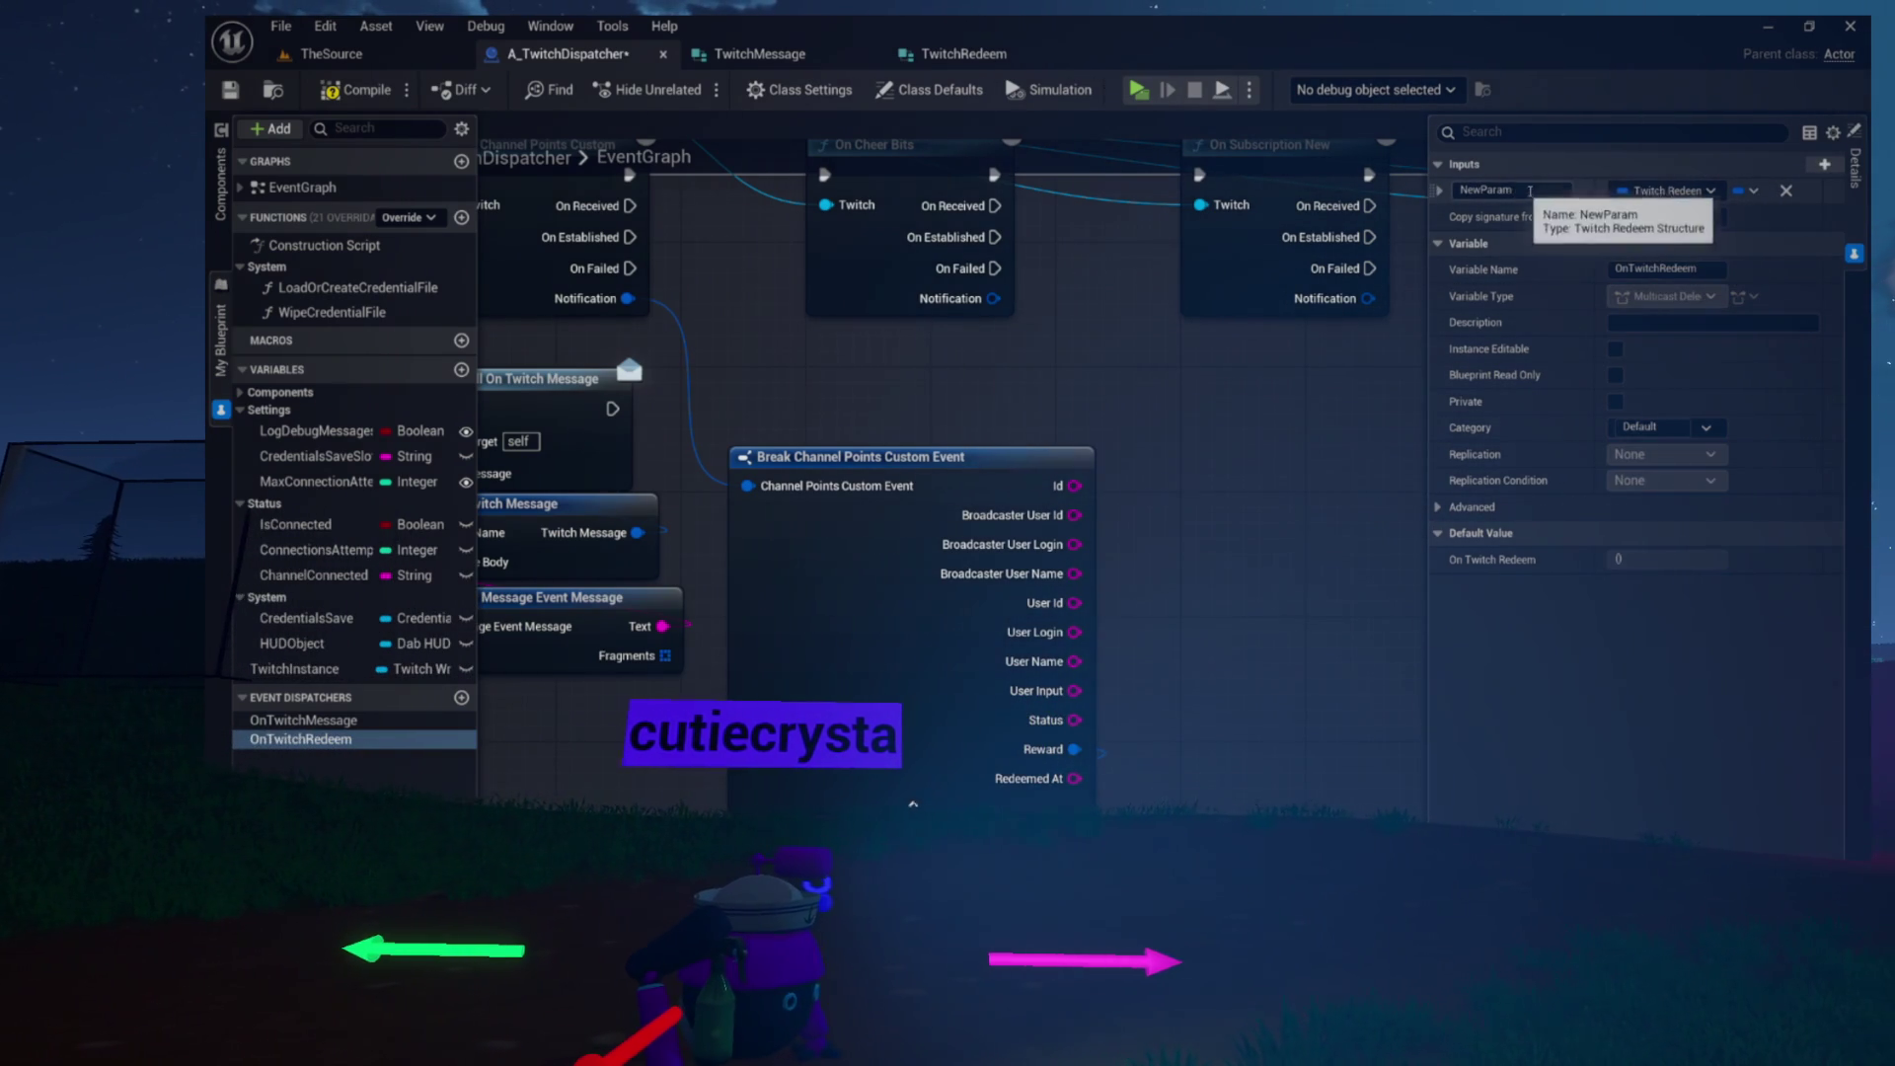
{"action": "type", "text": "Redeem"}
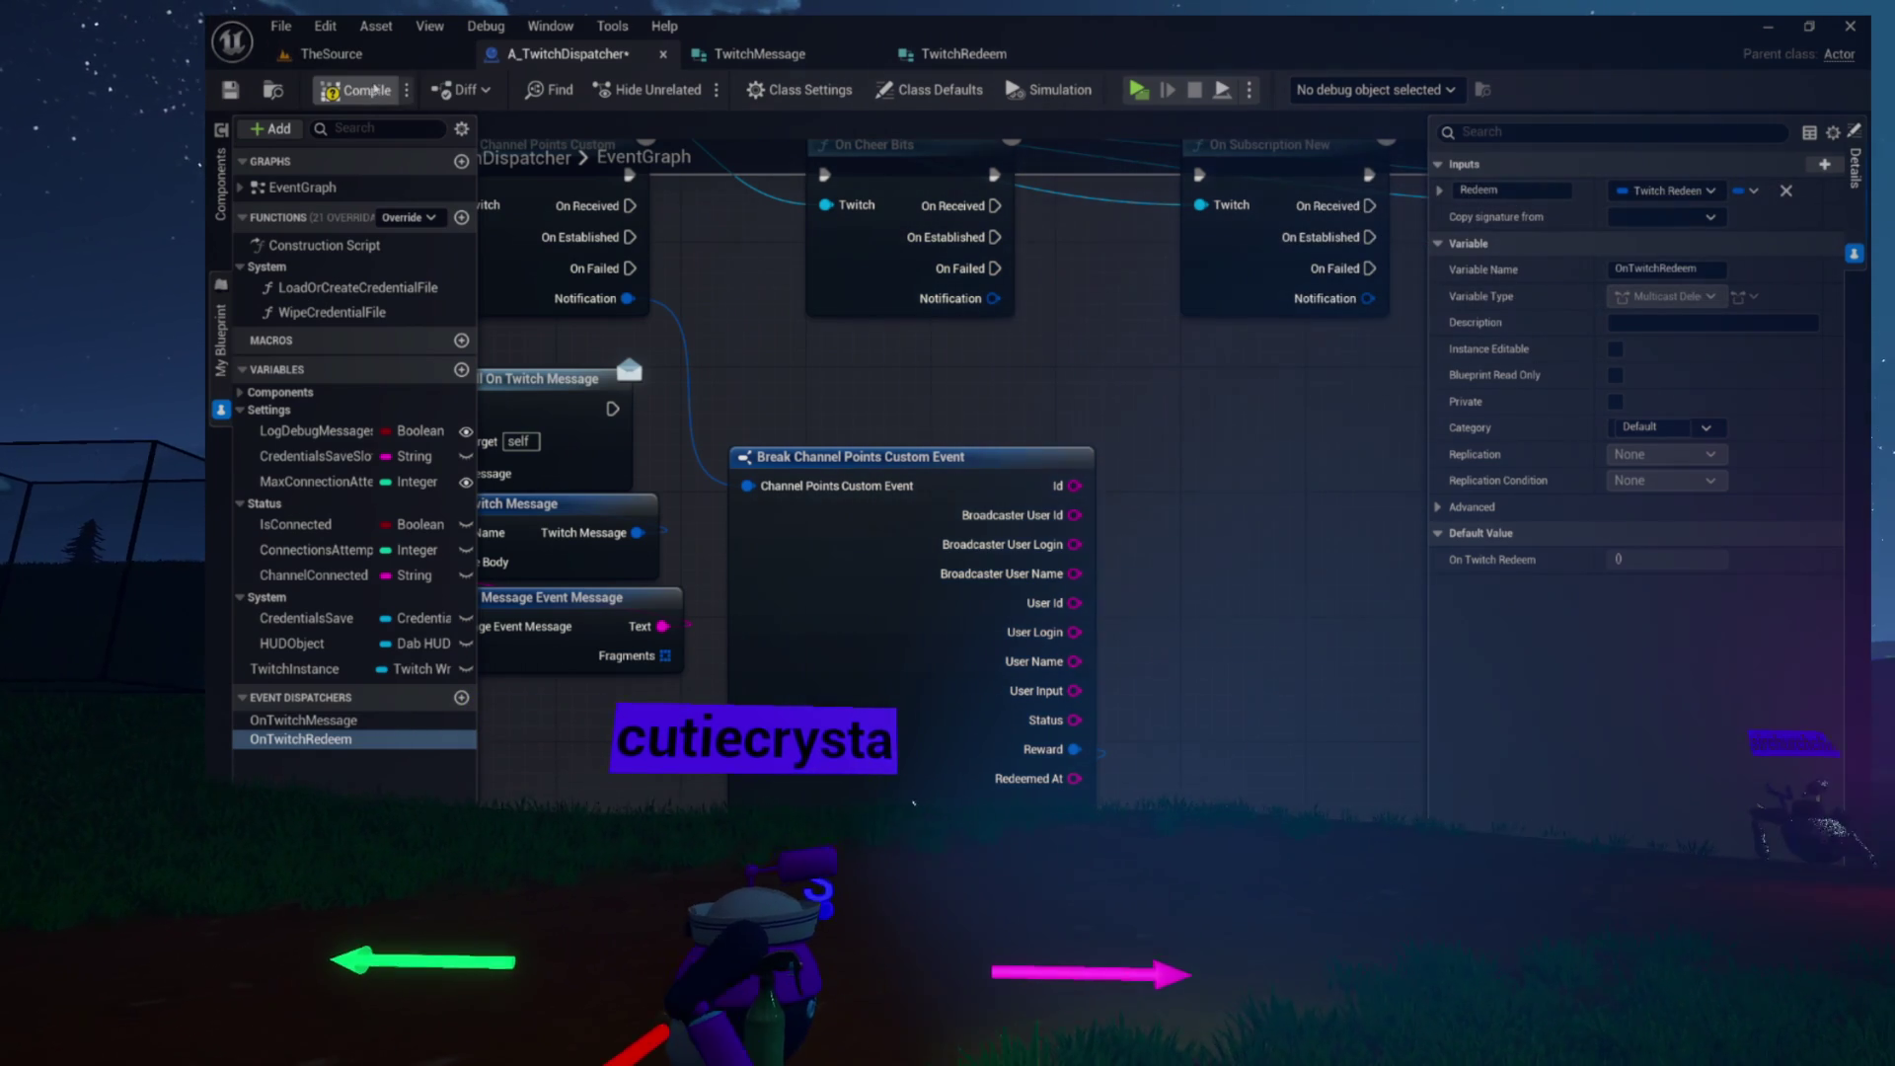
Place a Call On Twitch Redeem node and wire On Channel Points Custom's On Received into it
{"action": "left_click_drag", "start_coordinate": [866, 392], "coordinate": [793, 423]}
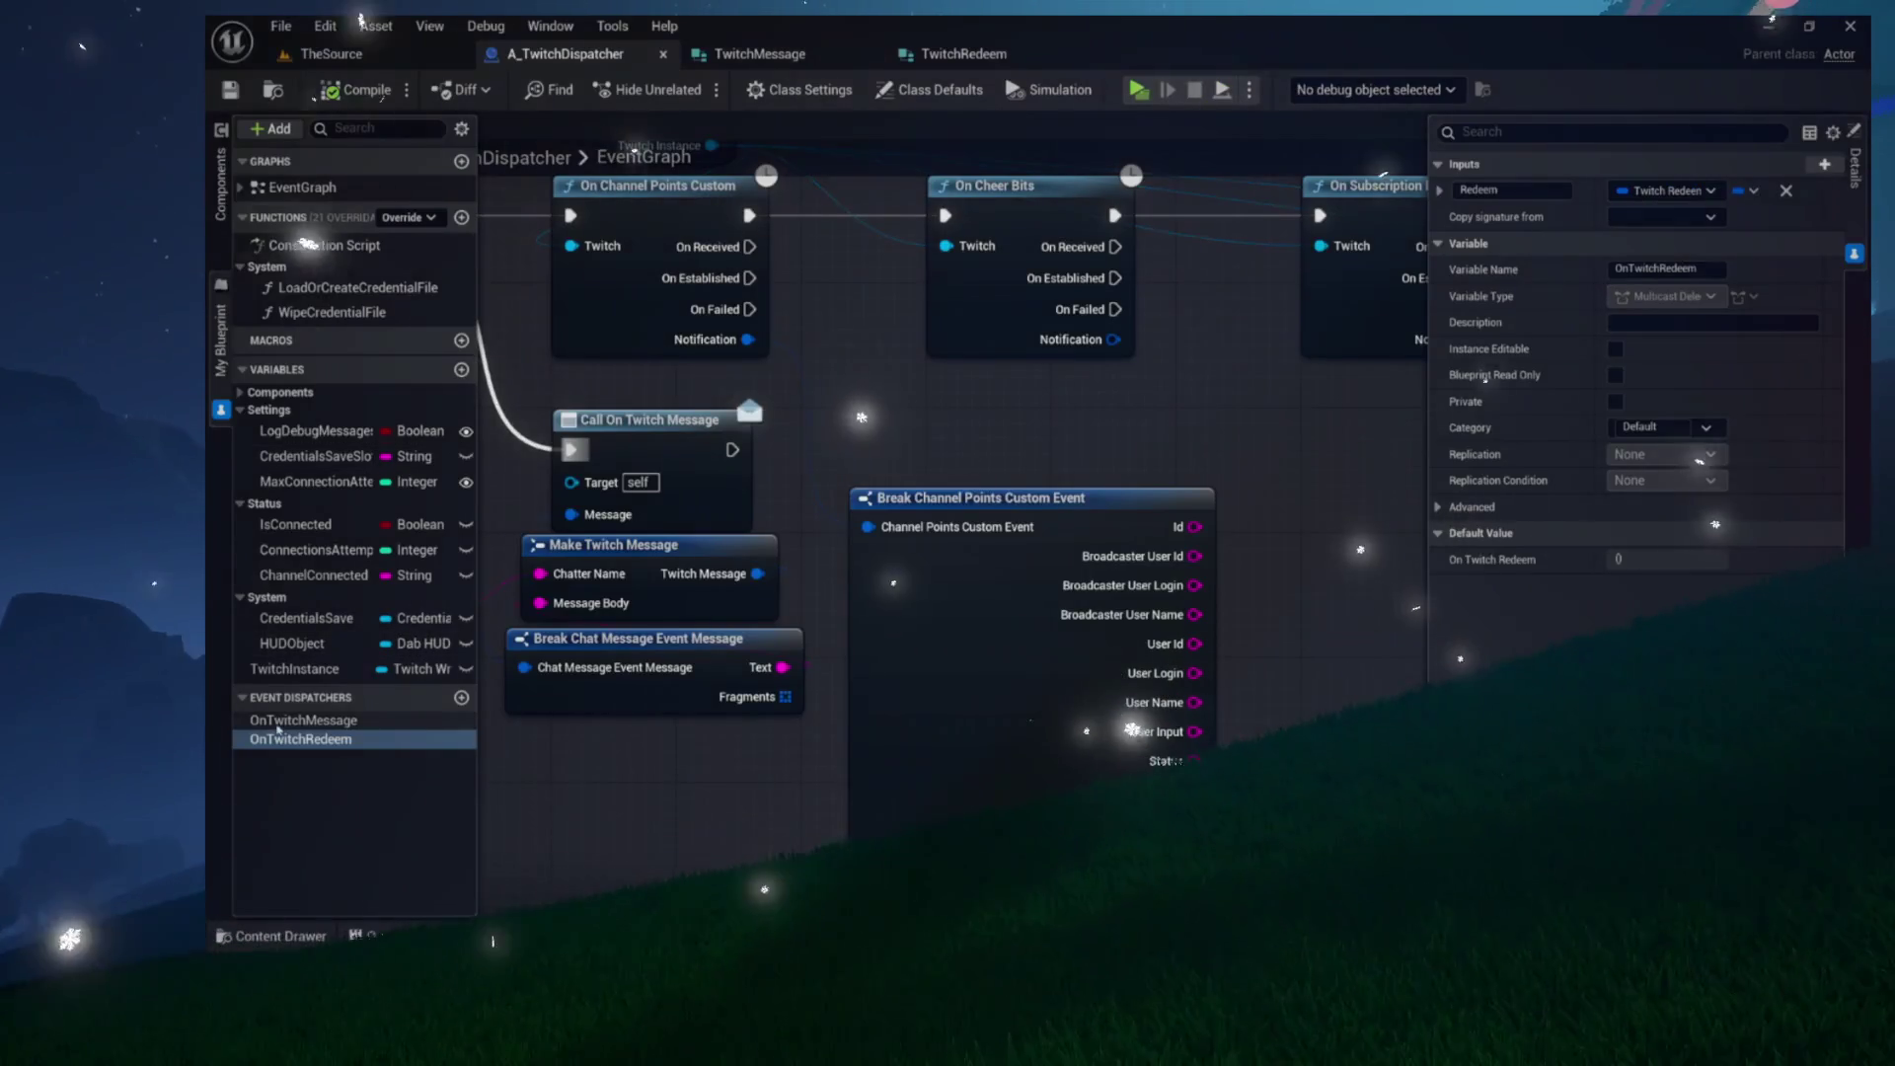
{"action": "mouse_move", "coordinate": [301, 740]}
{"action": "left_mouse_down"}
{"action": "mouse_move", "coordinate": [869, 742]}
{"action": "mouse_move", "coordinate": [1264, 551]}
{"action": "left_mouse_up"}
{"action": "left_click", "coordinate": [1306, 521]}
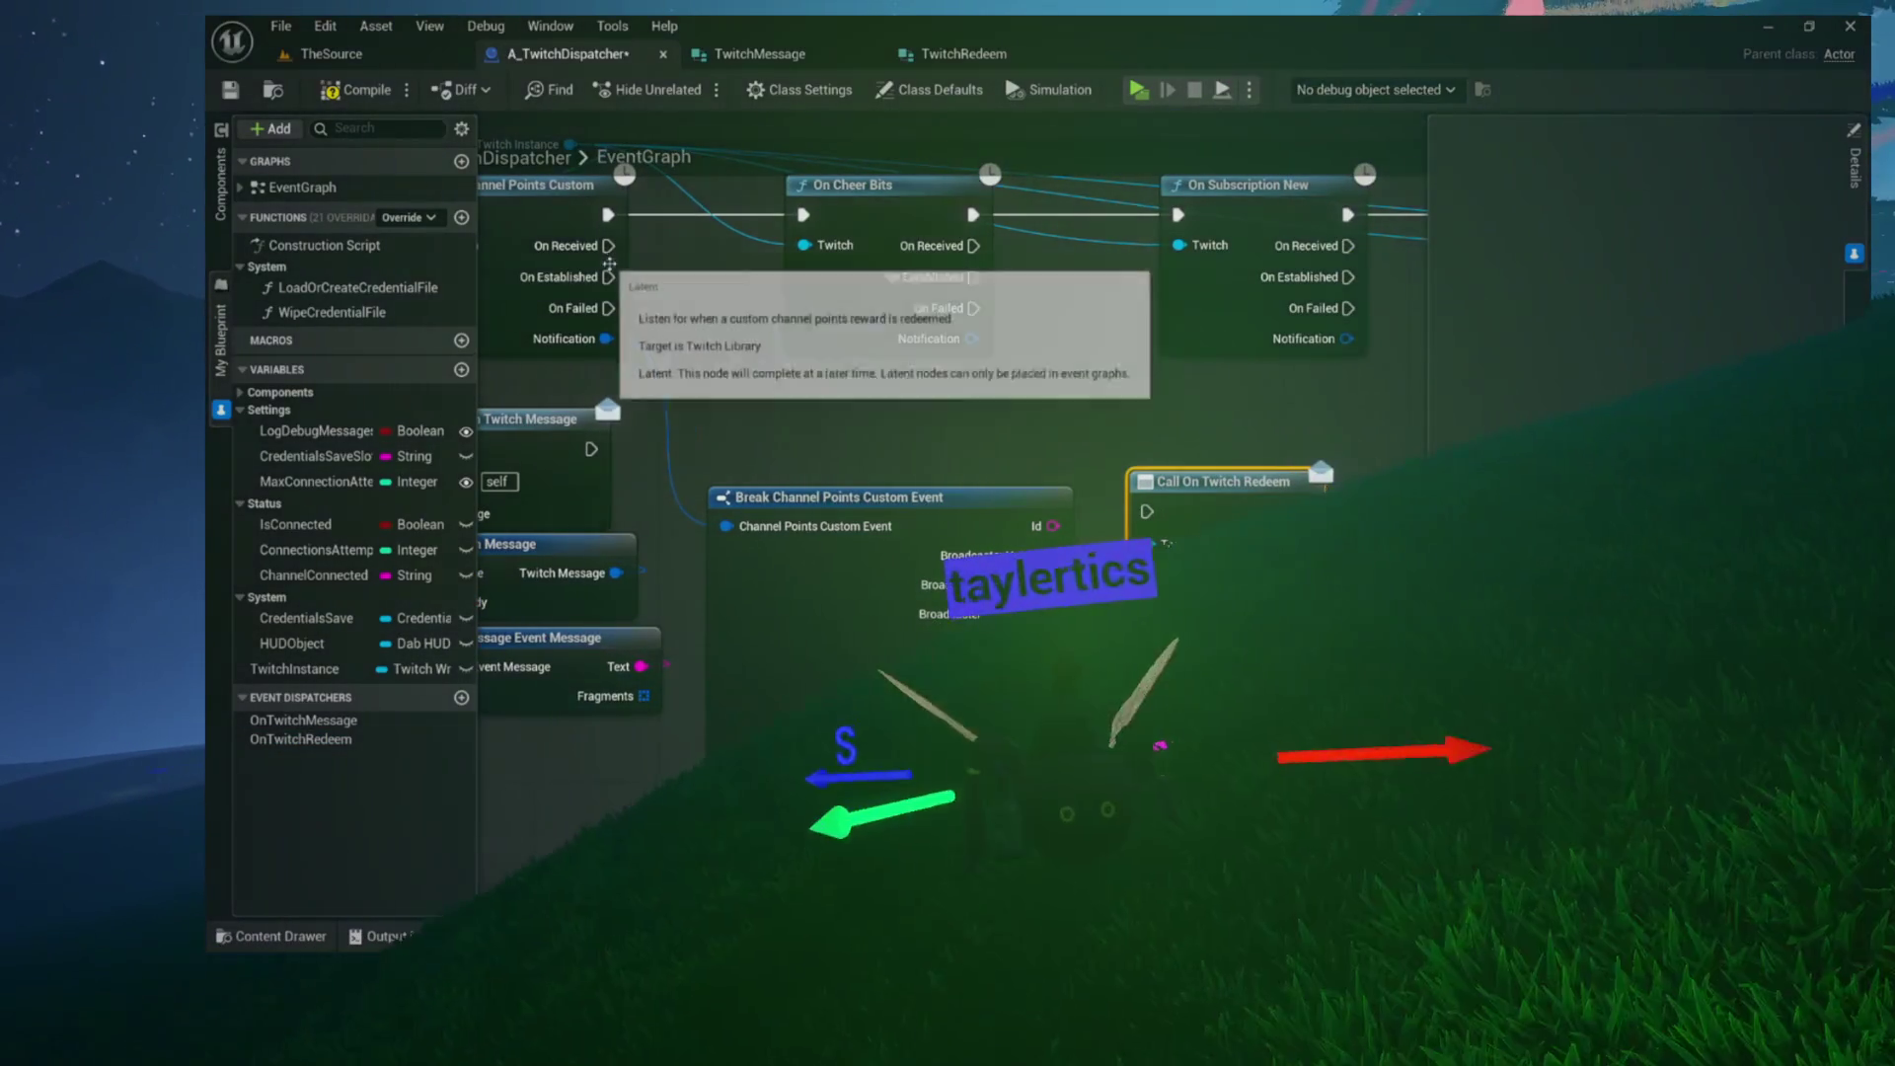
{"action": "left_click_drag", "start_coordinate": [608, 246], "coordinate": [790, 454]}
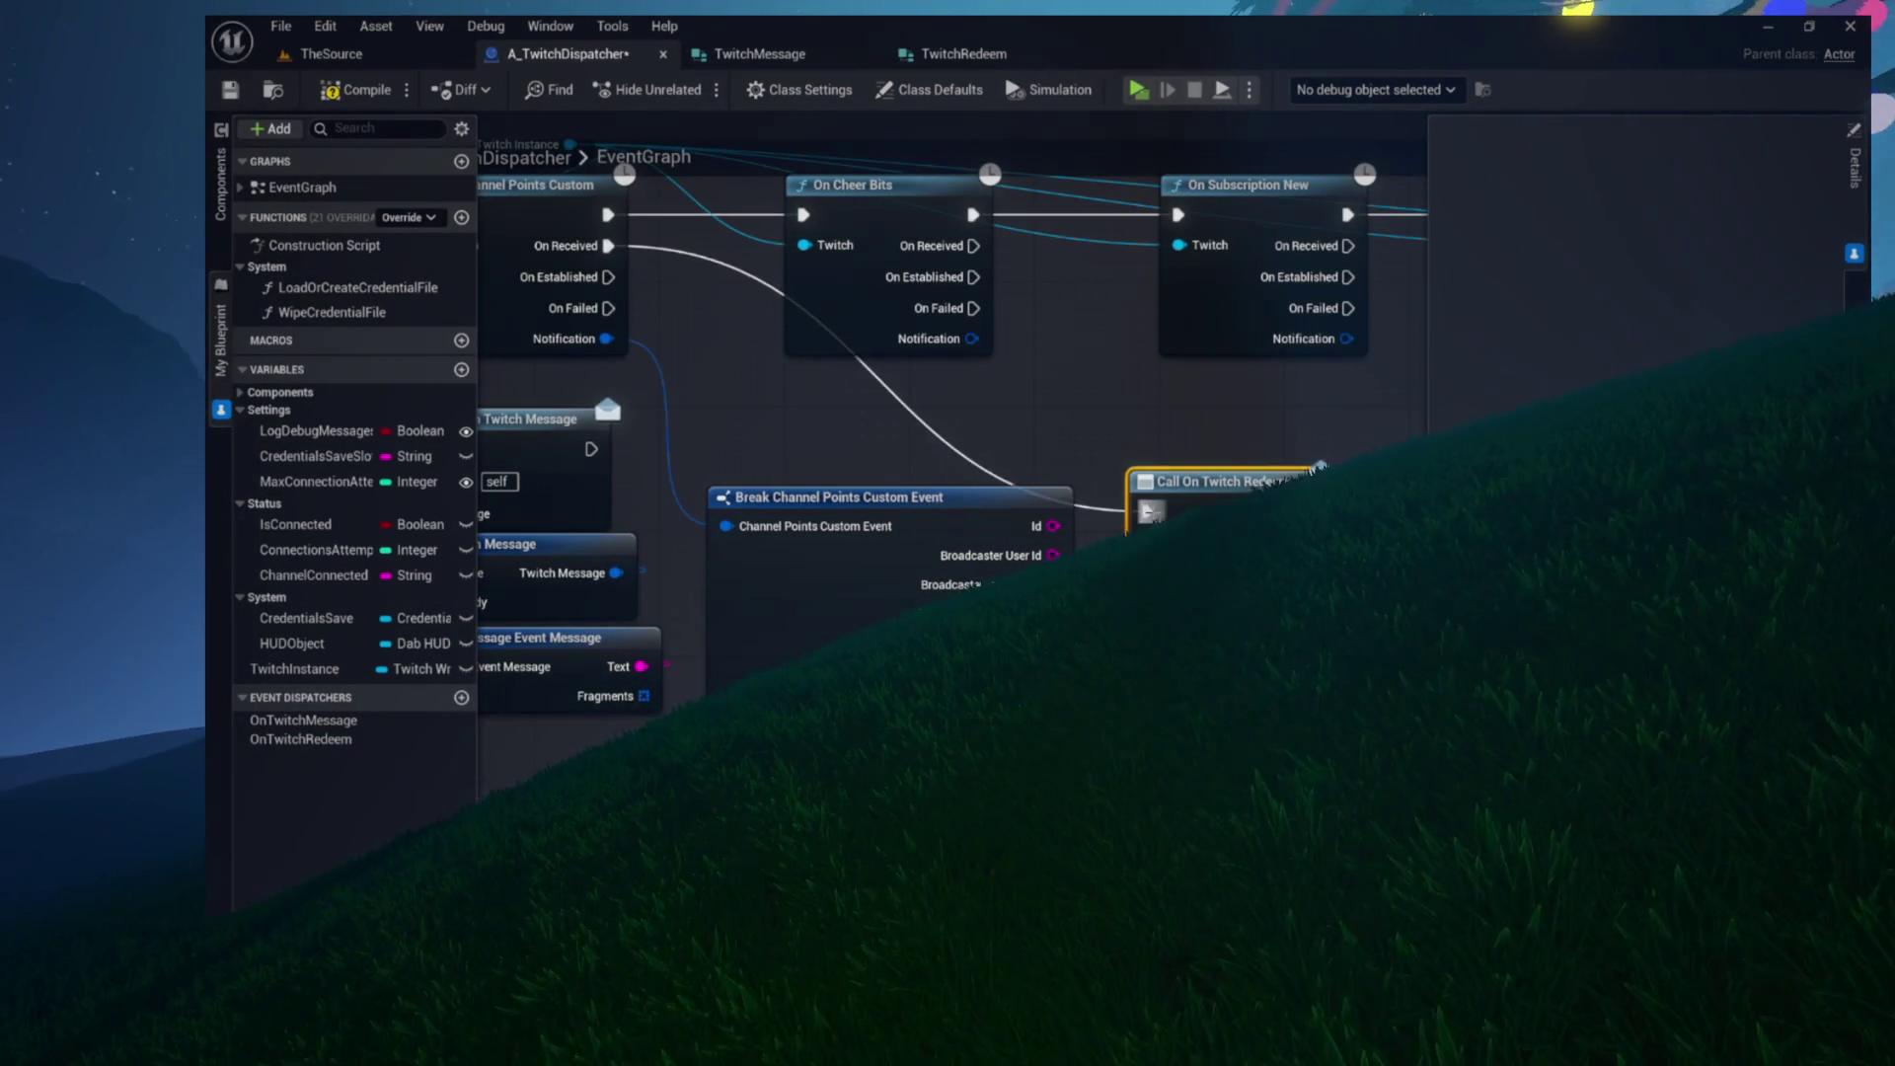
{"action": "left_click_drag", "start_coordinate": [1179, 490], "coordinate": [1241, 496]}
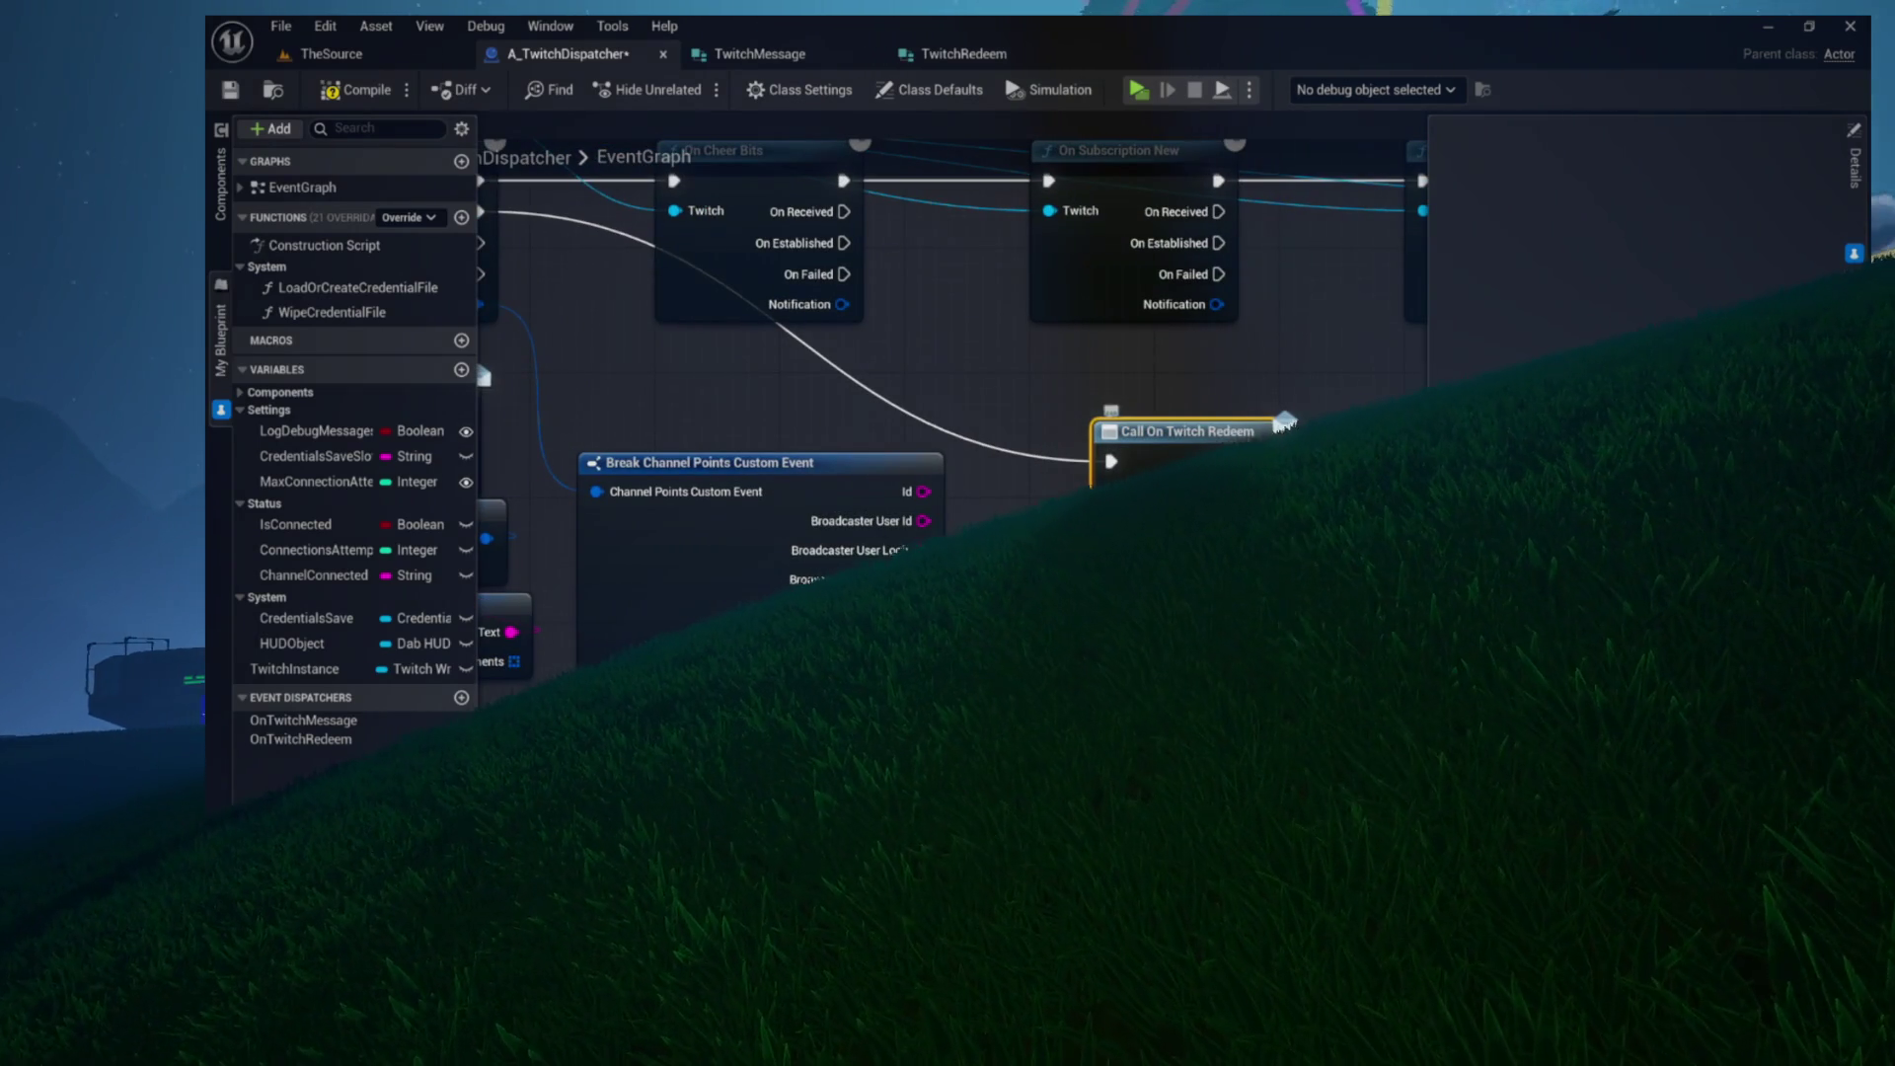
{"action": "left_click_drag", "start_coordinate": [1109, 489], "coordinate": [1161, 247]}
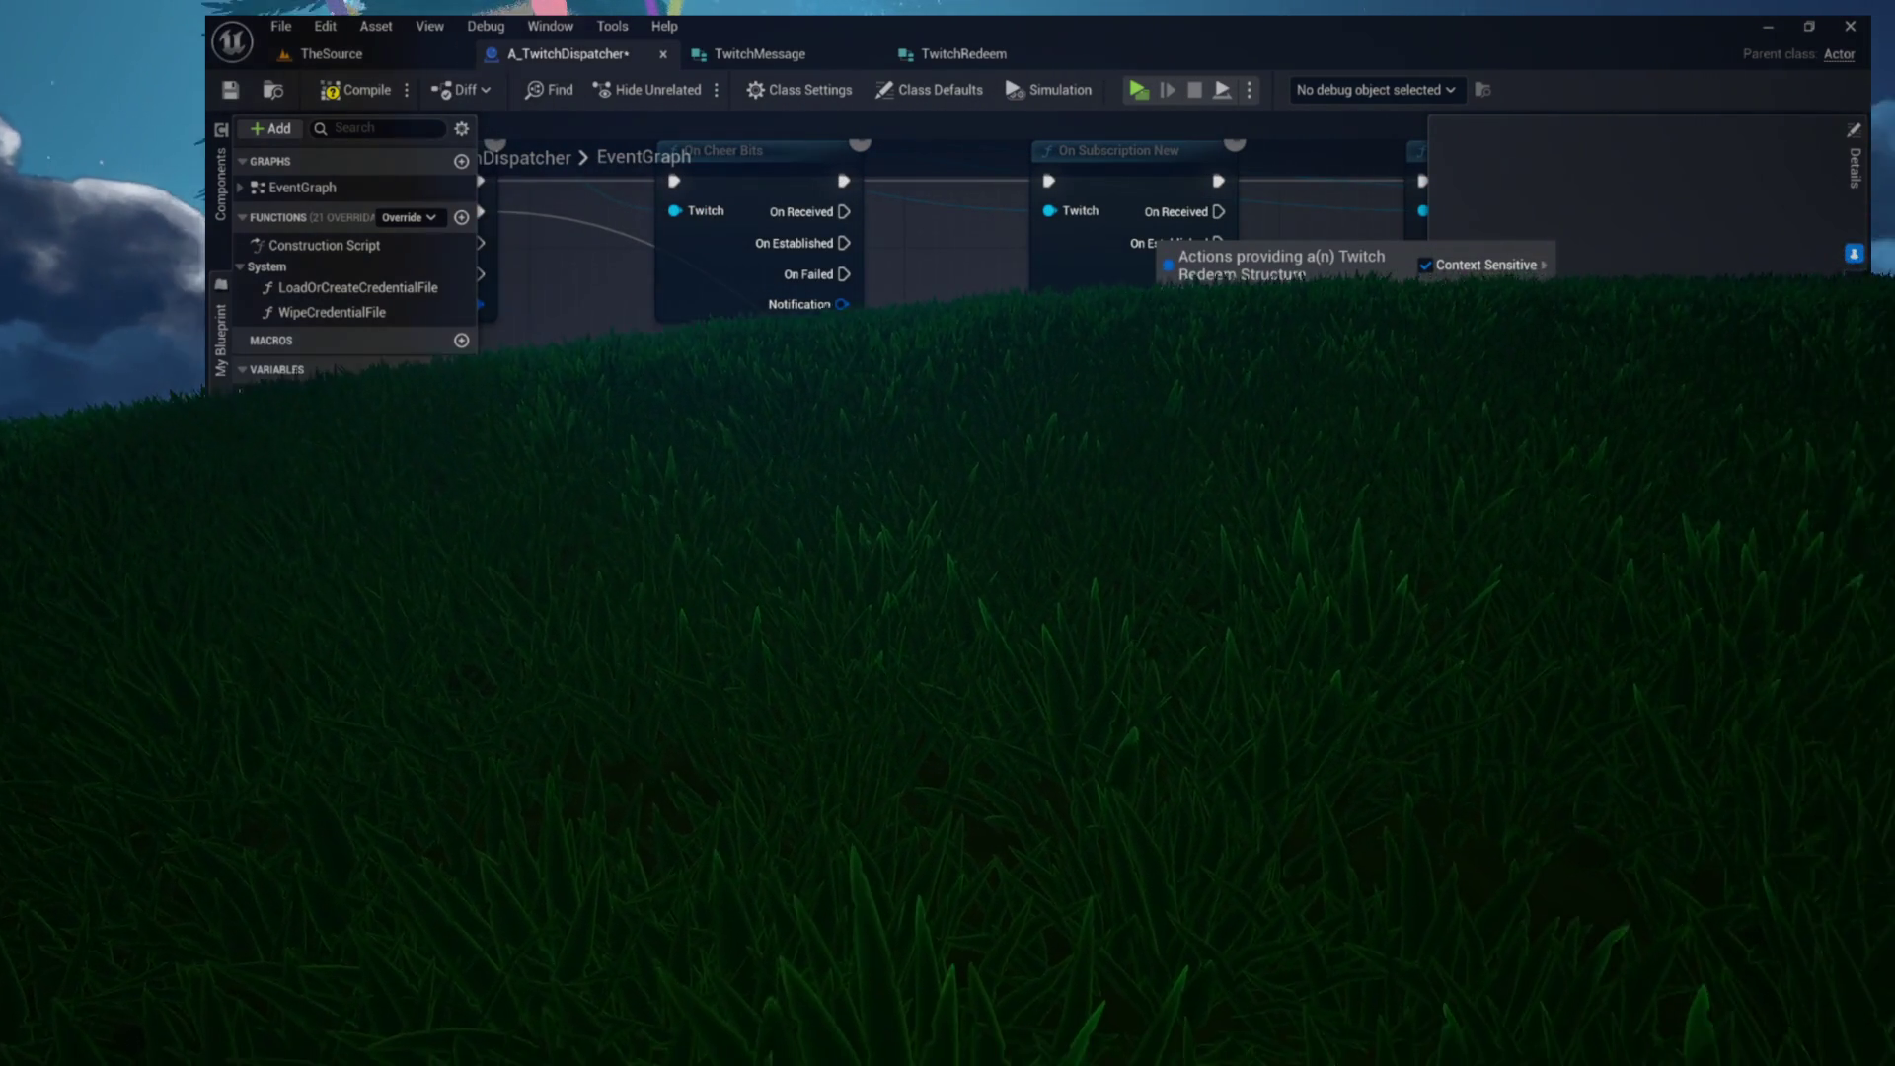
Add a Make Twitch Redeem node for the Redeem pin, wiring in the reward Title and User Input
{"action": "type", "text": "make"}
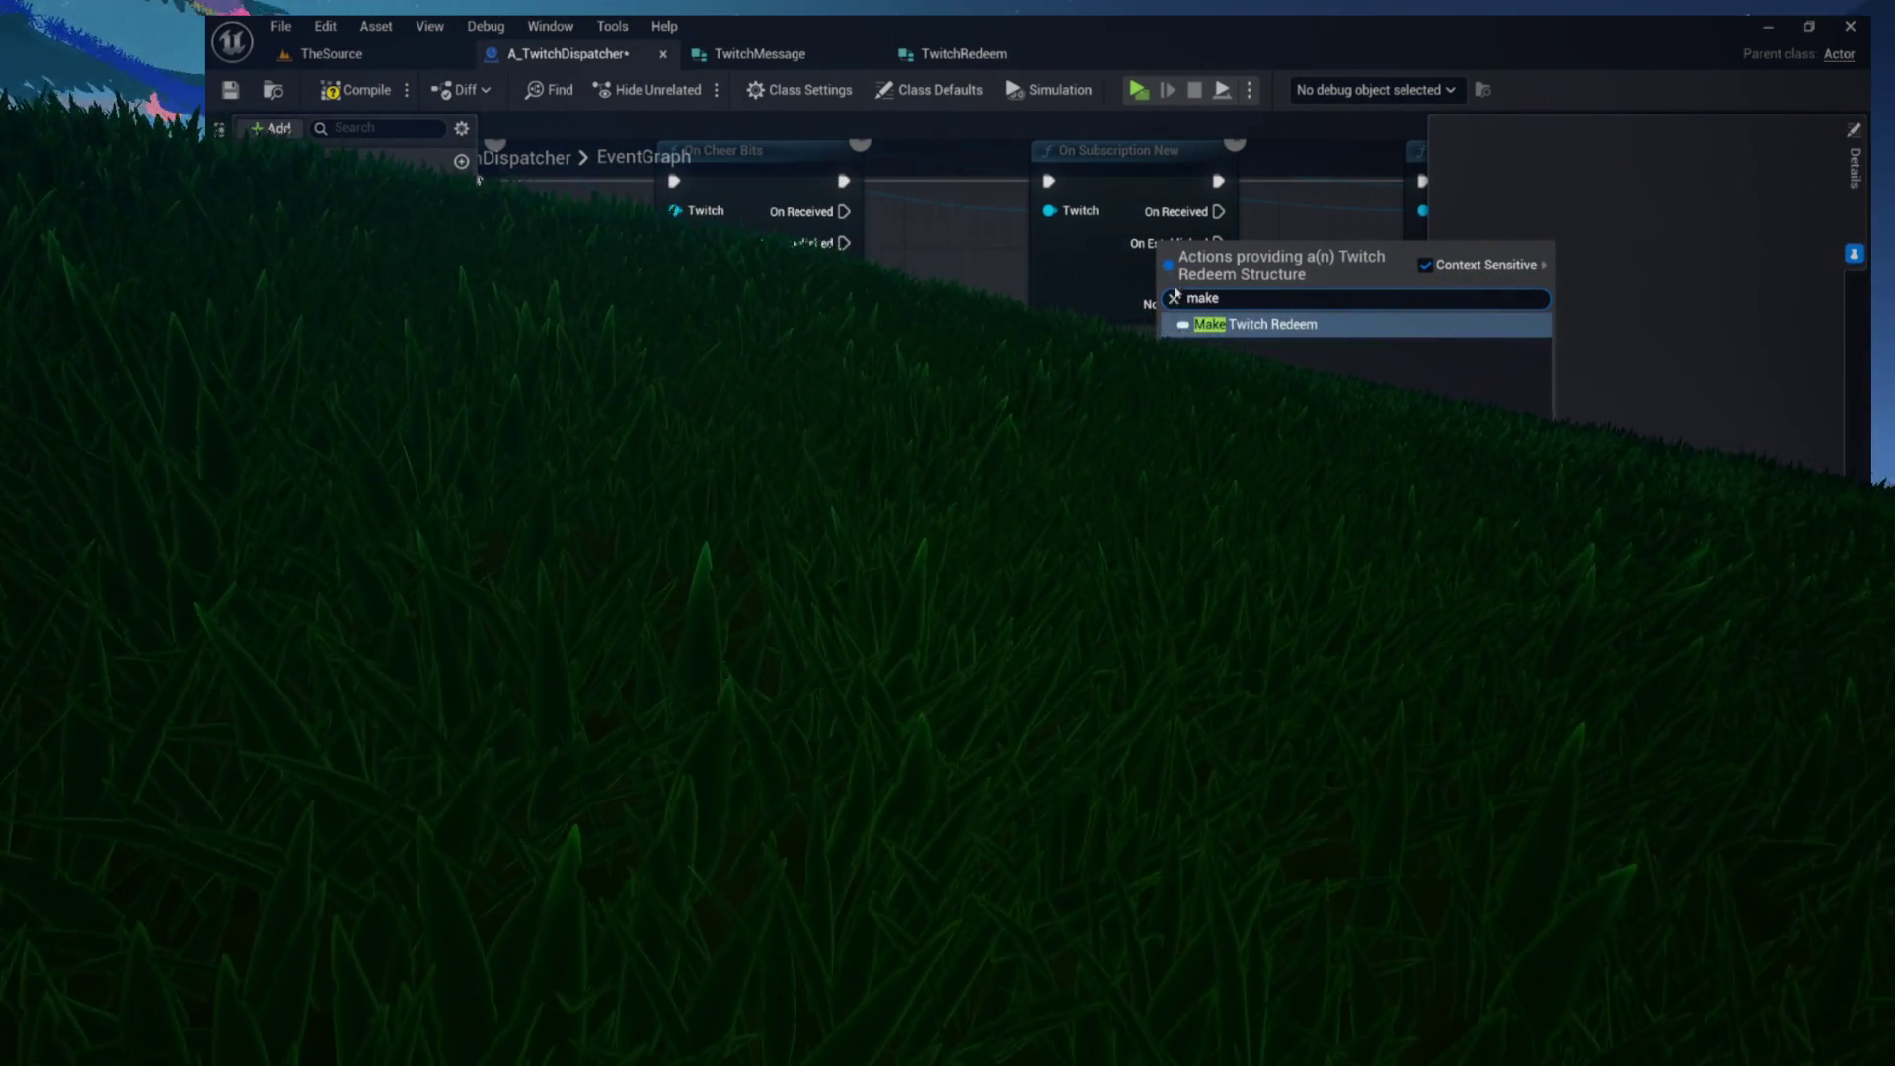
{"action": "left_click", "coordinate": [1221, 332]}
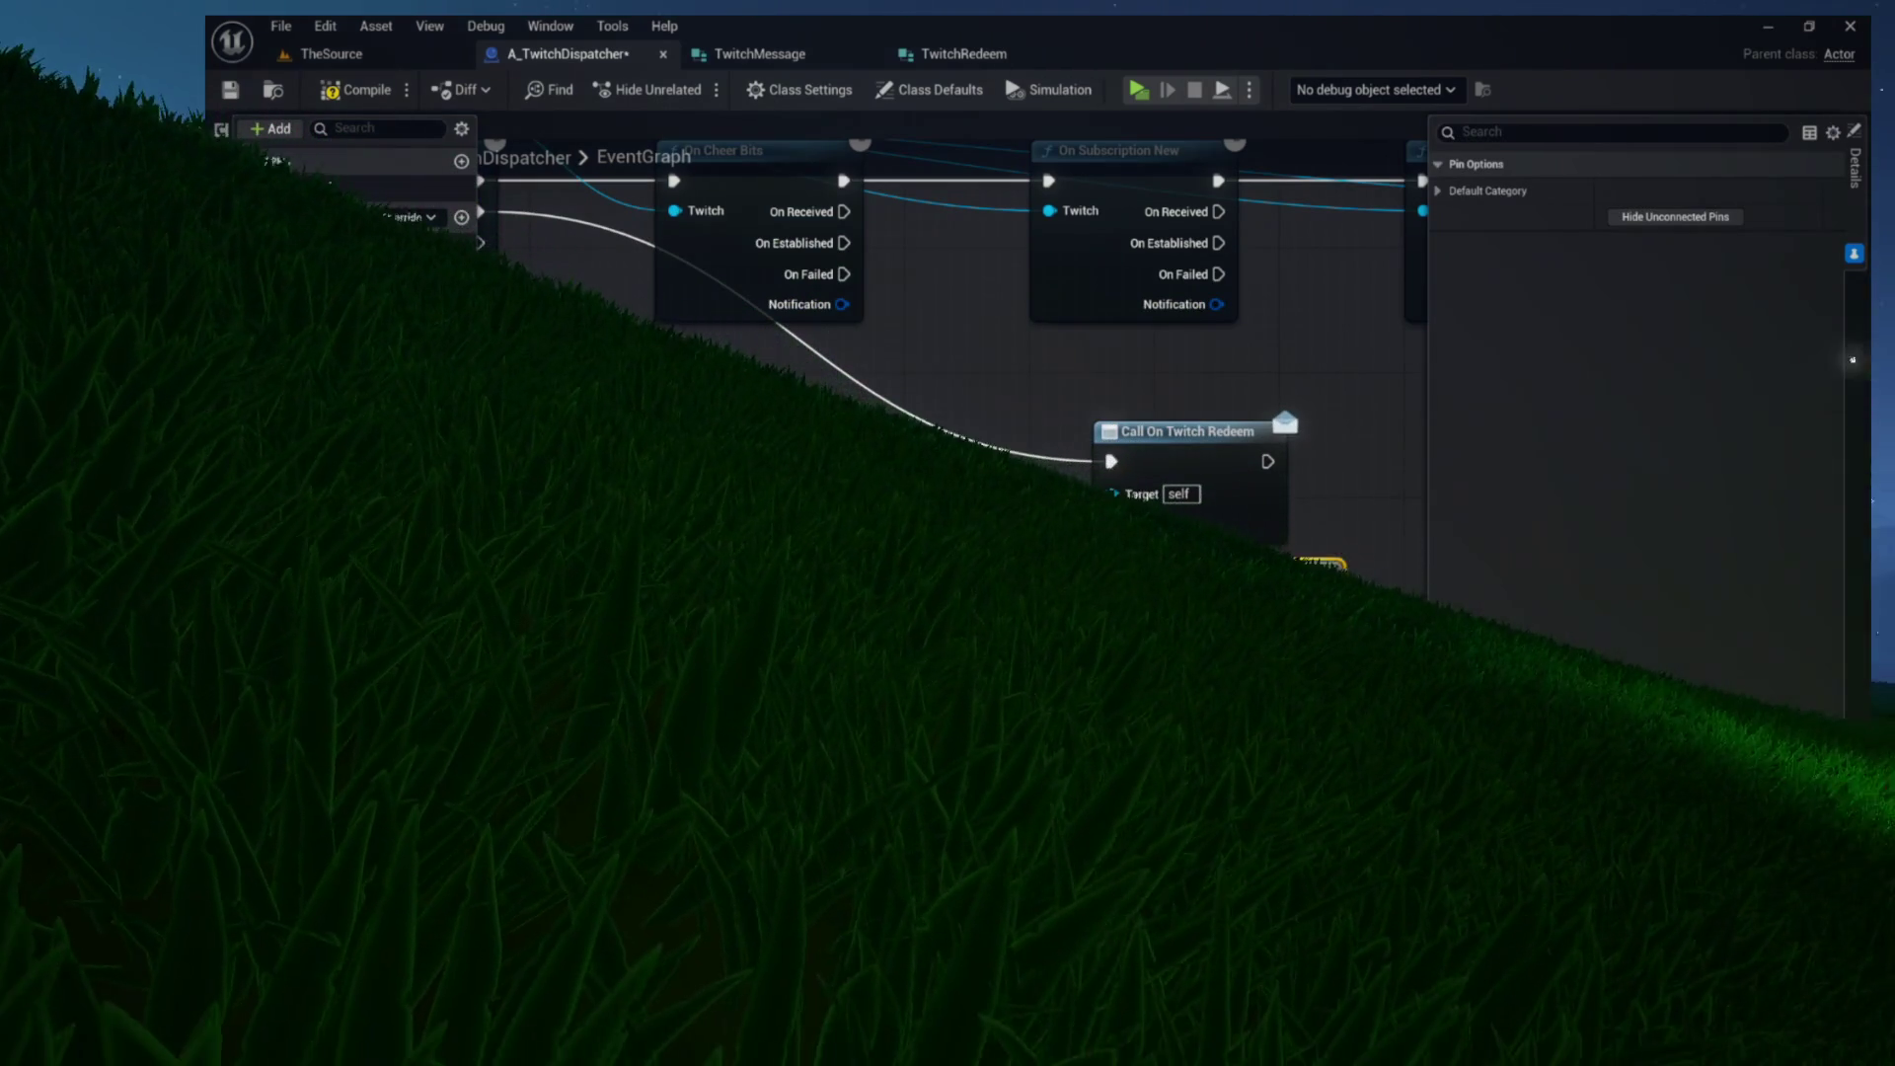
{"action": "mouse_move", "coordinate": [954, 578]}
{"action": "left_mouse_down"}
{"action": "mouse_move", "coordinate": [955, 450]}
{"action": "mouse_move", "coordinate": [874, 371]}
{"action": "left_mouse_up"}
{"action": "mouse_move", "coordinate": [830, 449]}
{"action": "left_mouse_down"}
{"action": "mouse_move", "coordinate": [750, 456]}
{"action": "mouse_move", "coordinate": [898, 413]}
{"action": "left_mouse_up"}
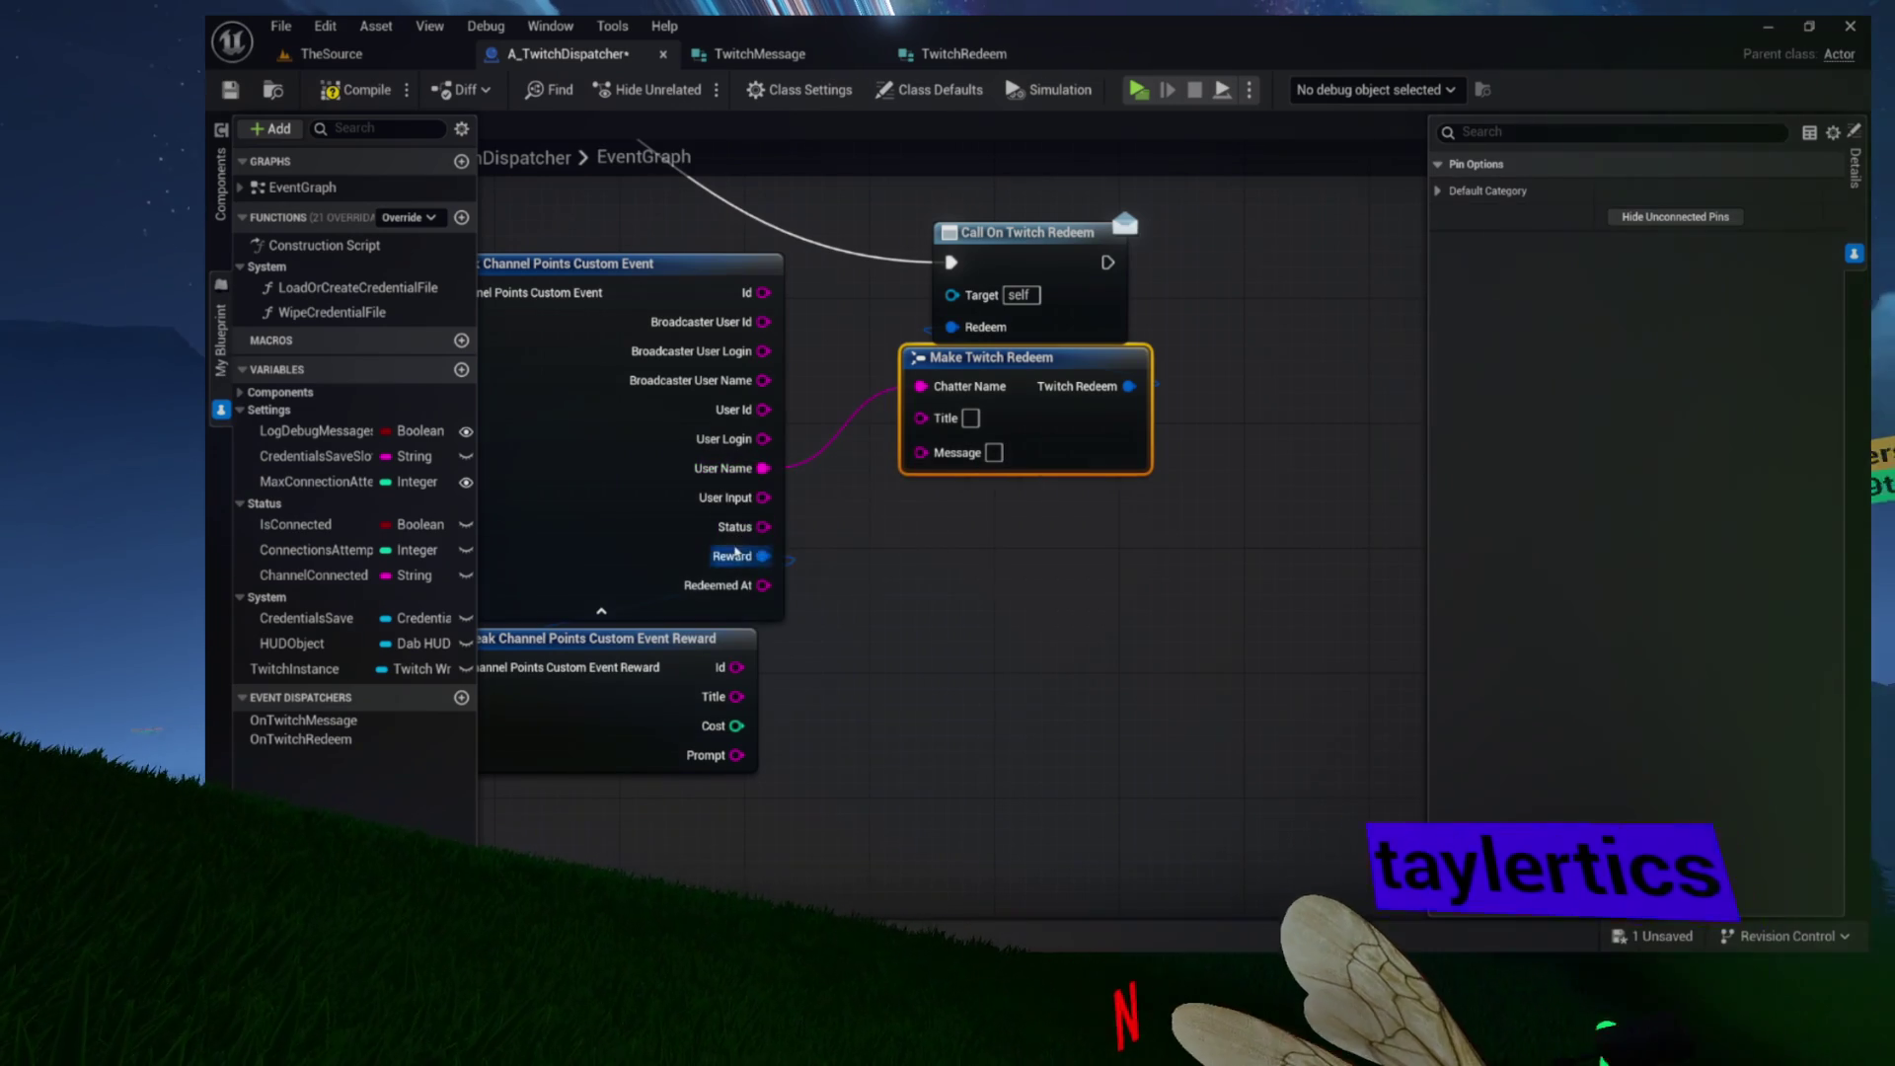
{"action": "left_click_drag", "start_coordinate": [767, 660], "coordinate": [924, 437]}
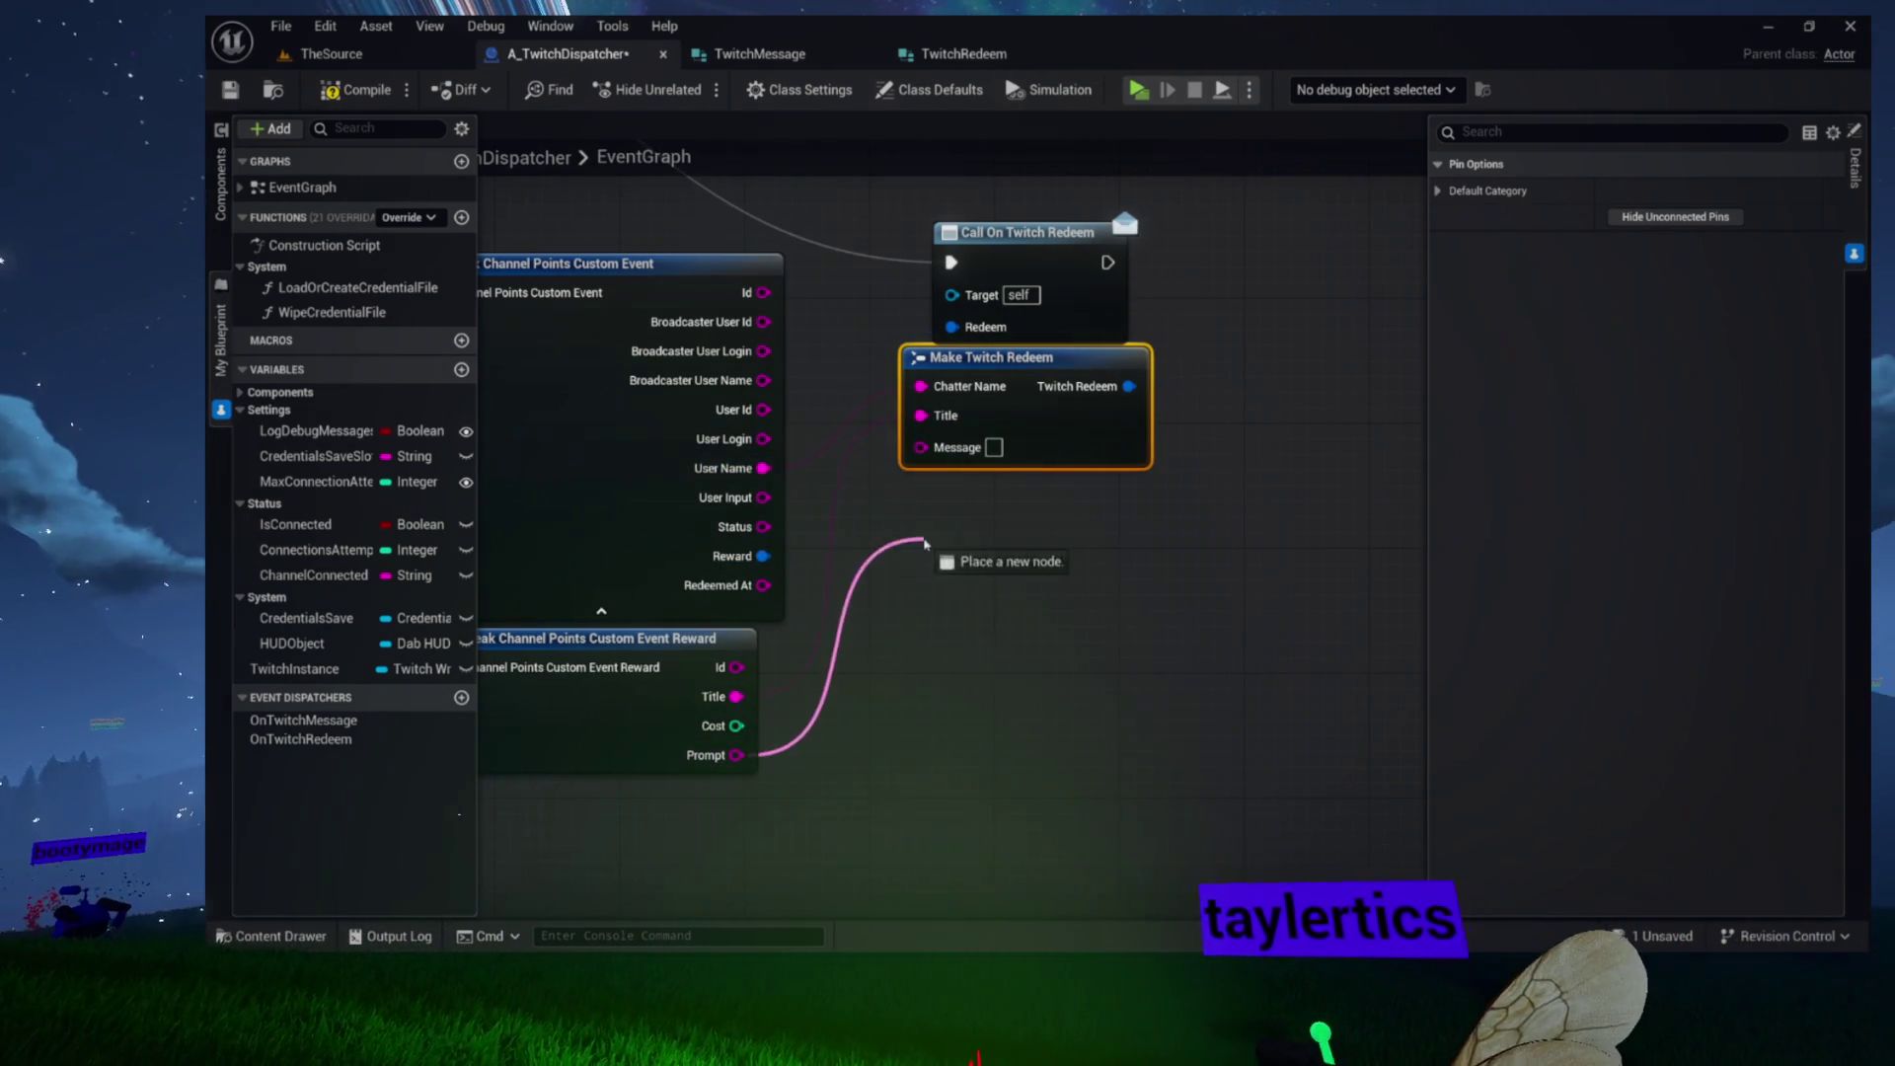
{"action": "mouse_move", "coordinate": [938, 600]}
{"action": "left_mouse_down"}
{"action": "mouse_move", "coordinate": [1037, 641]}
{"action": "mouse_move", "coordinate": [1049, 676]}
{"action": "left_mouse_up"}
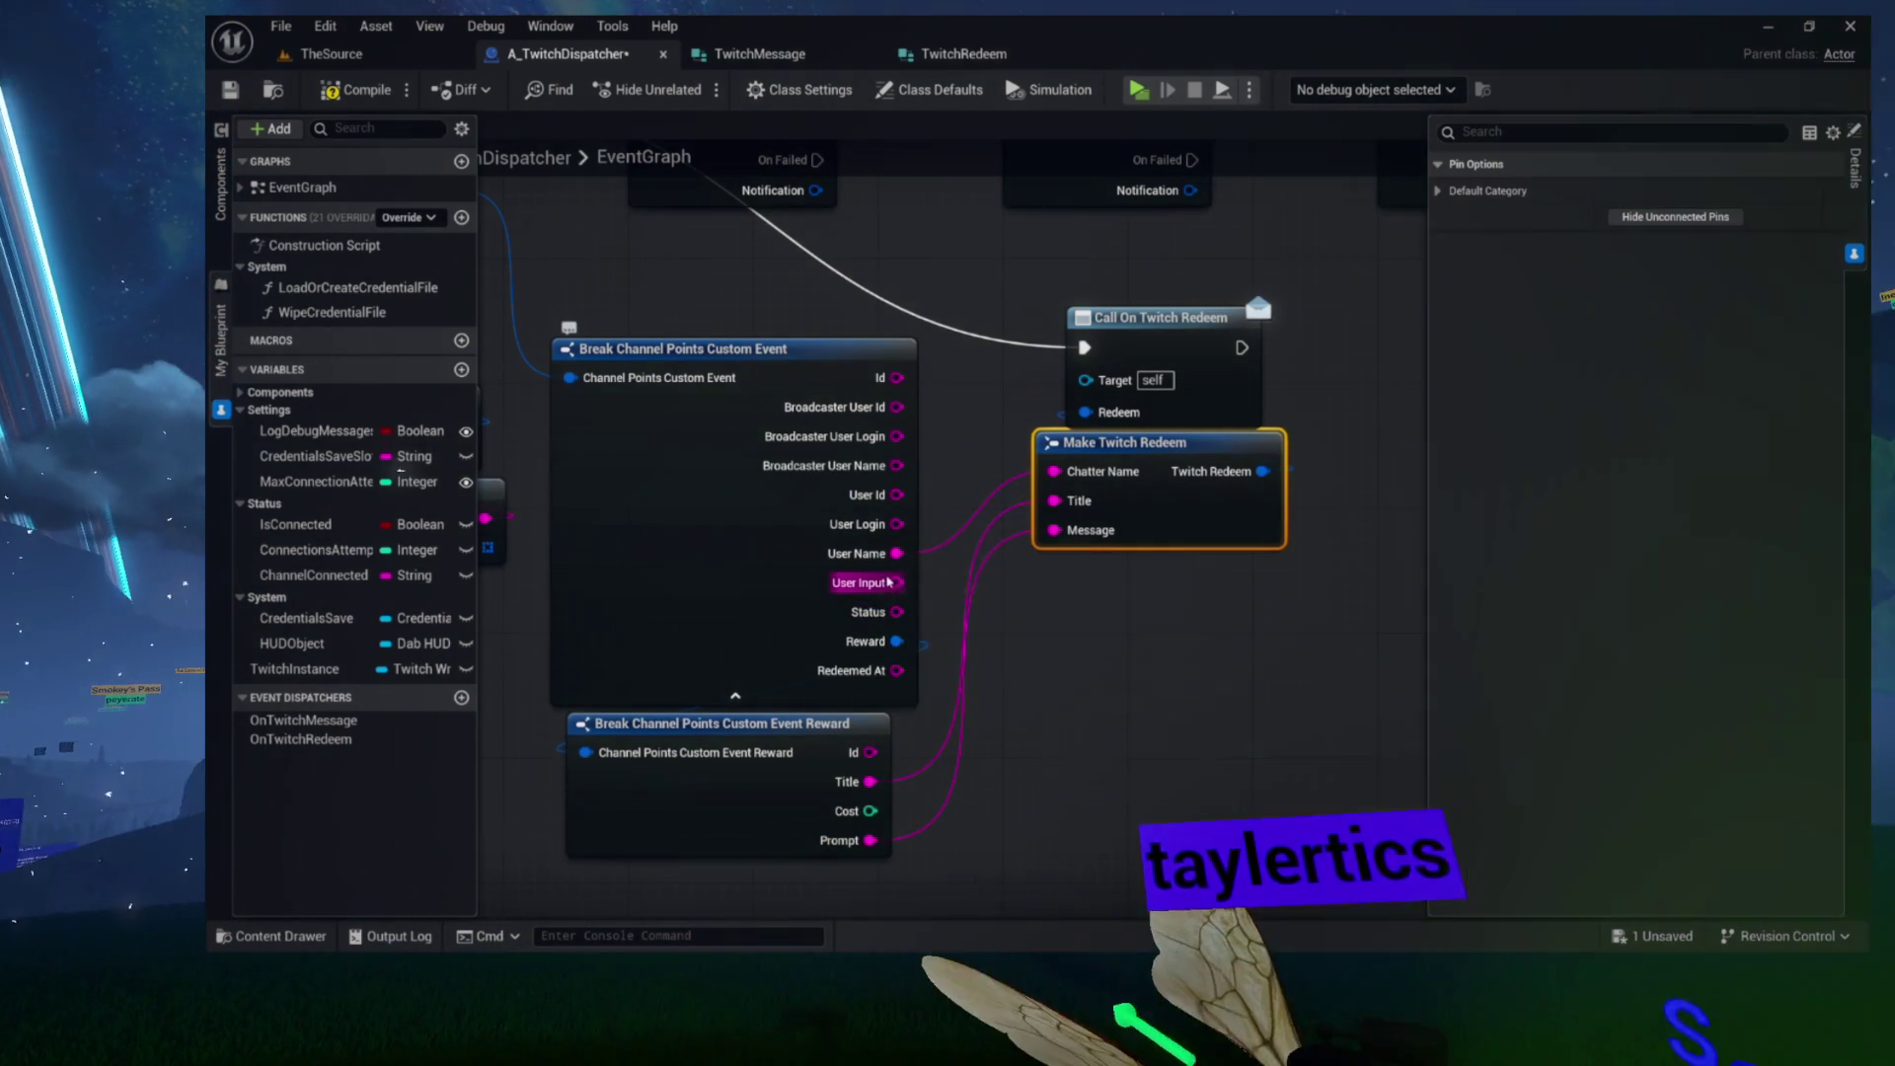
{"action": "mouse_move", "coordinate": [888, 582]}
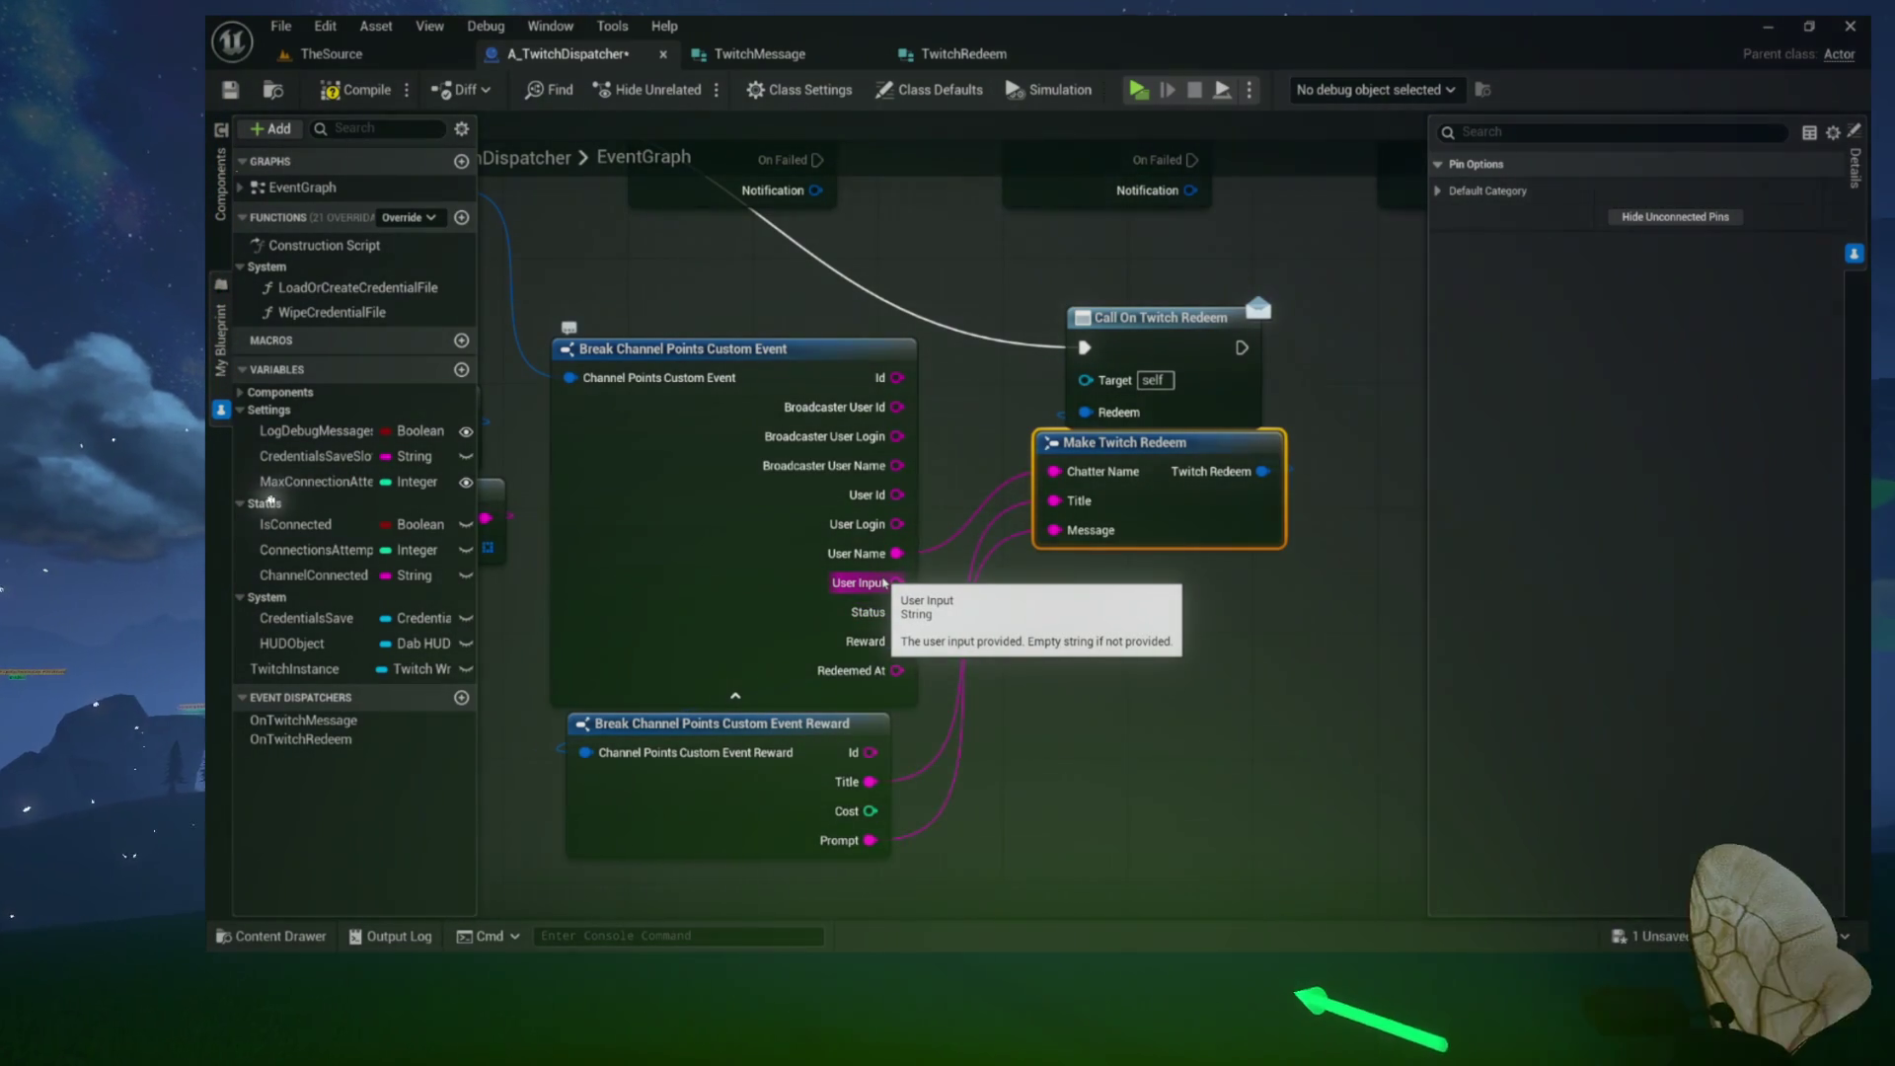
{"action": "left_click_drag", "start_coordinate": [885, 582], "coordinate": [1071, 530]}
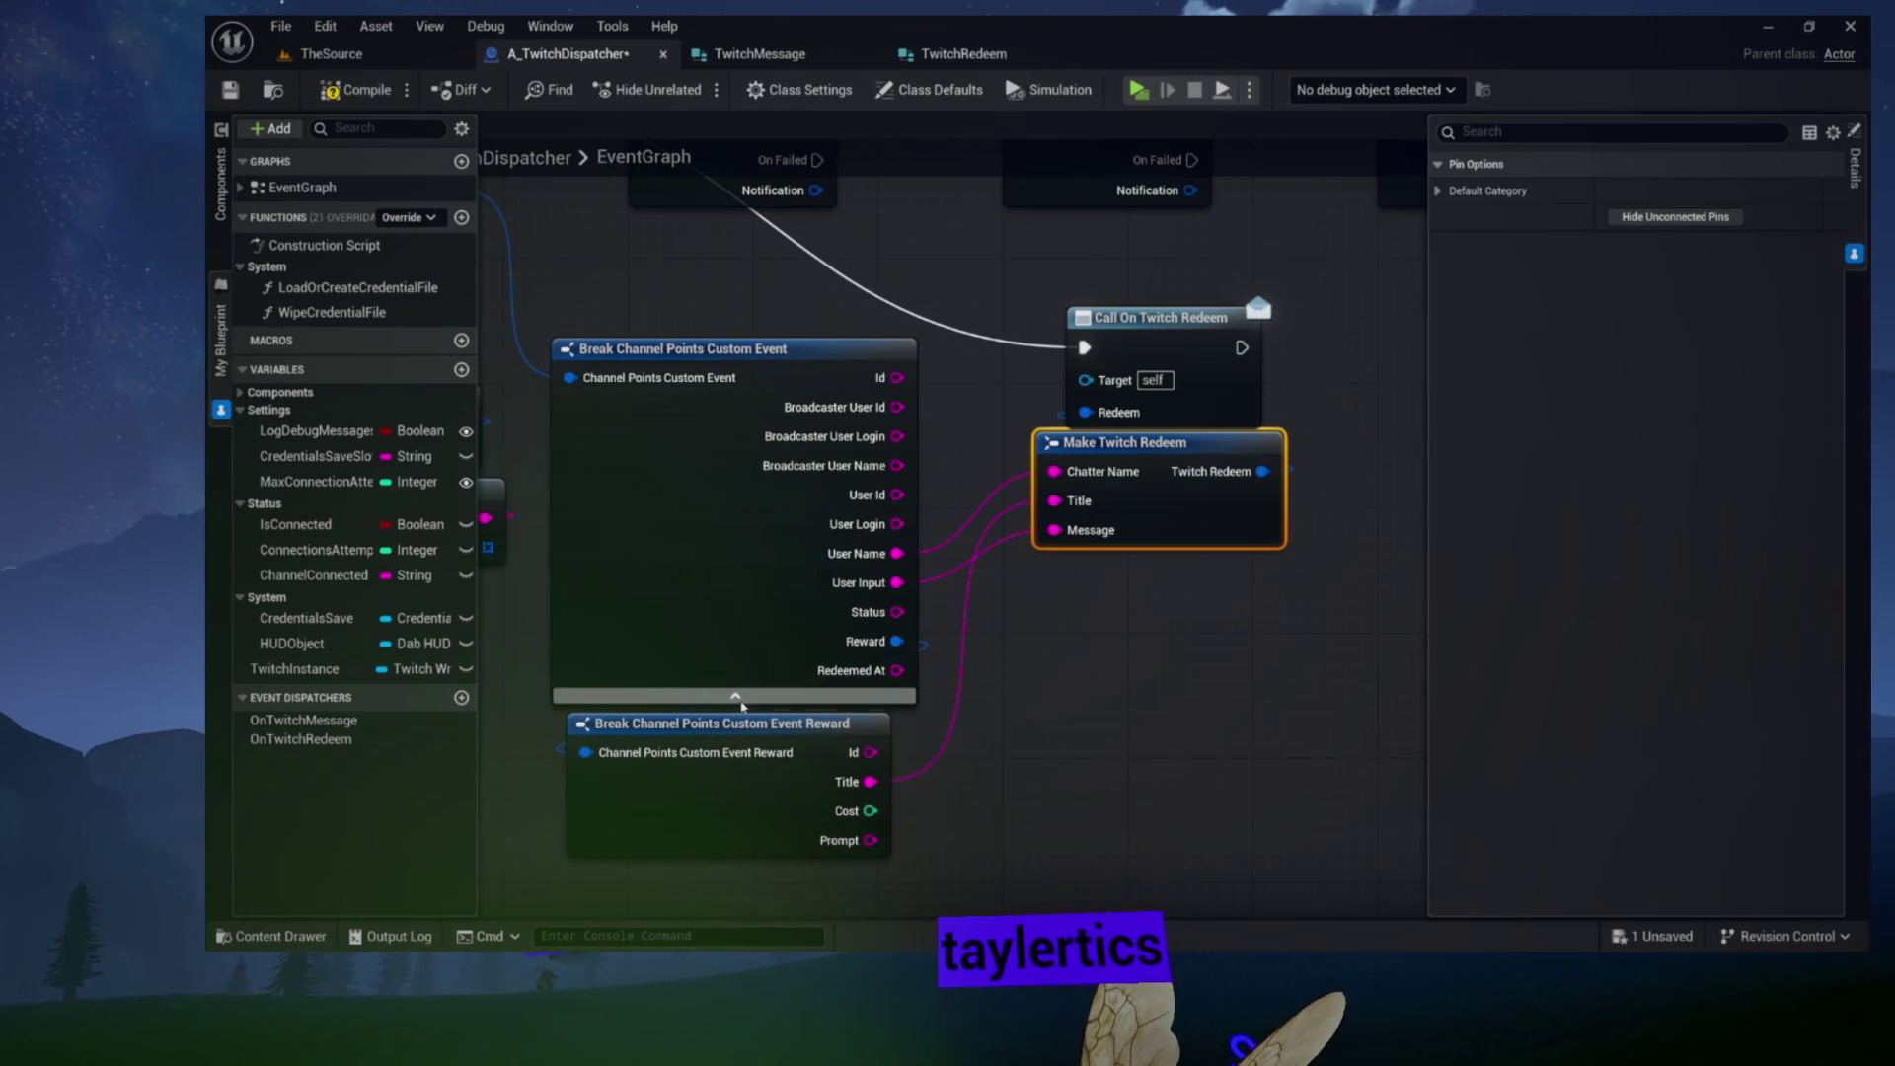
Hide unconnected pins on both break nodes and move the reward break beside the event break
{"action": "left_click", "coordinate": [698, 583]}
{"action": "left_click", "coordinate": [1629, 217]}
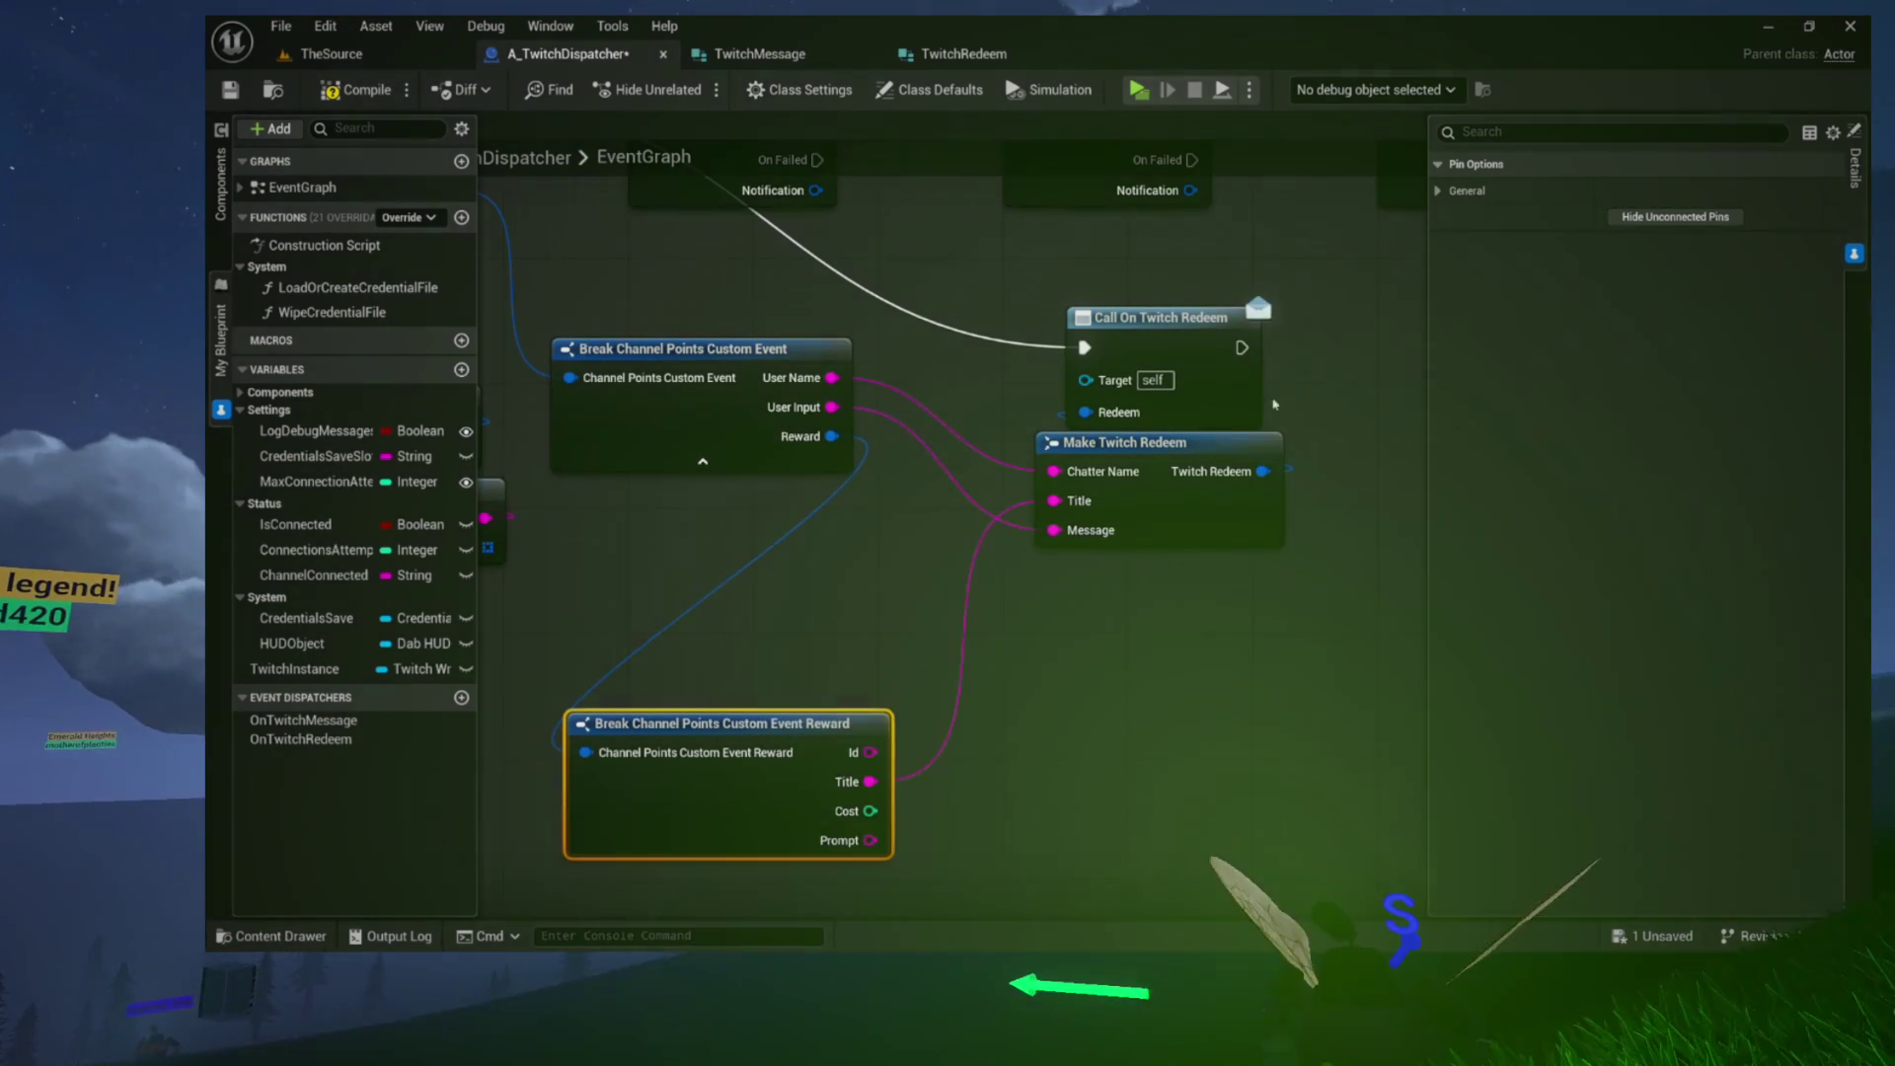
{"action": "left_click", "coordinate": [1627, 220]}
{"action": "mouse_move", "coordinate": [707, 727]}
{"action": "left_mouse_down"}
{"action": "mouse_move", "coordinate": [659, 543]}
{"action": "mouse_move", "coordinate": [704, 510]}
{"action": "mouse_move", "coordinate": [692, 488]}
{"action": "mouse_move", "coordinate": [691, 641]}
{"action": "mouse_move", "coordinate": [839, 632]}
{"action": "mouse_move", "coordinate": [1113, 503]}
{"action": "mouse_move", "coordinate": [1026, 509]}
{"action": "mouse_move", "coordinate": [1076, 479]}
{"action": "mouse_move", "coordinate": [1371, 483]}
{"action": "mouse_move", "coordinate": [889, 498]}
{"action": "mouse_move", "coordinate": [1043, 525]}
{"action": "left_mouse_up"}
Select the right-hand node group and shift On Cheer Bits and its nodes further right
{"action": "scroll", "coordinate": [1254, 488], "scroll_direction": "down", "scroll_amount": 8}
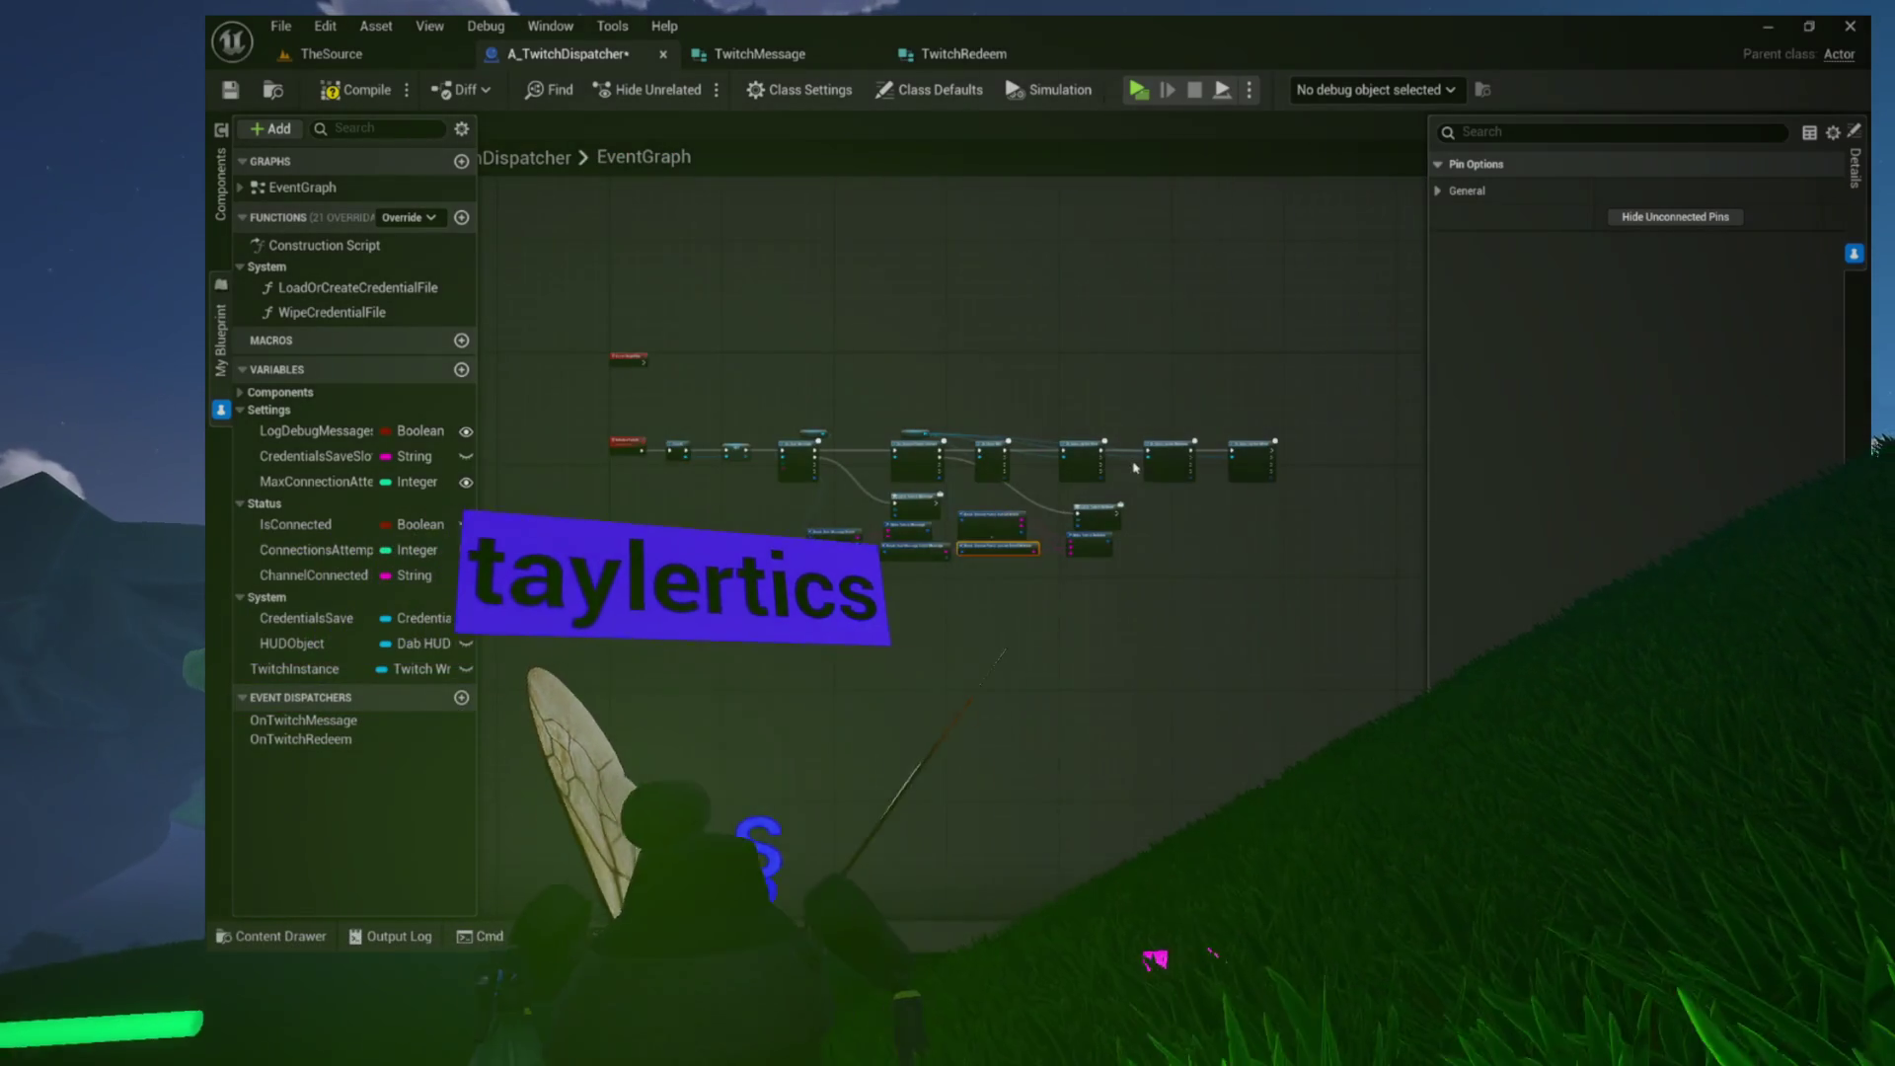
{"action": "left_click_drag", "start_coordinate": [1303, 358], "coordinate": [972, 631]}
{"action": "scroll", "coordinate": [962, 661], "scroll_direction": "up", "scroll_amount": 5}
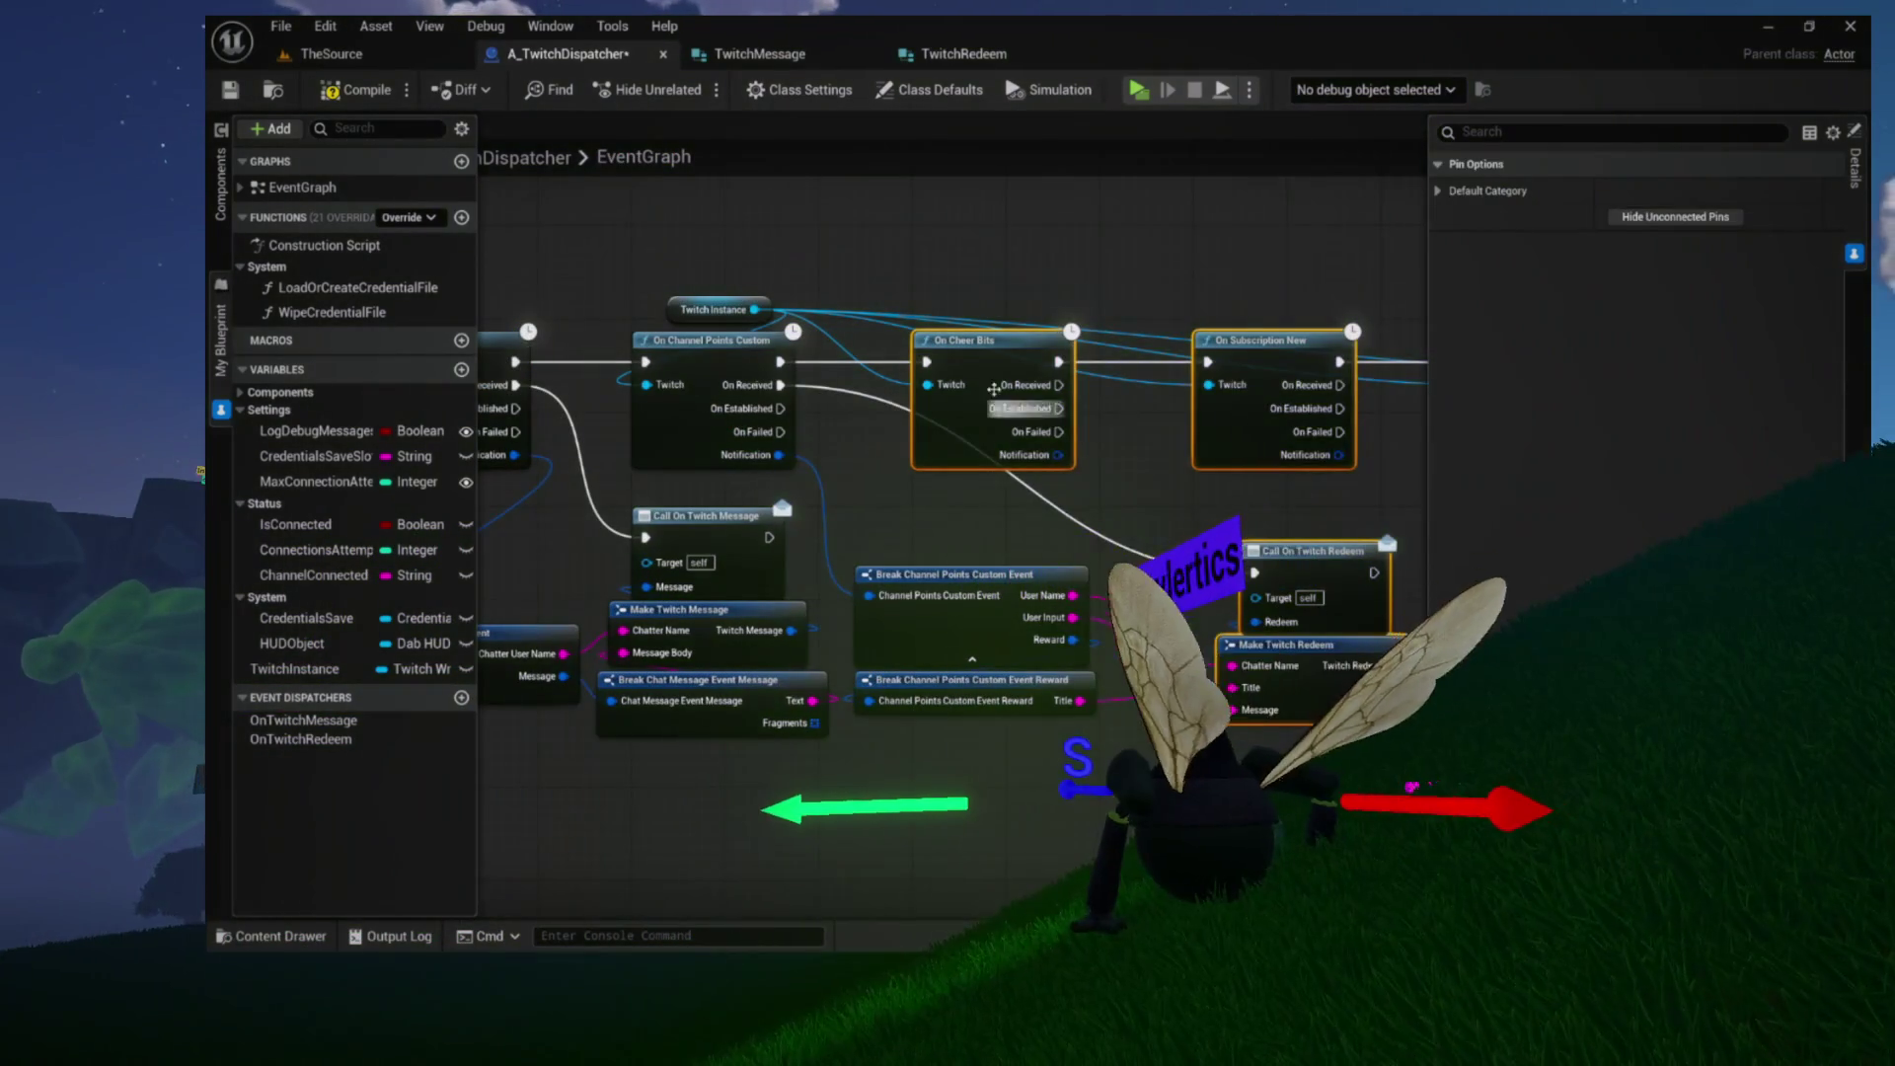
{"action": "left_click_drag", "start_coordinate": [1000, 362], "coordinate": [1377, 365]}
{"action": "scroll", "coordinate": [1182, 446], "scroll_direction": "down", "scroll_amount": 5}
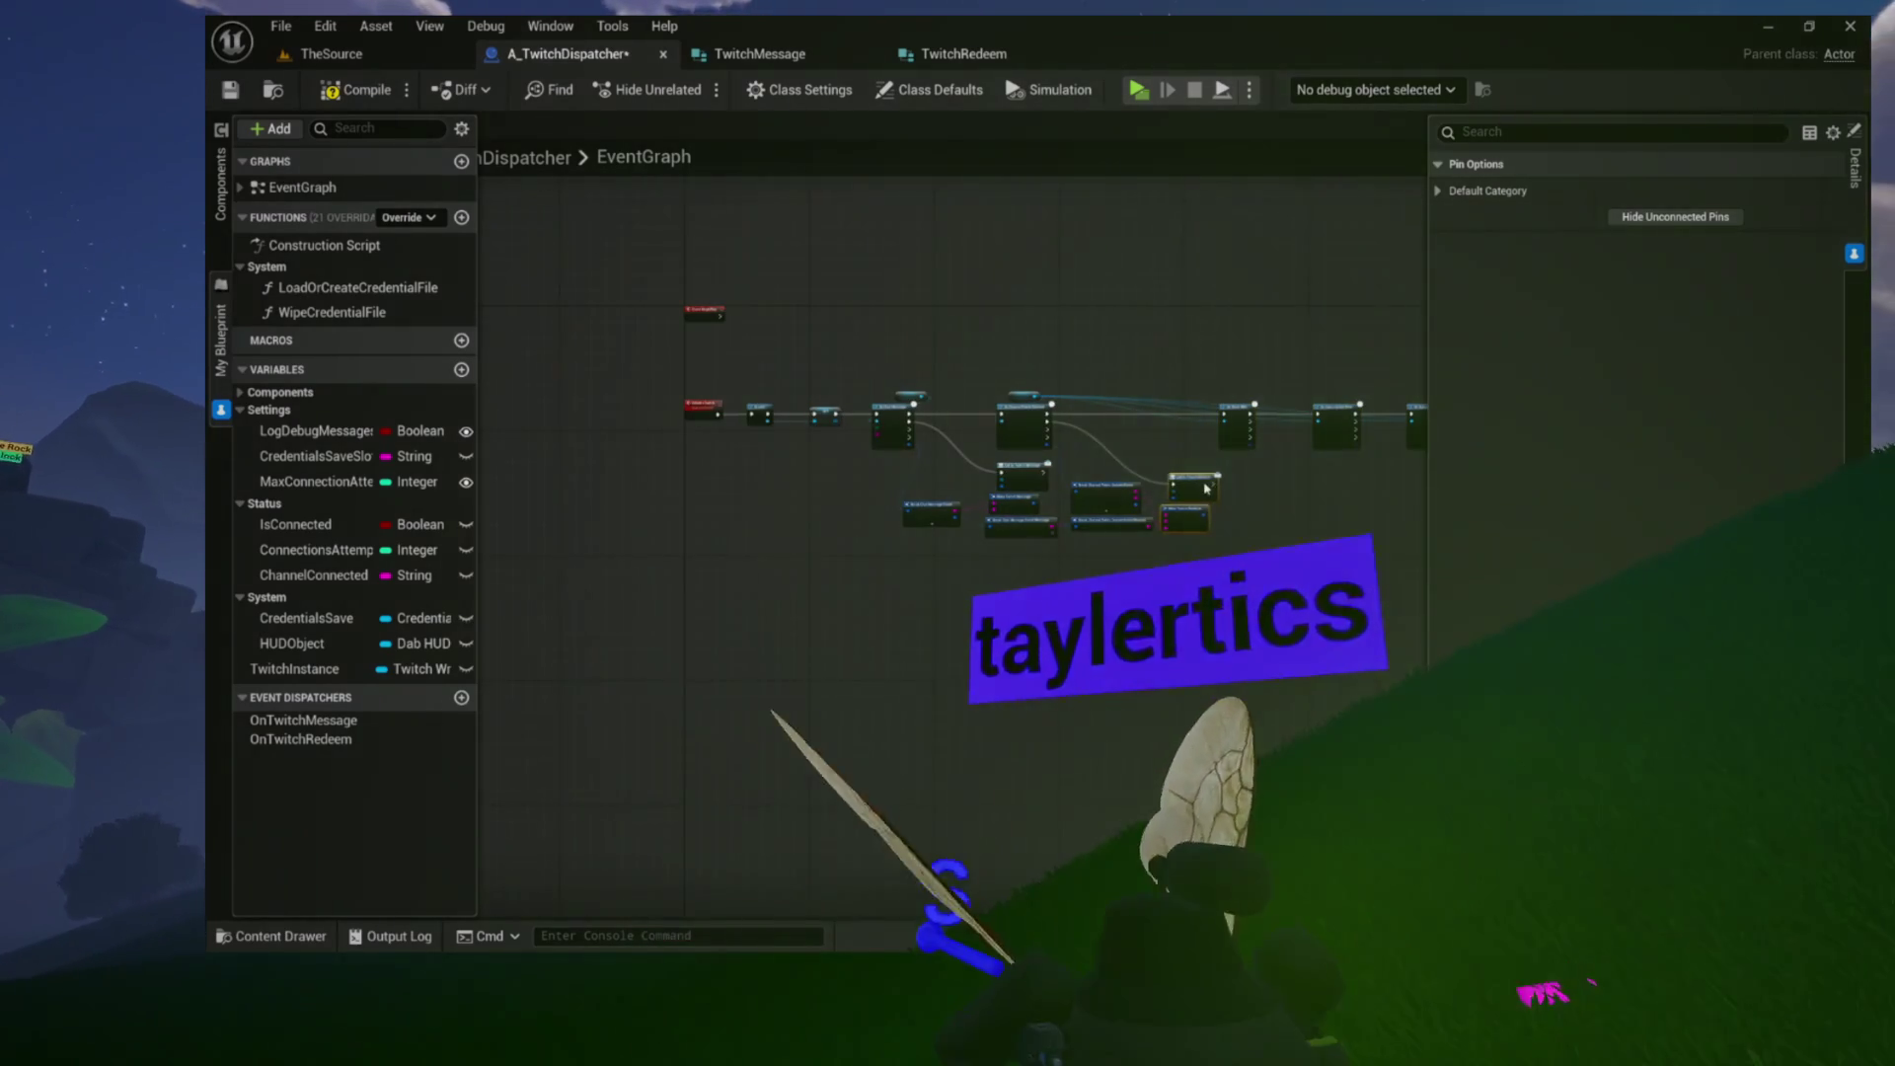
{"action": "scroll", "coordinate": [1109, 491], "scroll_direction": "up", "scroll_amount": 5}
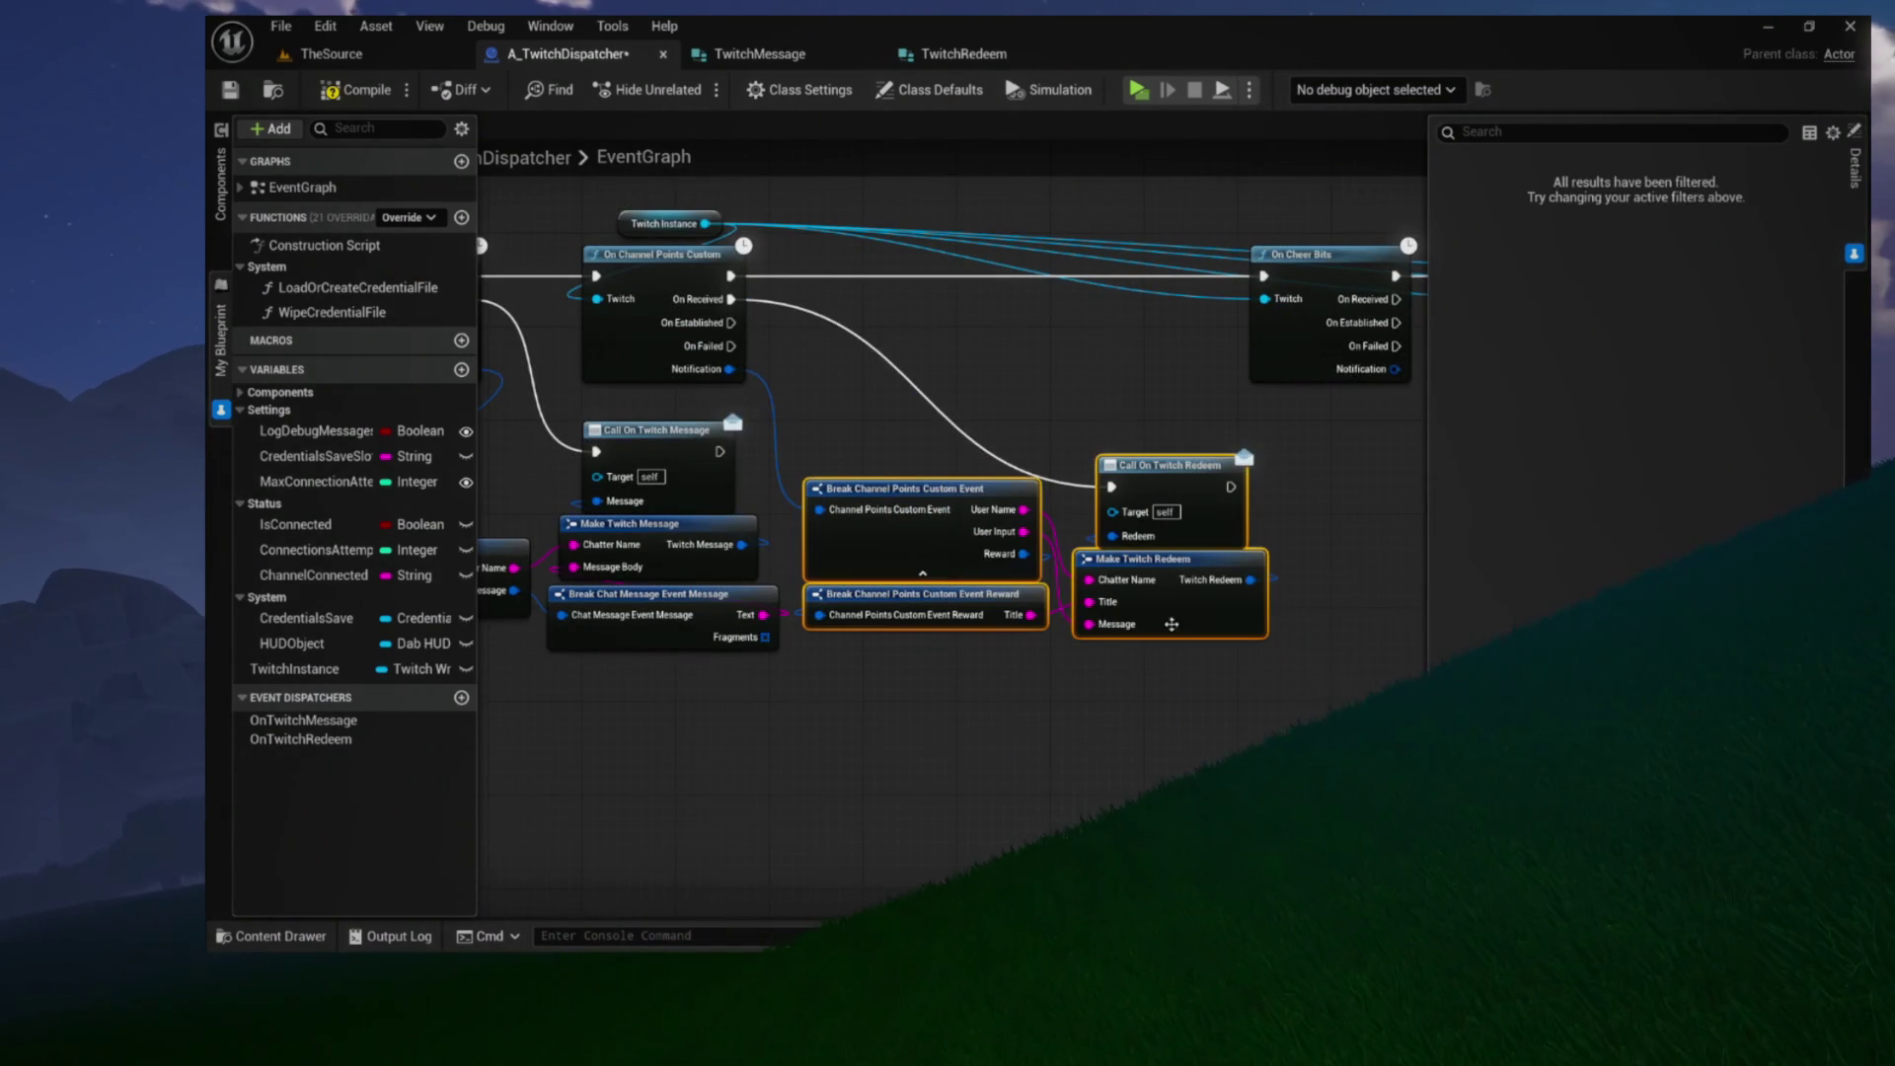
{"action": "left_click_drag", "start_coordinate": [1002, 521], "coordinate": [1063, 521]}
{"action": "left_click_drag", "start_coordinate": [872, 503], "coordinate": [1298, 484]}
Move the Call On Twitch Message group and its Twitch Message nodes down
{"action": "mouse_move", "coordinate": [926, 466]}
{"action": "left_mouse_down"}
{"action": "mouse_move", "coordinate": [798, 511]}
{"action": "mouse_move", "coordinate": [1115, 642]}
{"action": "left_mouse_up"}
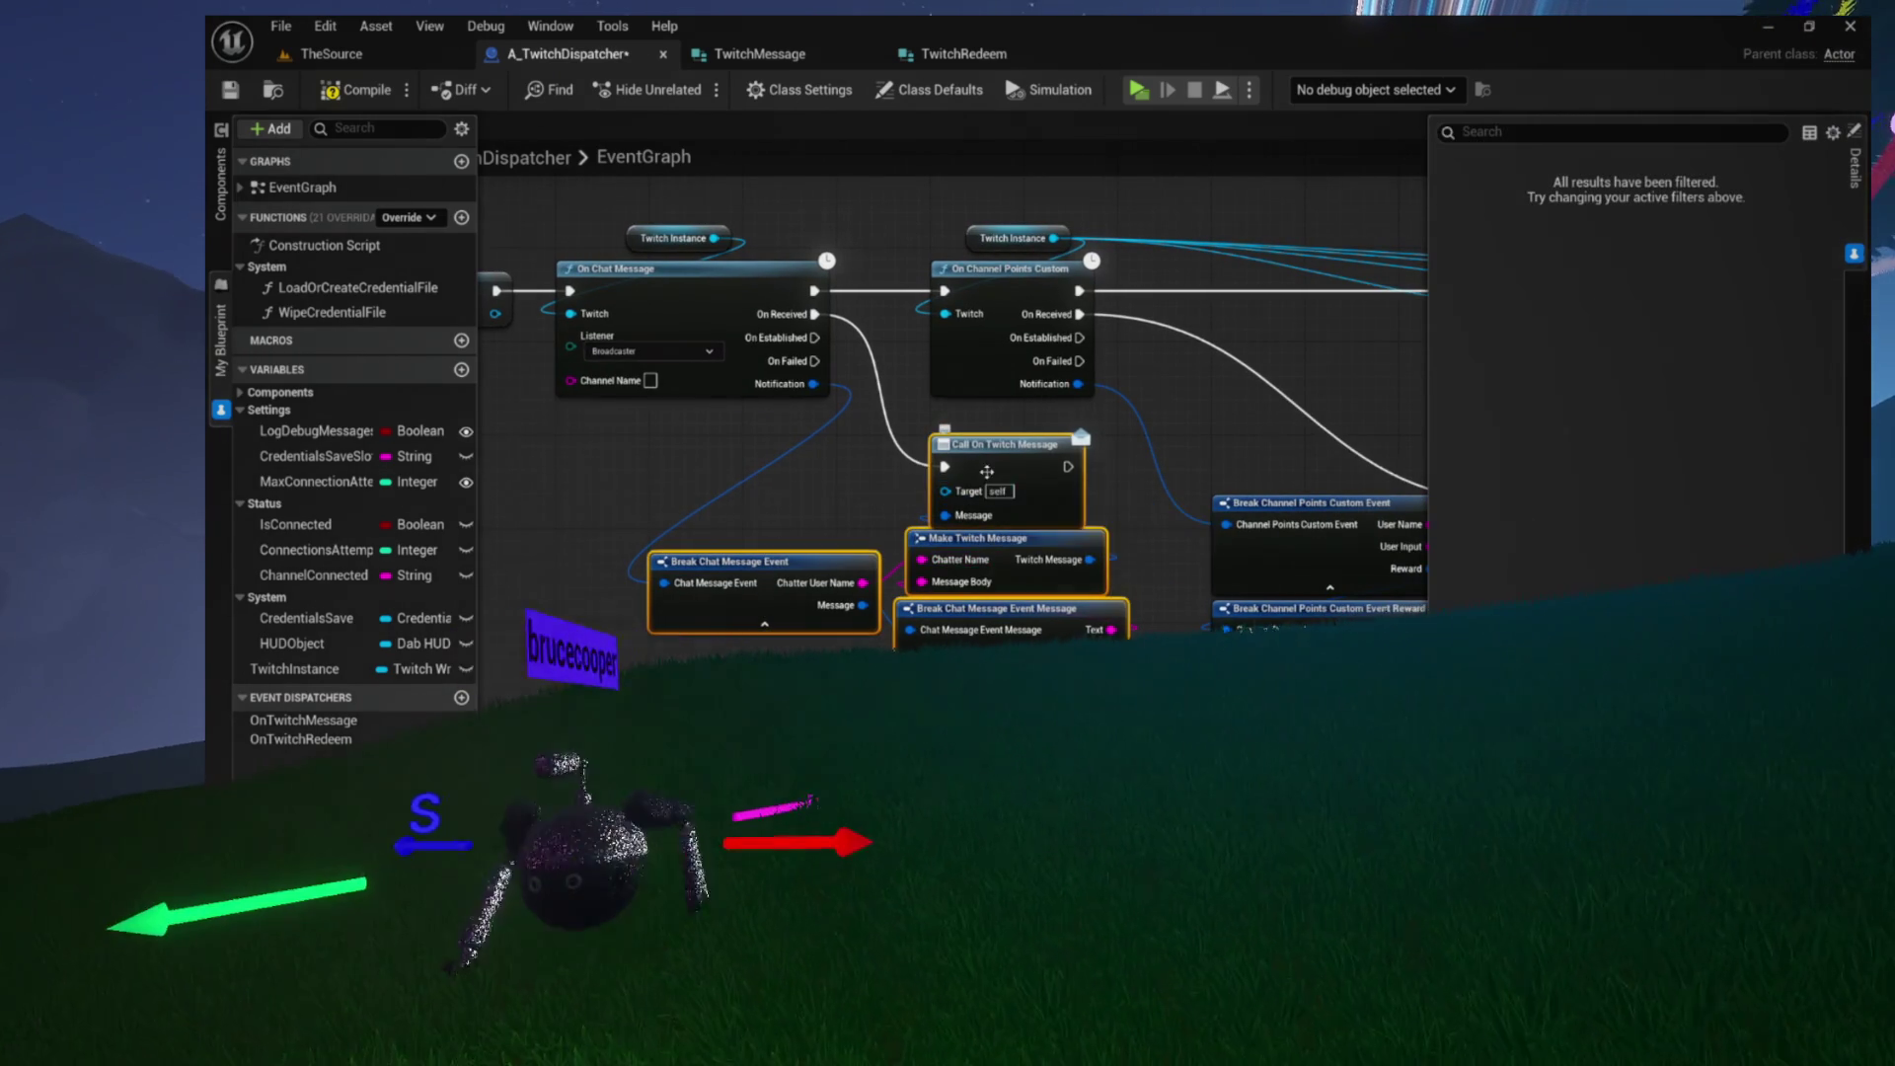
{"action": "left_click_drag", "start_coordinate": [990, 495], "coordinate": [990, 612]}
{"action": "scroll", "coordinate": [891, 563], "scroll_direction": "down", "scroll_amount": 4}
{"action": "scroll", "coordinate": [880, 520], "scroll_direction": "up", "scroll_amount": 4}
{"action": "scroll", "coordinate": [873, 510], "scroll_direction": "down", "scroll_amount": 3}
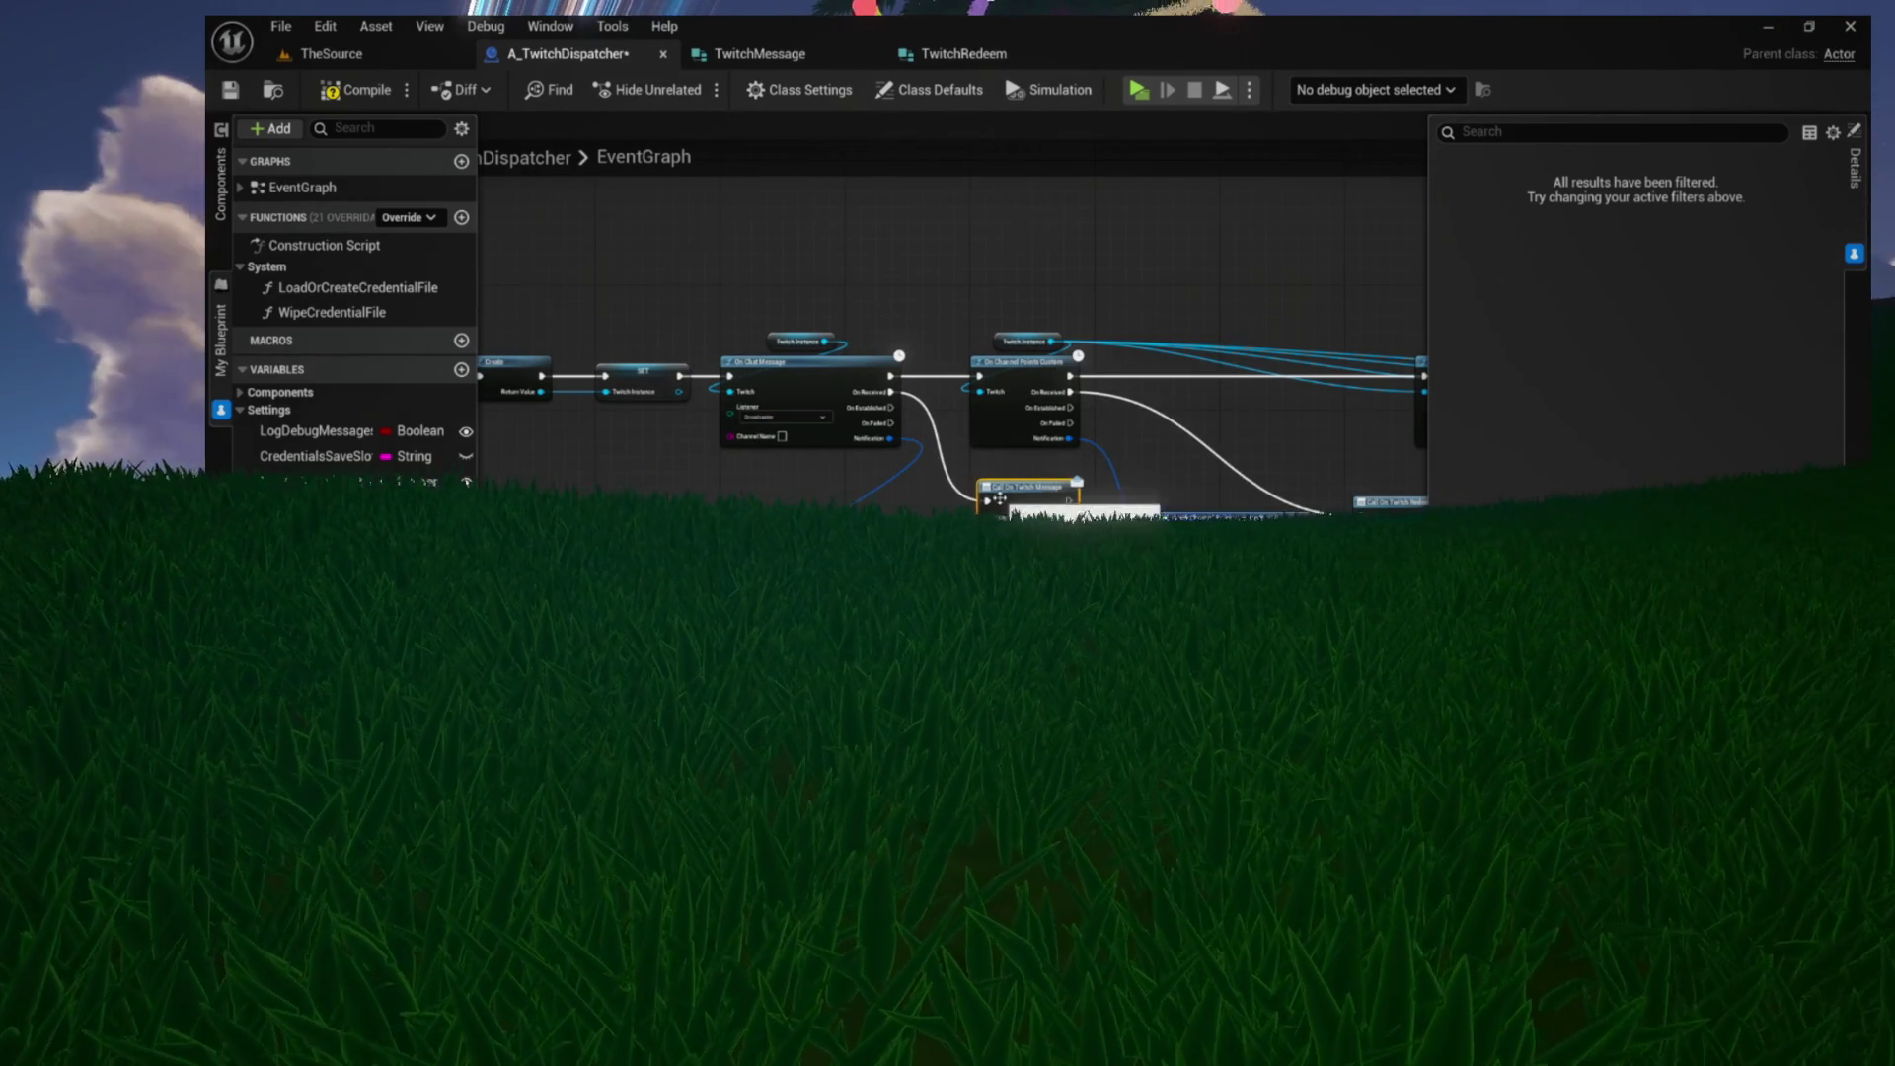
{"action": "scroll", "coordinate": [1016, 499], "scroll_direction": "up", "scroll_amount": 3}
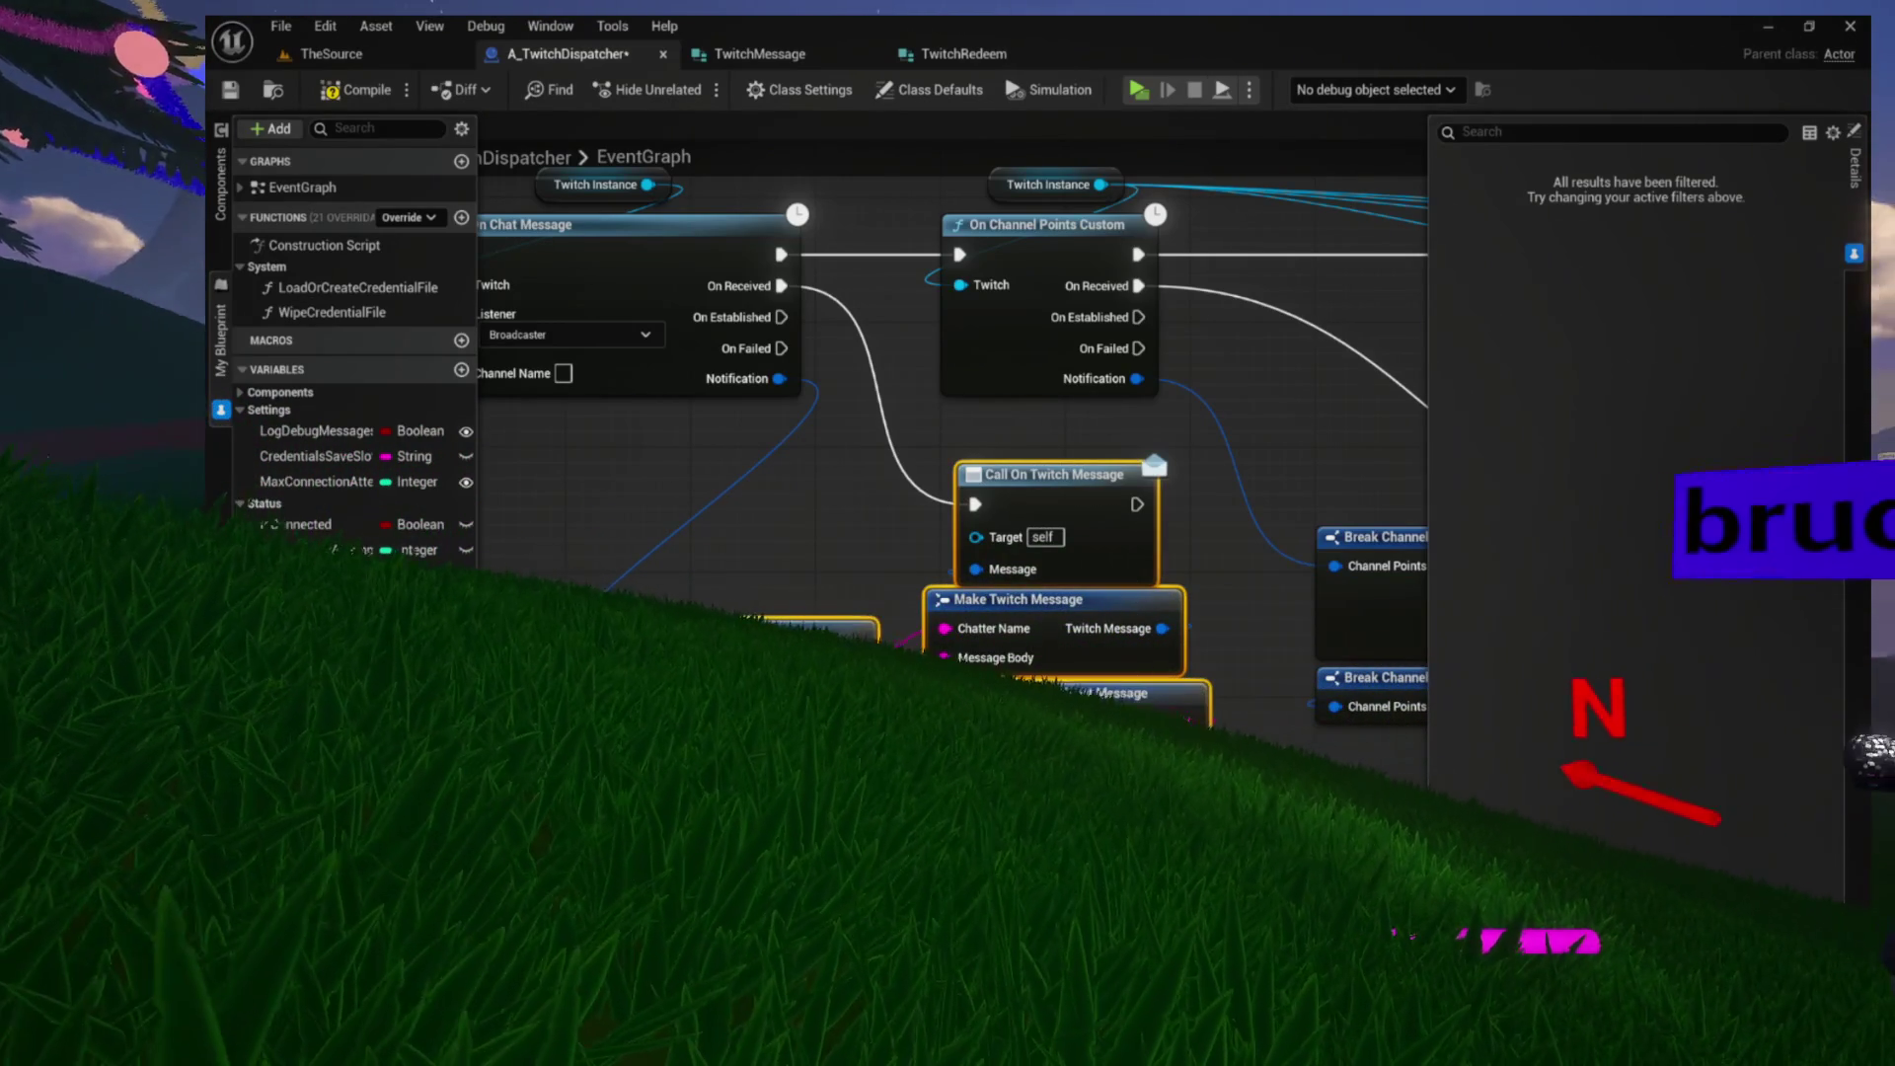
{"action": "left_click_drag", "start_coordinate": [1048, 475], "coordinate": [1048, 584]}
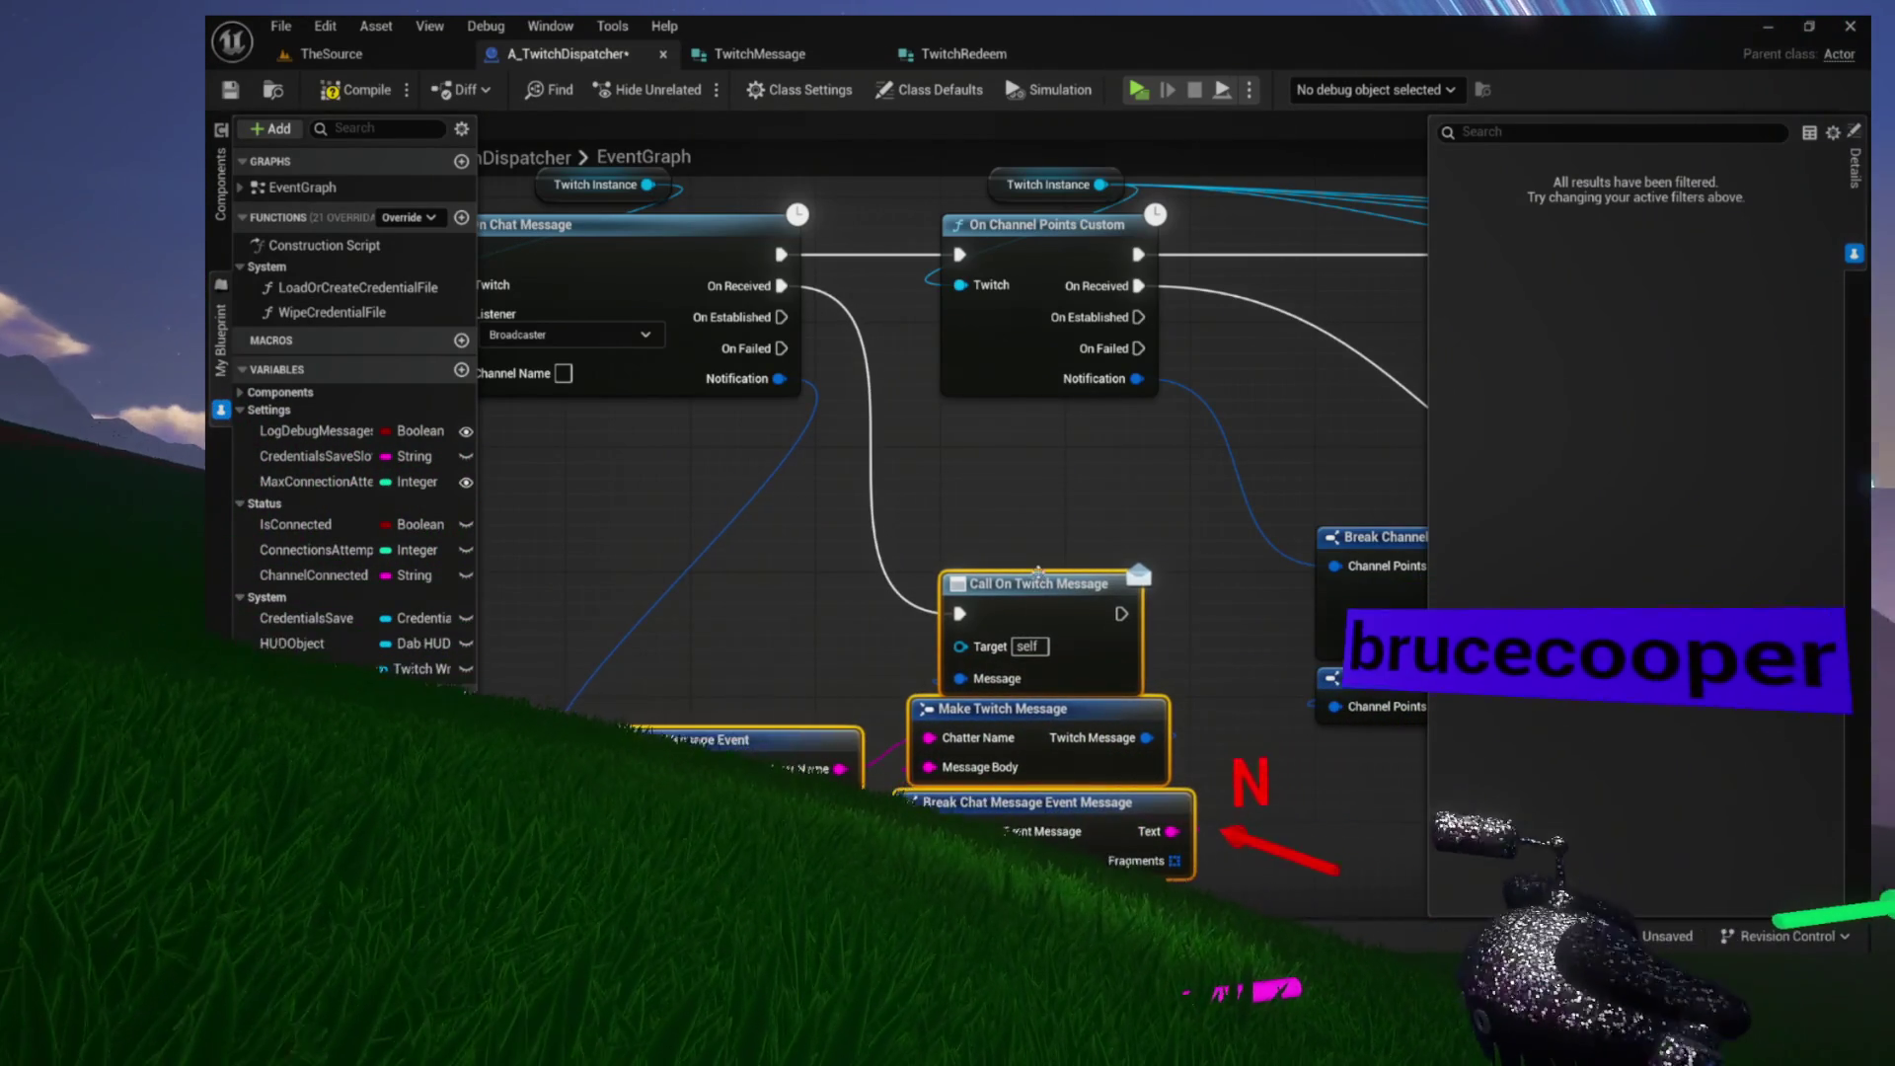
{"action": "left_click", "coordinate": [1066, 473]}
Lower the Twitch Redeem nodes slightly and hide the blueprint members side list
{"action": "mouse_move", "coordinate": [1066, 474]}
{"action": "left_mouse_down"}
{"action": "mouse_move", "coordinate": [858, 432]}
{"action": "mouse_move", "coordinate": [1167, 627]}
{"action": "left_mouse_up"}
{"action": "scroll", "coordinate": [857, 431], "scroll_direction": "down", "scroll_amount": 3}
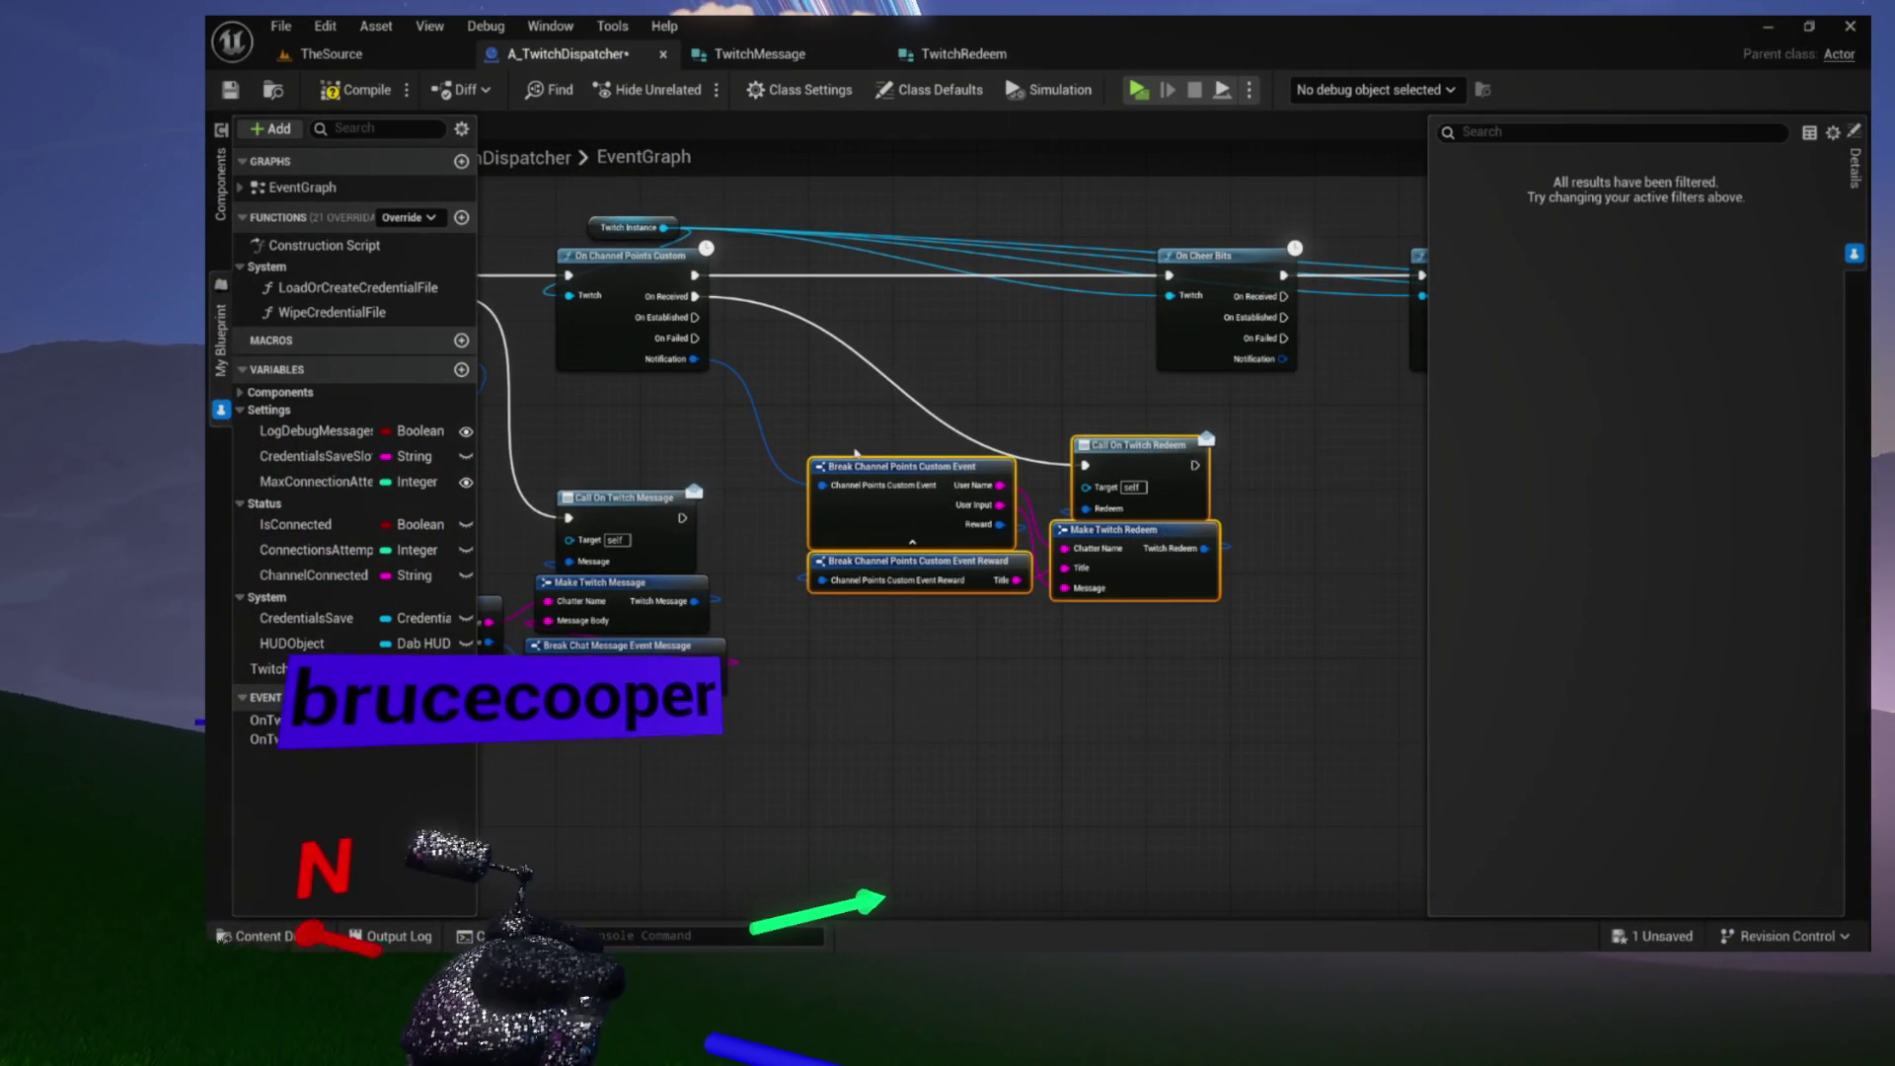
{"action": "left_click_drag", "start_coordinate": [863, 475], "coordinate": [854, 528]}
{"action": "left_click", "coordinate": [918, 366]}
{"action": "mouse_move", "coordinate": [918, 365]}
{"action": "left_mouse_down"}
{"action": "mouse_move", "coordinate": [1046, 356]}
{"action": "mouse_move", "coordinate": [906, 395]}
{"action": "mouse_move", "coordinate": [1053, 411]}
{"action": "mouse_move", "coordinate": [1056, 502]}
{"action": "mouse_move", "coordinate": [1309, 502]}
{"action": "mouse_move", "coordinate": [888, 559]}
{"action": "mouse_move", "coordinate": [1247, 502]}
{"action": "mouse_move", "coordinate": [1222, 502]}
{"action": "left_mouse_up"}
{"action": "scroll", "coordinate": [1056, 502], "scroll_direction": "up", "scroll_amount": 2}
{"action": "scroll", "coordinate": [1056, 502], "scroll_direction": "up", "scroll_amount": 2}
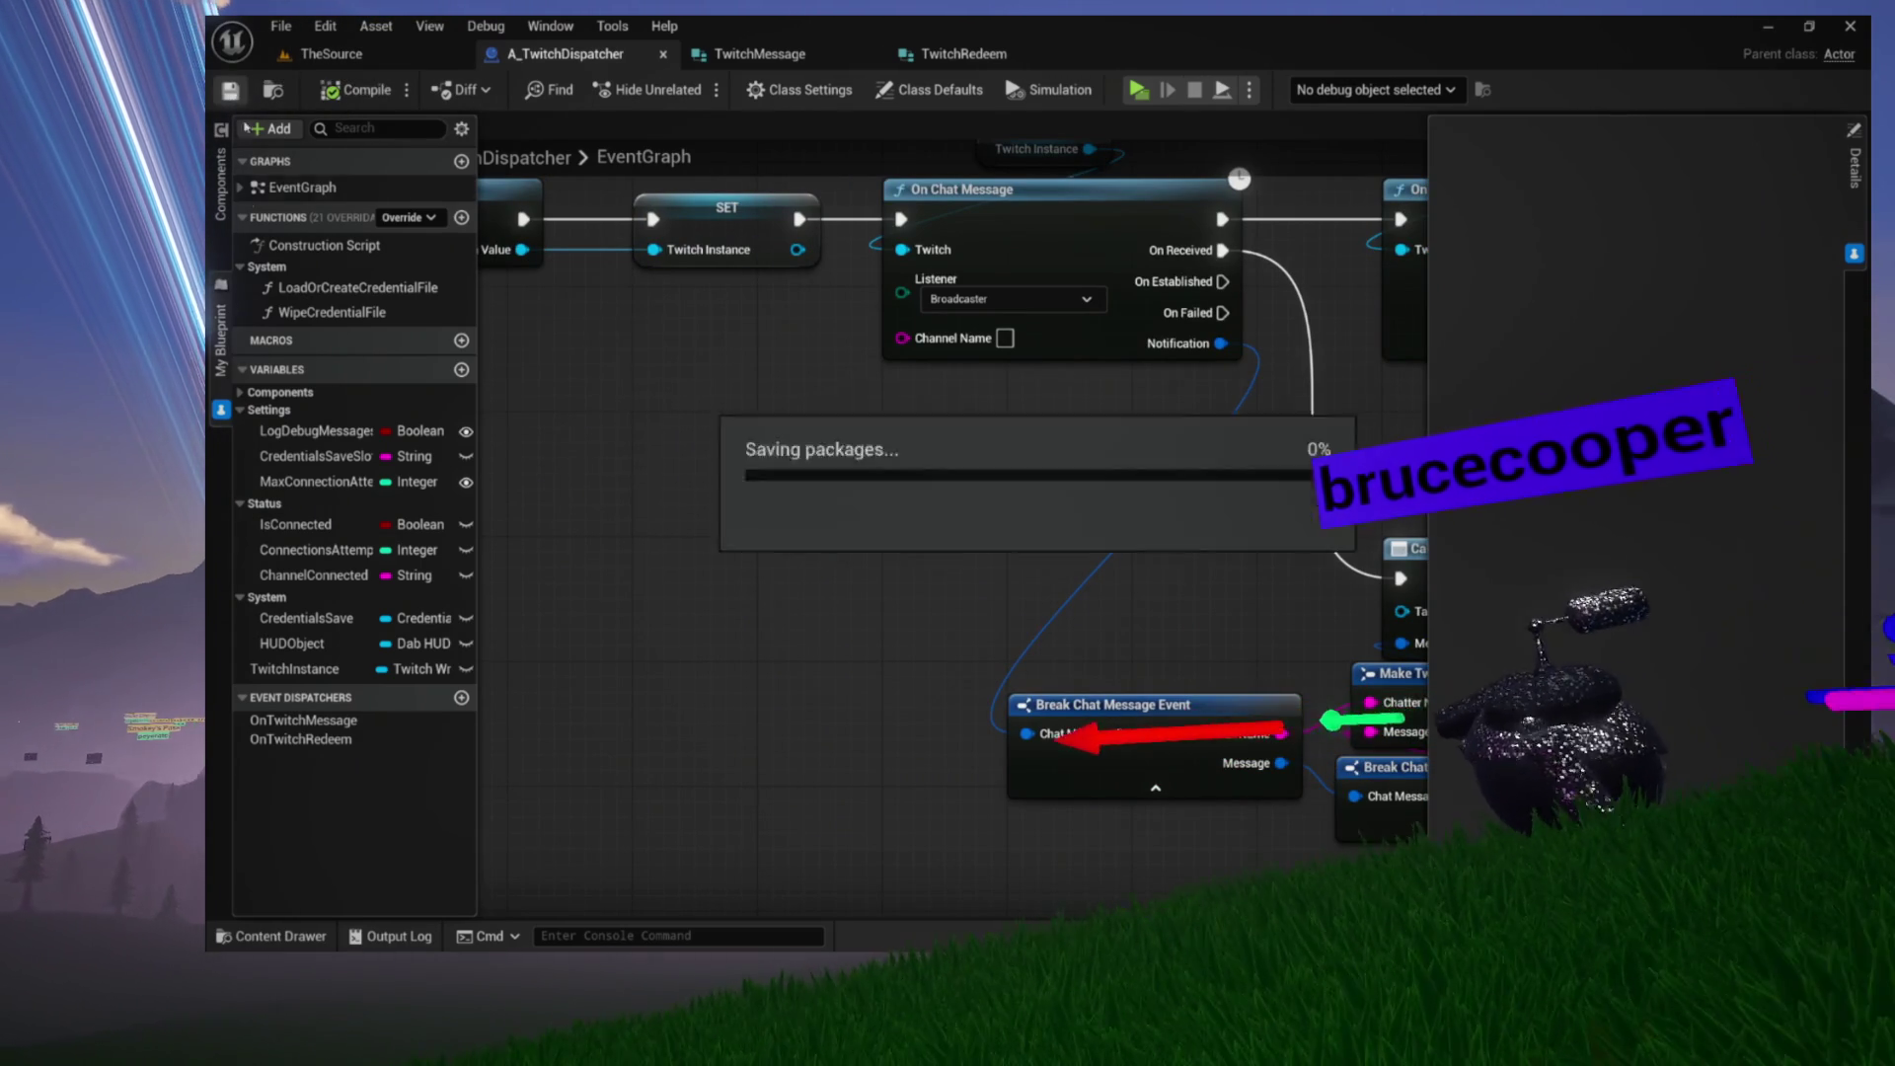
{"action": "left_click", "coordinate": [531, 399]}
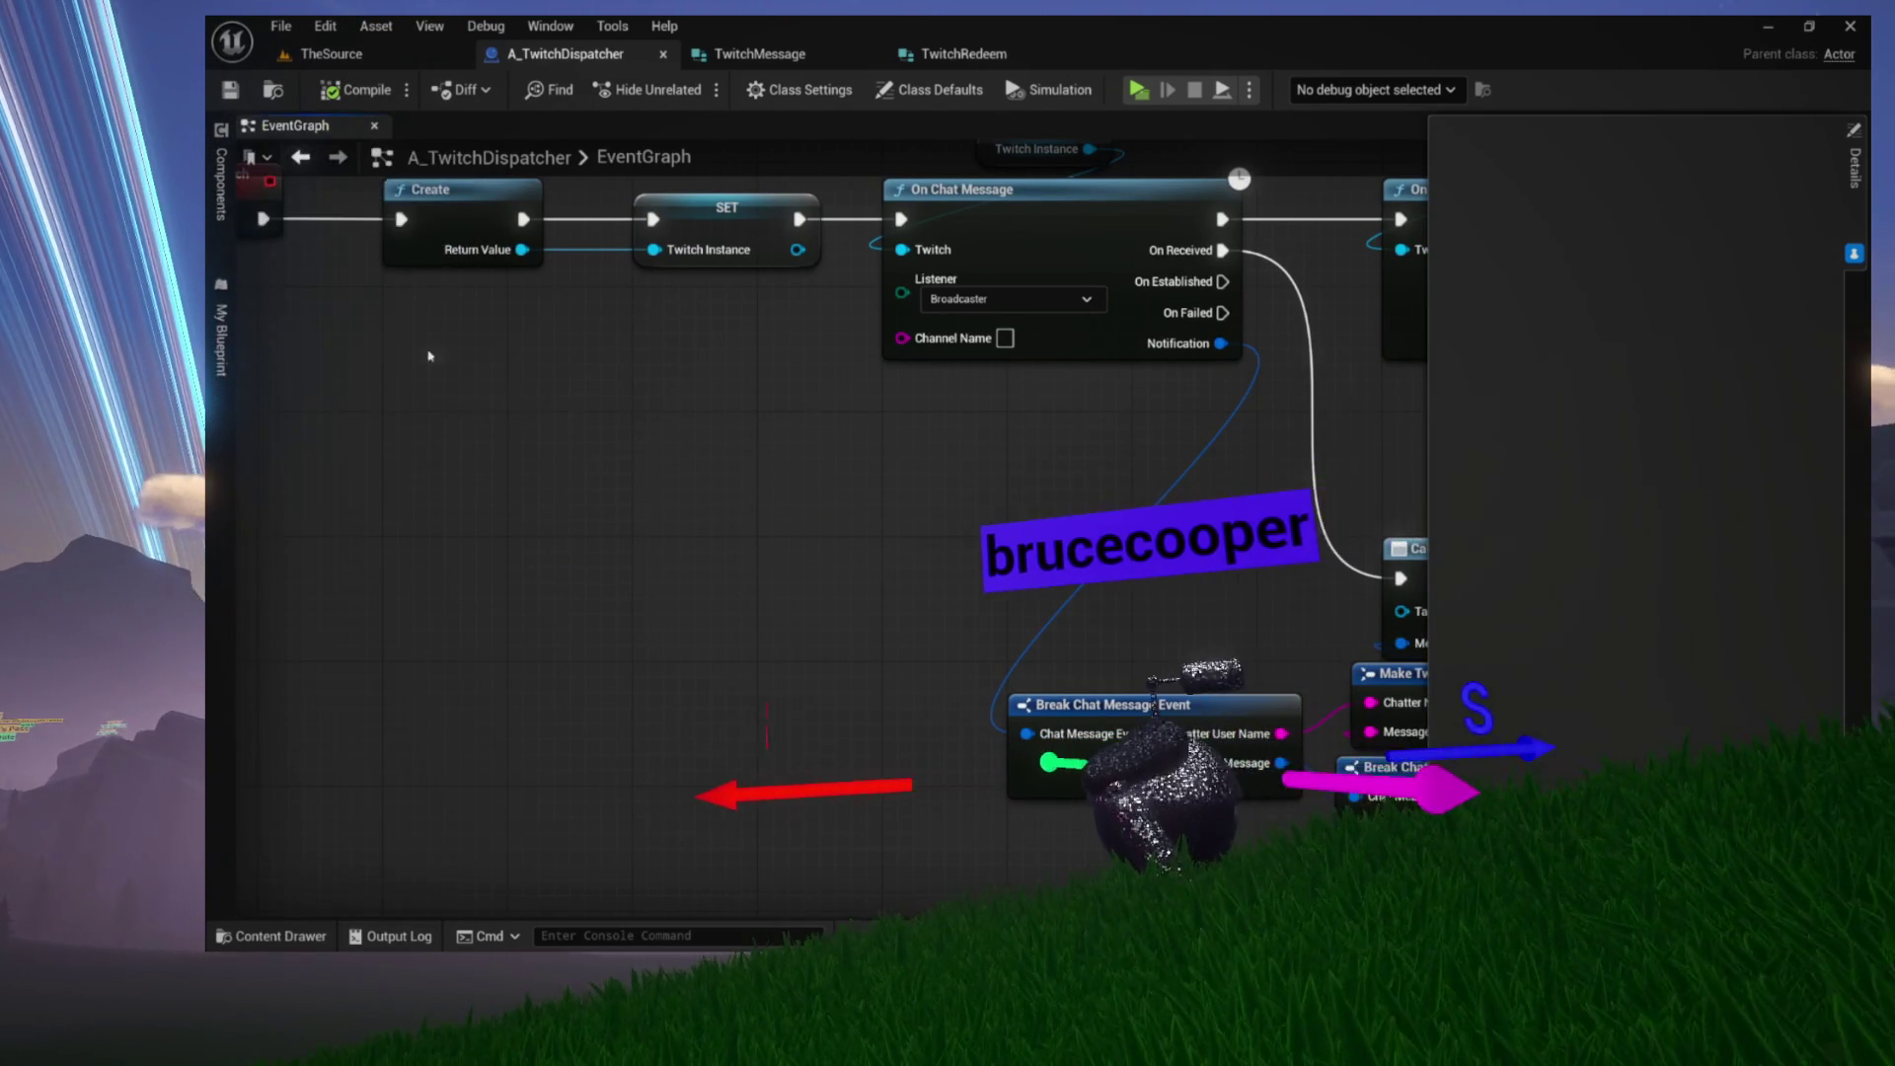
Return to TheSource level editor showing the Observatory viewport
{"action": "left_click", "coordinate": [410, 50]}
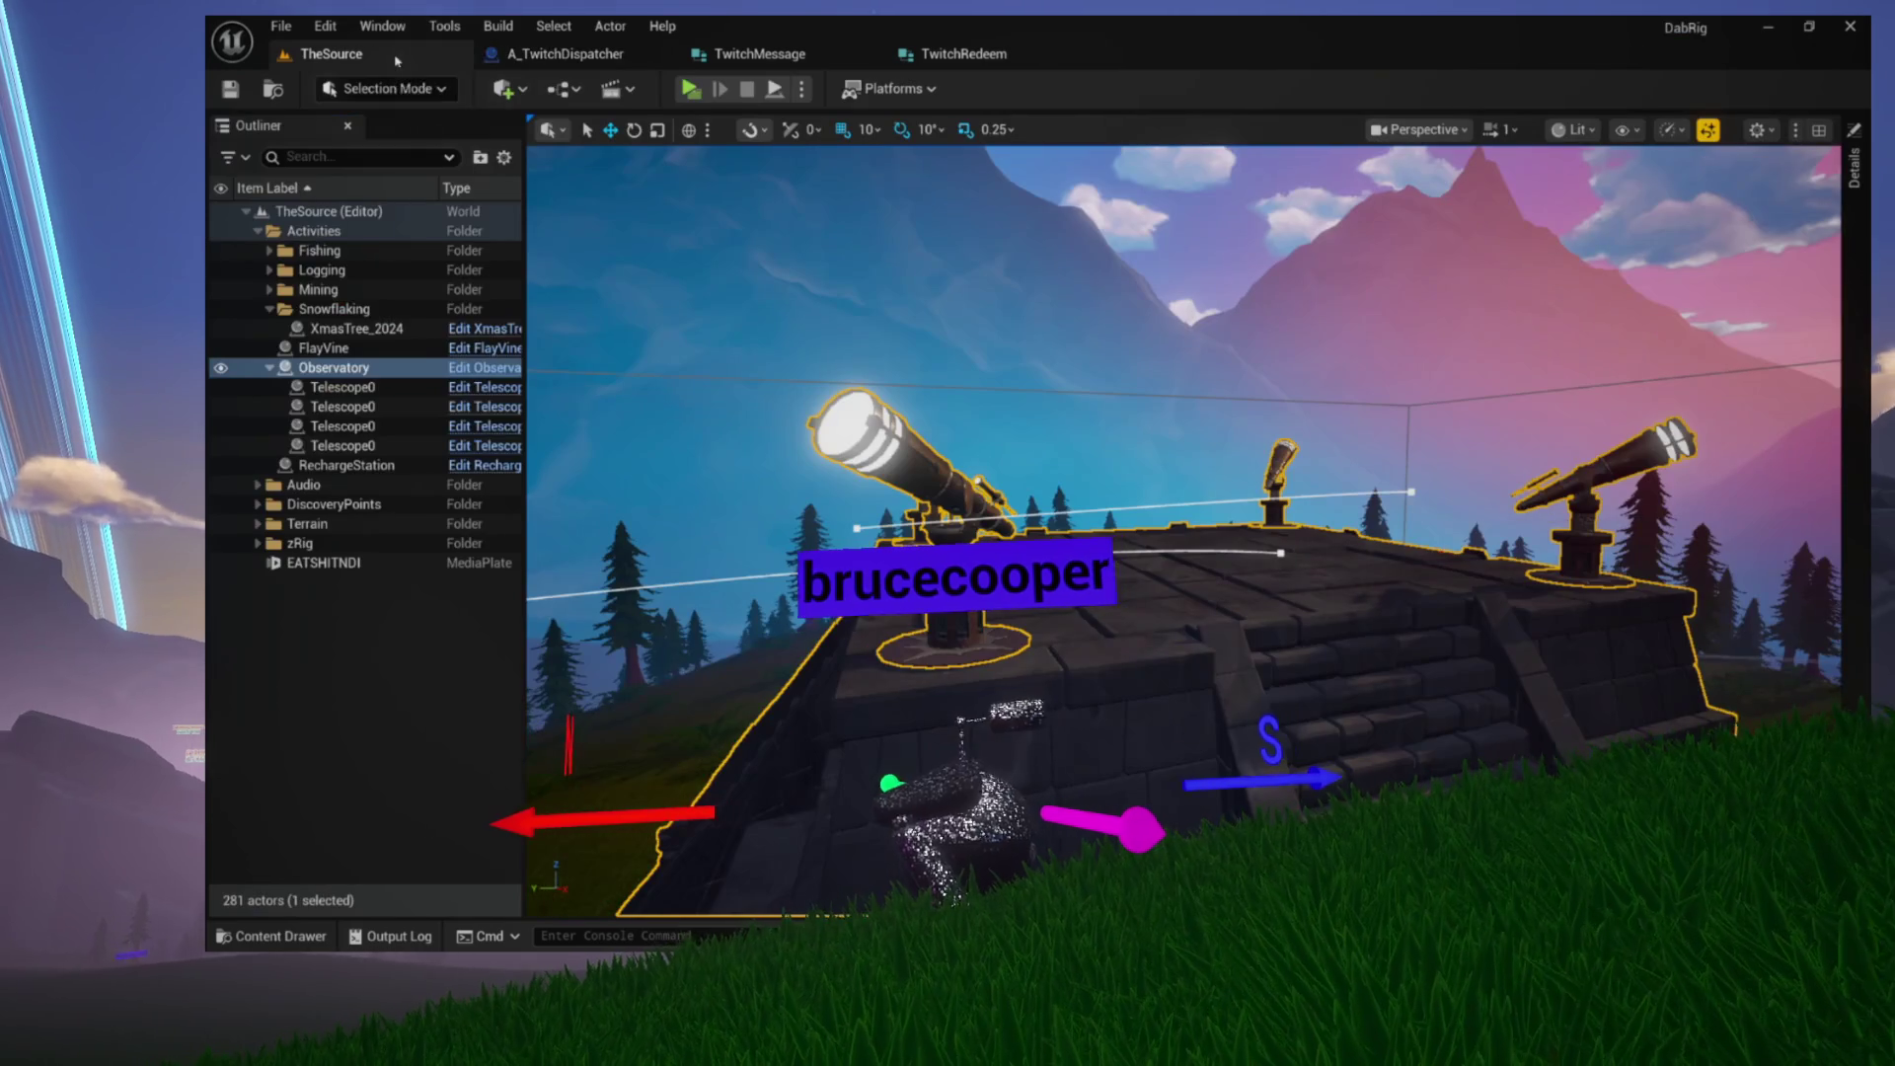